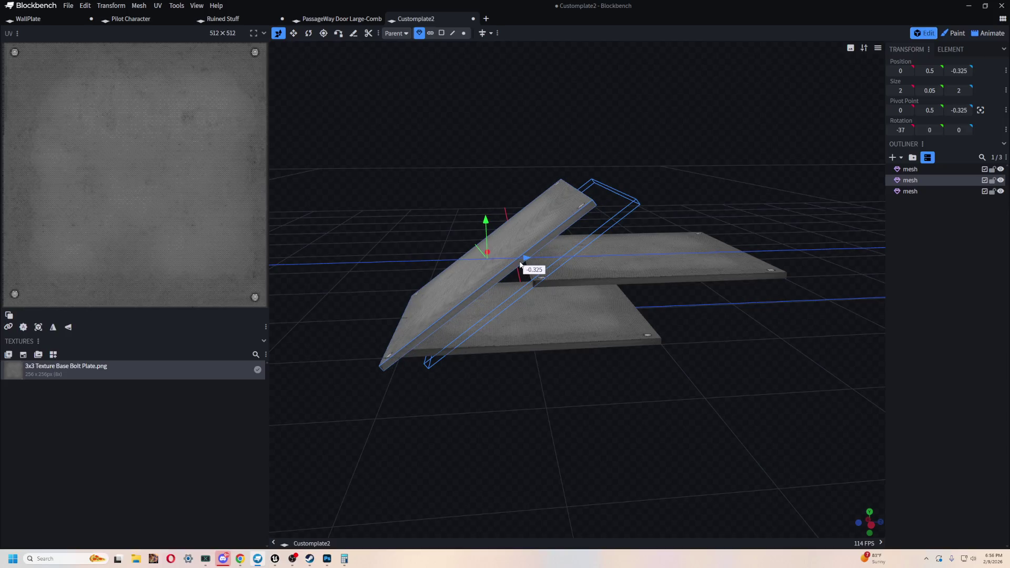
# Step: Delete the tilted plate, leaving only the two flat plates
pyautogui.moveTo(525, 266)
pyautogui.mouseDown()
pyautogui.moveTo(688, 274)
pyautogui.moveTo(647, 271)
pyautogui.moveTo(615, 362)
pyautogui.moveTo(532, 388)
pyautogui.moveTo(354, 388)
pyautogui.moveTo(400, 354)
pyautogui.moveTo(416, 373)
pyautogui.moveTo(415, 404)
pyautogui.moveTo(721, 383)
pyautogui.moveTo(668, 357)
pyautogui.moveTo(680, 384)
pyautogui.moveTo(621, 366)
pyautogui.moveTo(702, 377)
pyautogui.moveTo(717, 417)
pyautogui.moveTo(717, 381)
pyautogui.moveTo(697, 391)
pyautogui.moveTo(665, 355)
pyautogui.mouseUp()
pyautogui.click(689, 274)
pyautogui.click(484, 293)
pyautogui.press('Delete')
# Step: Duplicate both flat plates and shift the copies up one step and further back
pyautogui.hotkey('ctrl', 'a')
pyautogui.hotkey('ctrl', 'c')
pyautogui.hotkey('ctrl', 'v')
pyautogui.moveTo(567, 251)
pyautogui.mouseDown()
pyautogui.moveTo(570, 203)
pyautogui.moveTo(665, 241)
pyautogui.moveTo(745, 203)
pyautogui.mouseUp()
pyautogui.moveTo(671, 332)
pyautogui.mouseDown()
pyautogui.moveTo(596, 400)
pyautogui.moveTo(701, 415)
pyautogui.moveTo(575, 407)
pyautogui.moveTo(680, 387)
pyautogui.moveTo(667, 382)
pyautogui.moveTo(668, 399)
pyautogui.moveTo(544, 429)
pyautogui.moveTo(620, 411)
pyautogui.moveTo(612, 422)
pyautogui.moveTo(629, 419)
pyautogui.mouseUp()
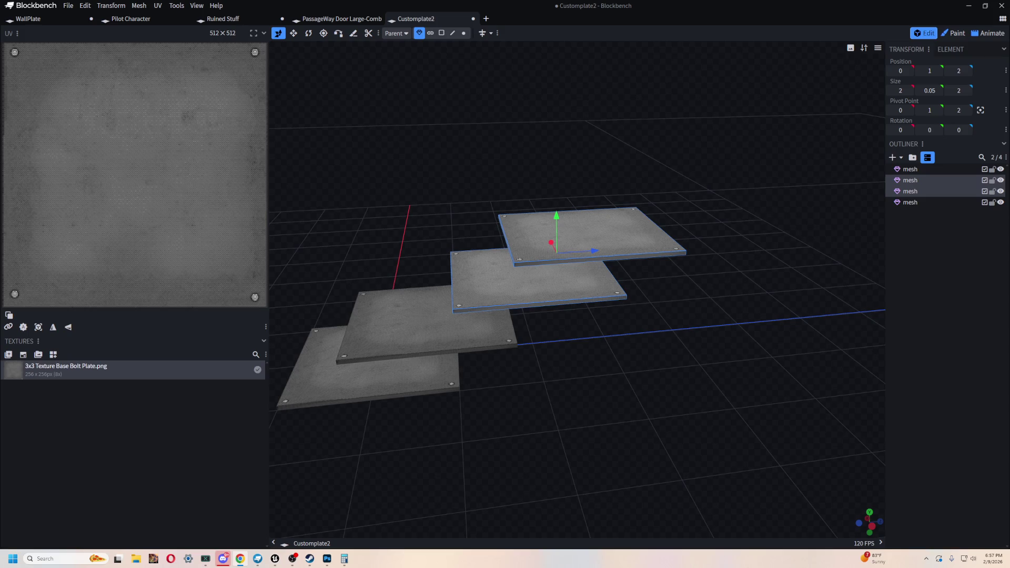
pyautogui.moveTo(539, 439)
pyautogui.mouseDown()
pyautogui.moveTo(621, 419)
pyautogui.moveTo(615, 402)
pyautogui.moveTo(668, 392)
pyautogui.moveTo(726, 405)
pyautogui.moveTo(621, 393)
pyautogui.moveTo(661, 383)
pyautogui.moveTo(678, 392)
pyautogui.moveTo(614, 443)
pyautogui.moveTo(569, 264)
pyautogui.moveTo(487, 399)
pyautogui.moveTo(522, 385)
pyautogui.moveTo(513, 400)
pyautogui.moveTo(605, 382)
pyautogui.mouseUp()
# Step: Rearrange the plates by pushing them back along their depth to adjust stair spacing
pyautogui.click(568, 265)
pyautogui.keyDown('shift'); pyautogui.click(488, 295); pyautogui.keyUp('shift')
pyautogui.moveTo(593, 256)
pyautogui.mouseDown()
pyautogui.moveTo(672, 373)
pyautogui.moveTo(662, 351)
pyautogui.moveTo(642, 357)
pyautogui.moveTo(713, 361)
pyautogui.moveTo(624, 413)
pyautogui.moveTo(630, 283)
pyautogui.moveTo(496, 286)
pyautogui.moveTo(532, 395)
pyautogui.moveTo(511, 406)
pyautogui.moveTo(654, 421)
pyautogui.moveTo(623, 384)
pyautogui.moveTo(665, 390)
pyautogui.moveTo(658, 407)
pyautogui.mouseUp()
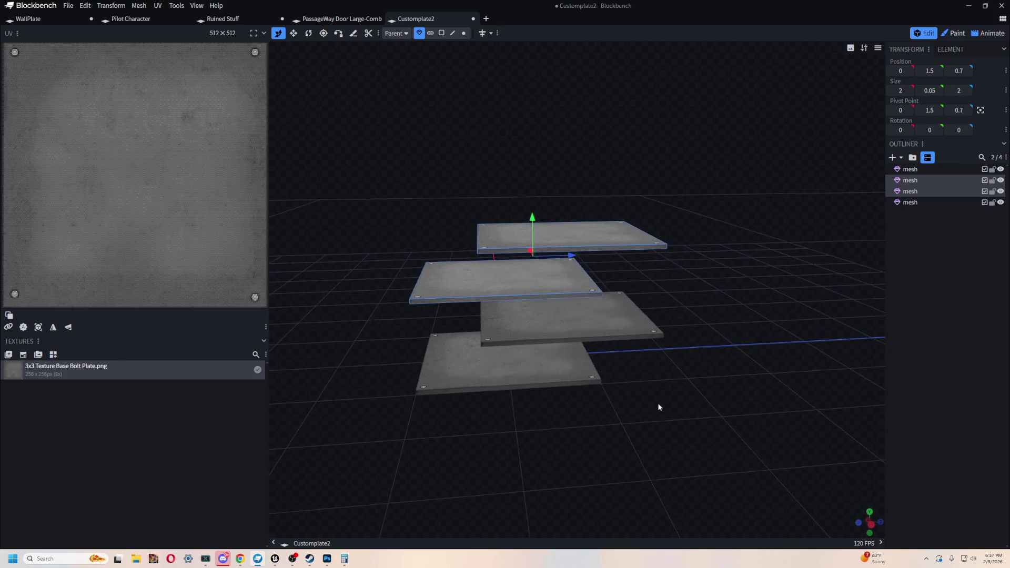
pyautogui.click(549, 297)
pyautogui.moveTo(543, 277); pyautogui.dragTo(710, 277)
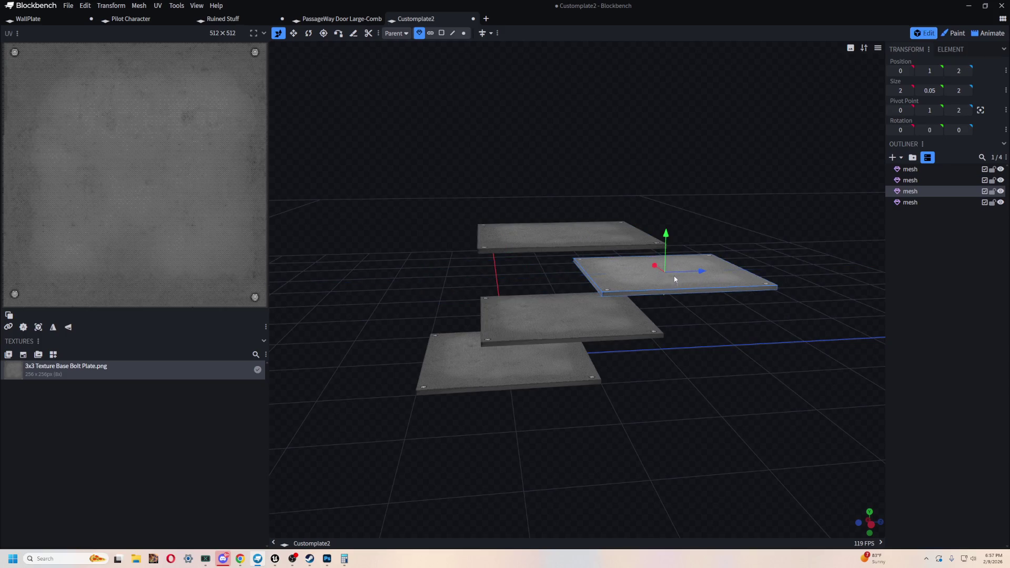
pyautogui.click(601, 235)
pyautogui.moveTo(600, 234); pyautogui.dragTo(770, 234)
pyautogui.moveTo(724, 337)
pyautogui.mouseDown()
pyautogui.moveTo(828, 346)
pyautogui.moveTo(689, 348)
pyautogui.moveTo(723, 341)
pyautogui.moveTo(703, 359)
pyautogui.moveTo(591, 378)
pyautogui.moveTo(656, 408)
pyautogui.moveTo(588, 420)
pyautogui.moveTo(593, 406)
pyautogui.moveTo(609, 427)
pyautogui.moveTo(600, 443)
pyautogui.moveTo(786, 395)
pyautogui.moveTo(605, 406)
pyautogui.moveTo(581, 318)
pyautogui.moveTo(626, 379)
pyautogui.mouseUp()
pyautogui.click(588, 373)
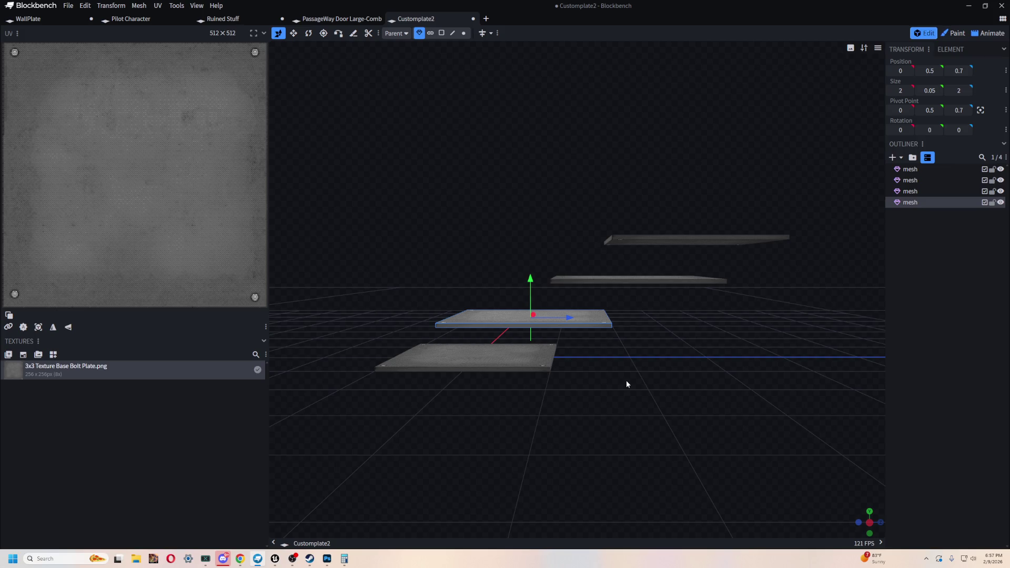
pyautogui.moveTo(734, 367)
pyautogui.mouseDown()
pyautogui.moveTo(711, 372)
pyautogui.moveTo(783, 338)
pyautogui.moveTo(704, 351)
pyautogui.mouseUp()
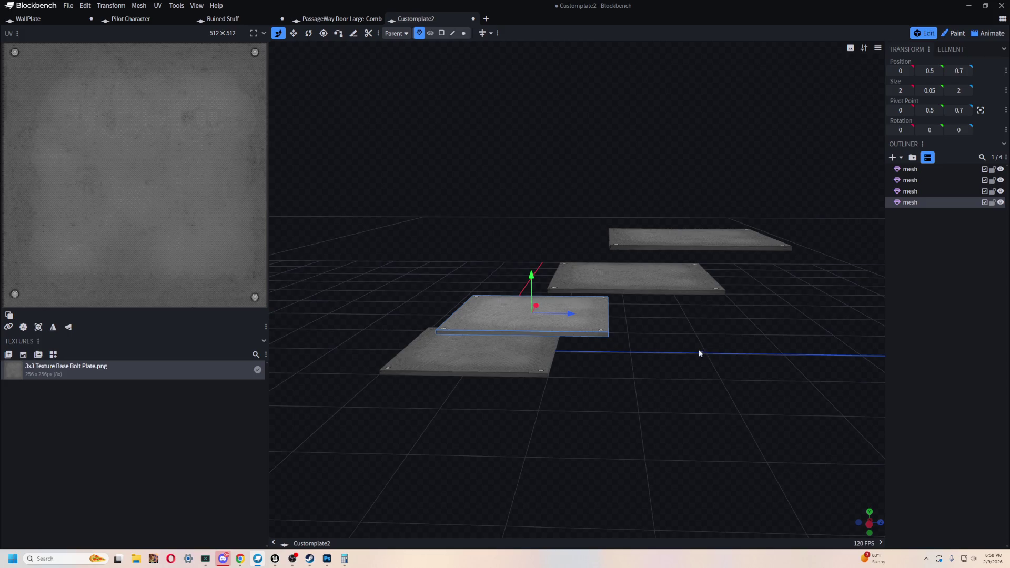
# Step: Check the Unreal staircase reference, then undo the rearrangement back to the tilted-plate layout
pyautogui.hotkey('alt', 'Tab')
pyautogui.click(372, 287)
pyautogui.moveTo(372, 287); pyautogui.dragTo(530, 422, button='right')
pyautogui.hotkey('alt', 'Tab')
pyautogui.hotkey('alt', 'Tab')
pyautogui.hotkey('ctrl', 'z')
pyautogui.hotkey('ctrl', 'z')
pyautogui.hotkey('ctrl', 'z')
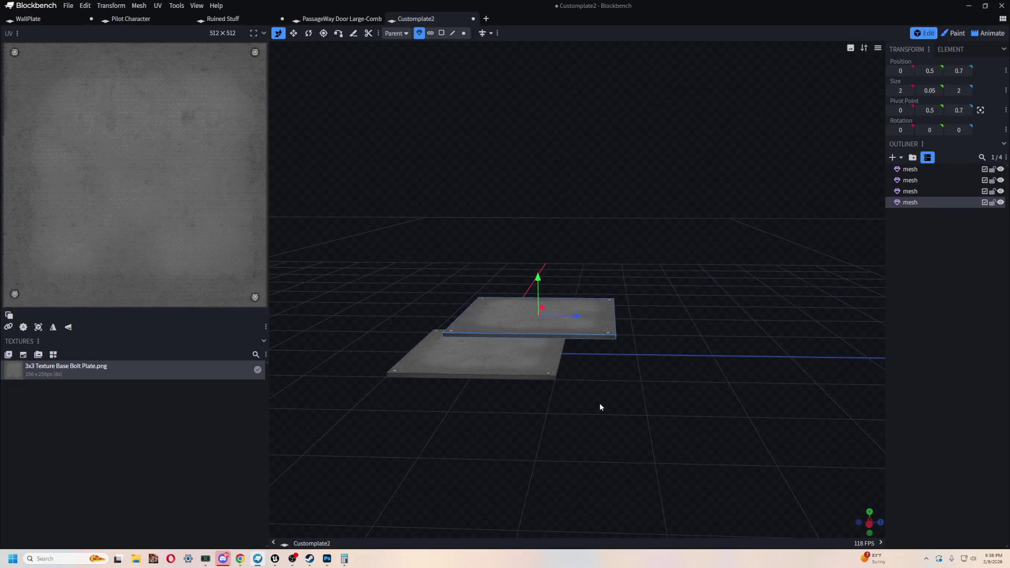
pyautogui.hotkey('ctrl', 'z')
pyautogui.moveTo(542, 312)
pyautogui.mouseDown()
pyautogui.moveTo(735, 405)
pyautogui.moveTo(745, 394)
pyautogui.mouseUp()
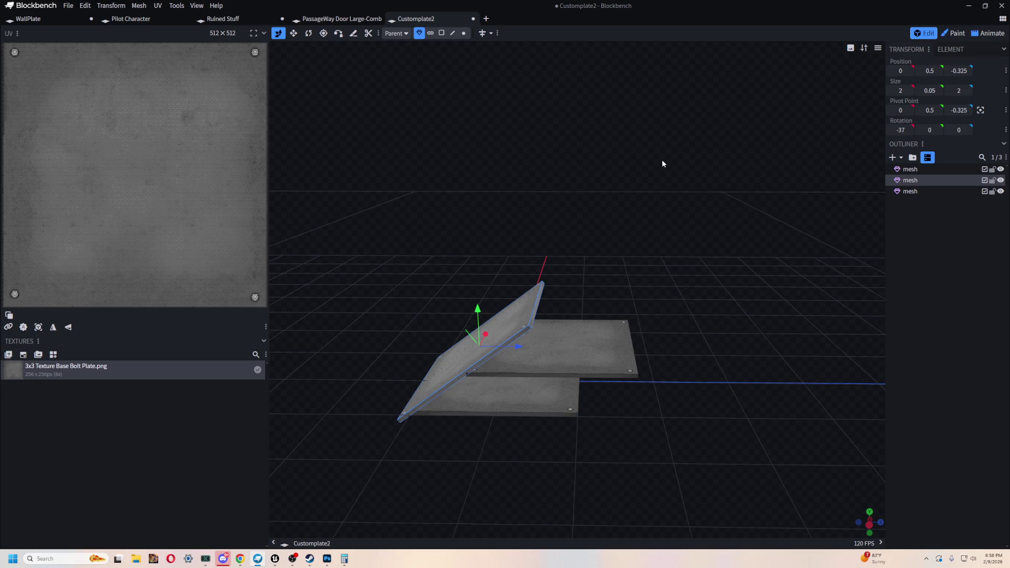
# Step: Recheck the Unreal ramp reference, then slide the now-flat plate along its depth over the lower plate
pyautogui.moveTo(427, 326)
pyautogui.mouseDown()
pyautogui.moveTo(497, 313)
pyautogui.moveTo(683, 375)
pyautogui.mouseUp()
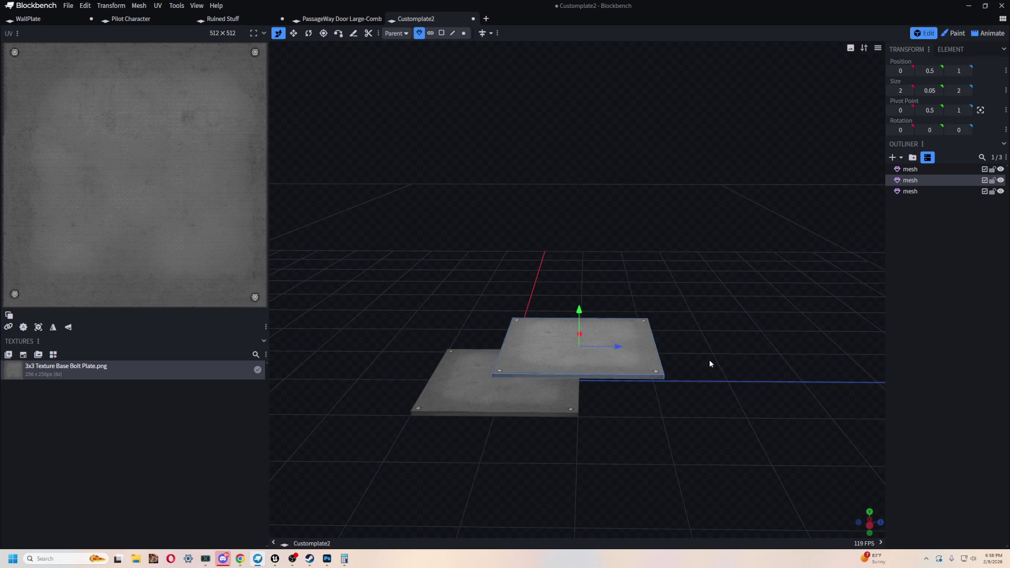
pyautogui.press('s')
pyautogui.scroll(-2, 710, 363)
pyautogui.scroll(-2, 713, 387)
pyautogui.scroll(-2, 690, 437)
pyautogui.scroll(-2, 656, 329)
pyautogui.moveTo(651, 338); pyautogui.dragTo(642, 375)
pyautogui.hotkey('alt', 'Tab')
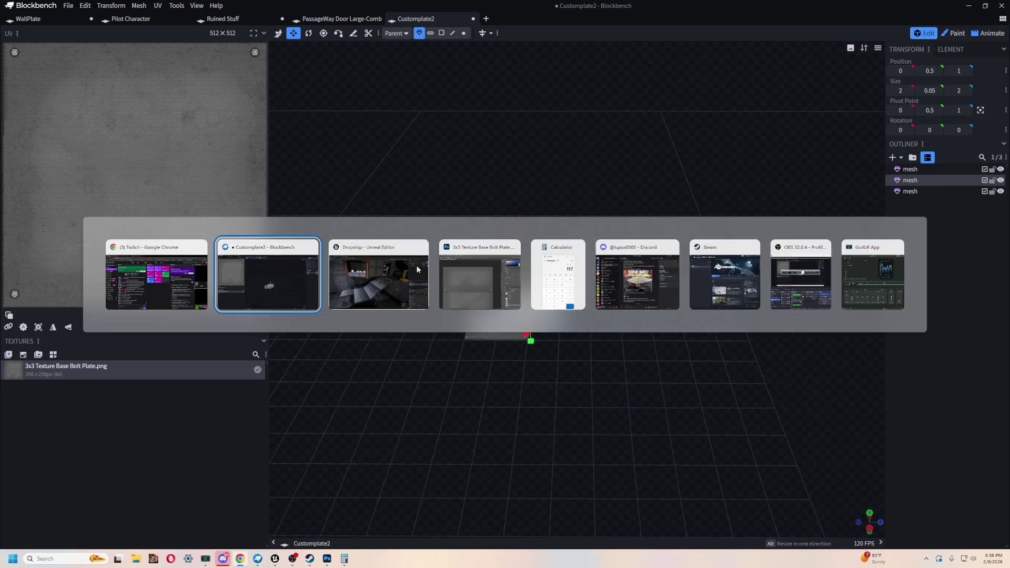
pyautogui.click(416, 269)
pyautogui.moveTo(417, 269)
pyautogui.mouseDown(button='right')
pyautogui.moveTo(734, 209)
pyautogui.moveTo(438, 261)
pyautogui.moveTo(535, 341)
pyautogui.mouseUp(button='right')
pyautogui.hotkey('alt', 'Tab')
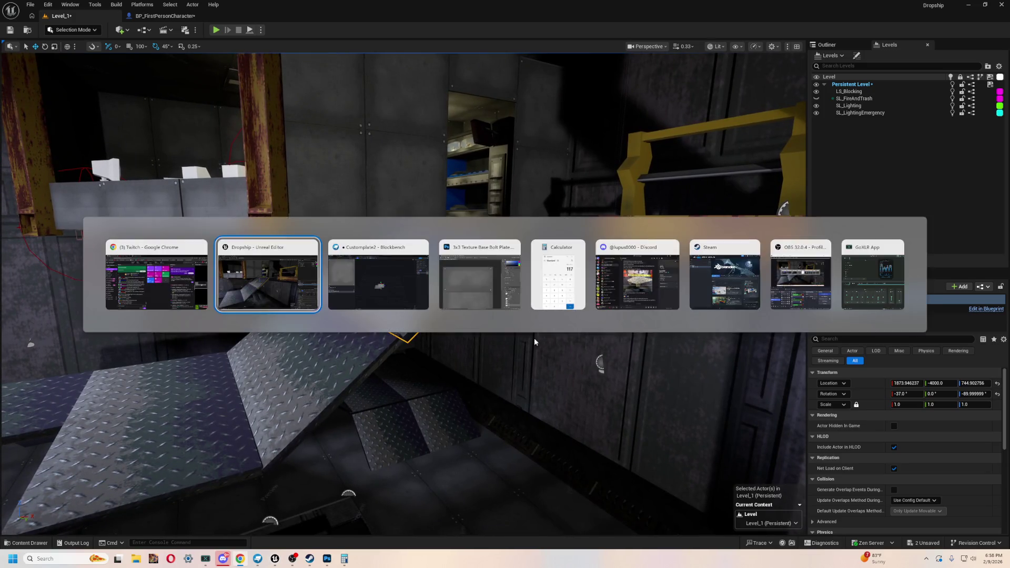
pyautogui.hotkey('alt', 'Tab')
pyautogui.moveTo(514, 359); pyautogui.dragTo(610, 355)
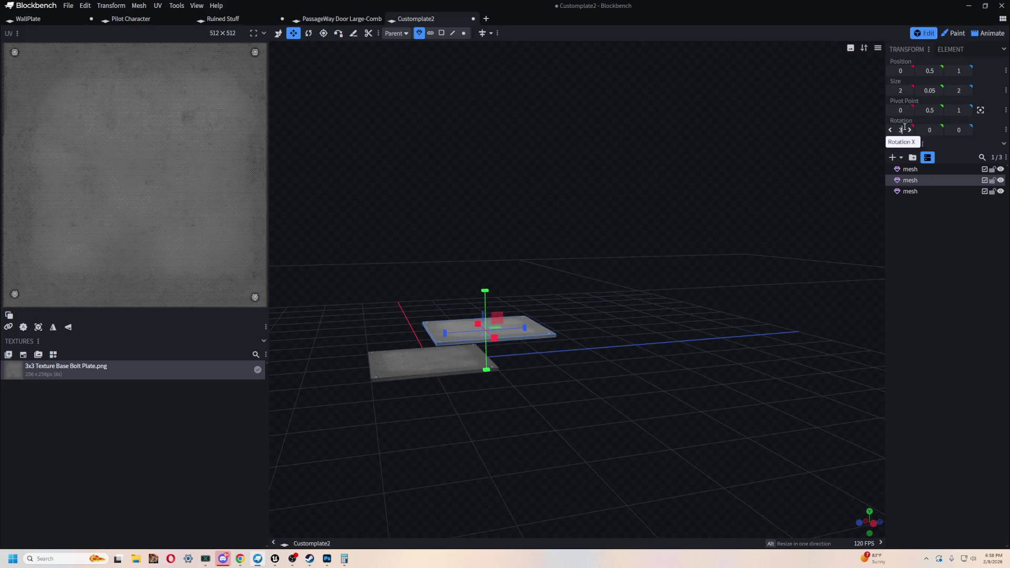
# Step: Set the plate's X rotation to 37, then flip it to -37 degrees
pyautogui.press('Return')
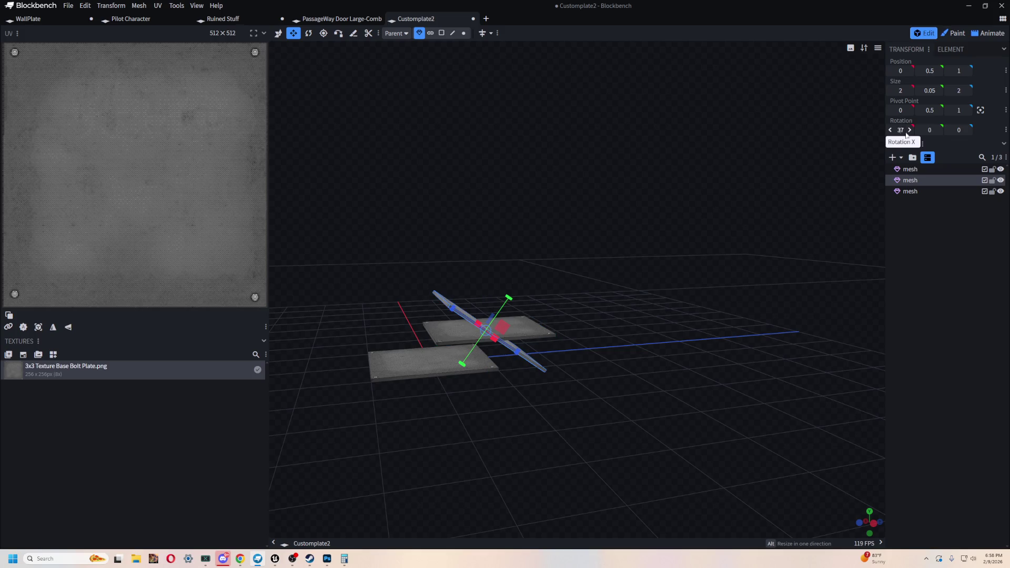
pyautogui.click(900, 130)
pyautogui.write('-37')
pyautogui.press('Return')
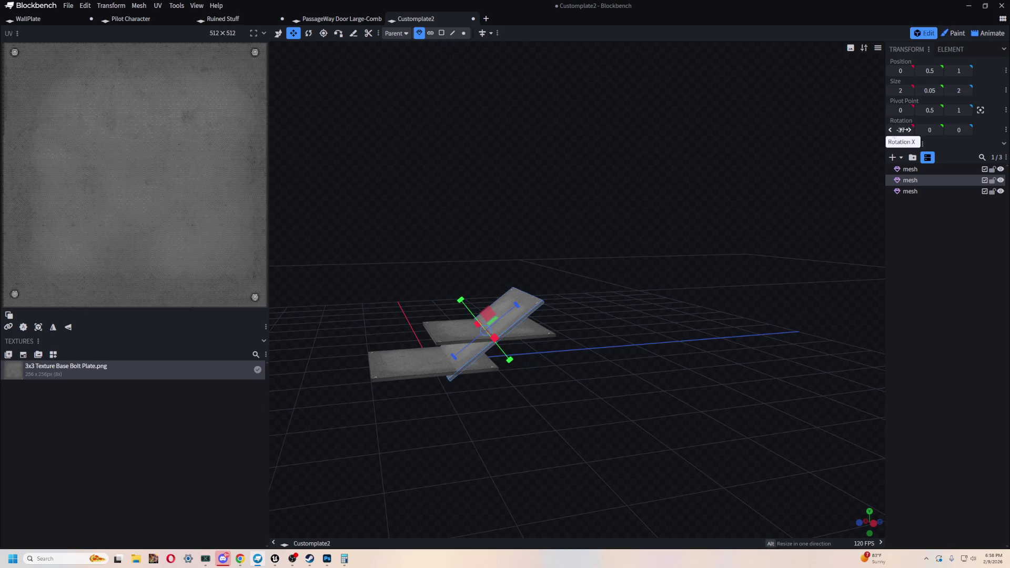
pyautogui.moveTo(599, 245); pyautogui.dragTo(548, 270)
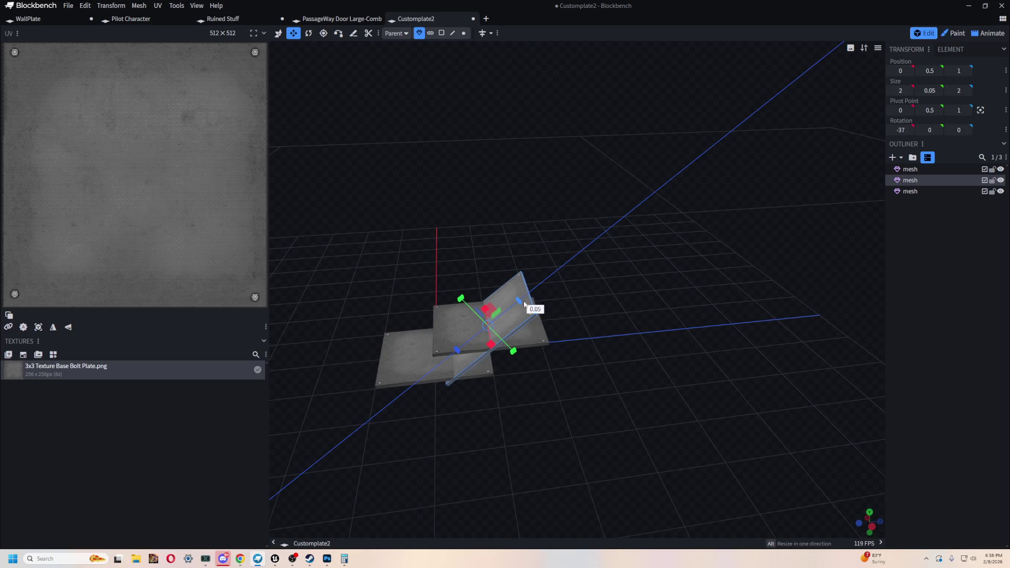
# Step: Inspect the strip's top face and the flat plate's face in face selection mode
pyautogui.press('v')
pyautogui.moveTo(556, 323)
pyautogui.mouseDown()
pyautogui.moveTo(561, 312)
pyautogui.moveTo(513, 198)
pyautogui.moveTo(523, 263)
pyautogui.mouseUp()
pyautogui.click(443, 34)
pyautogui.click(523, 263)
pyautogui.moveTo(568, 460); pyautogui.dragTo(559, 303)
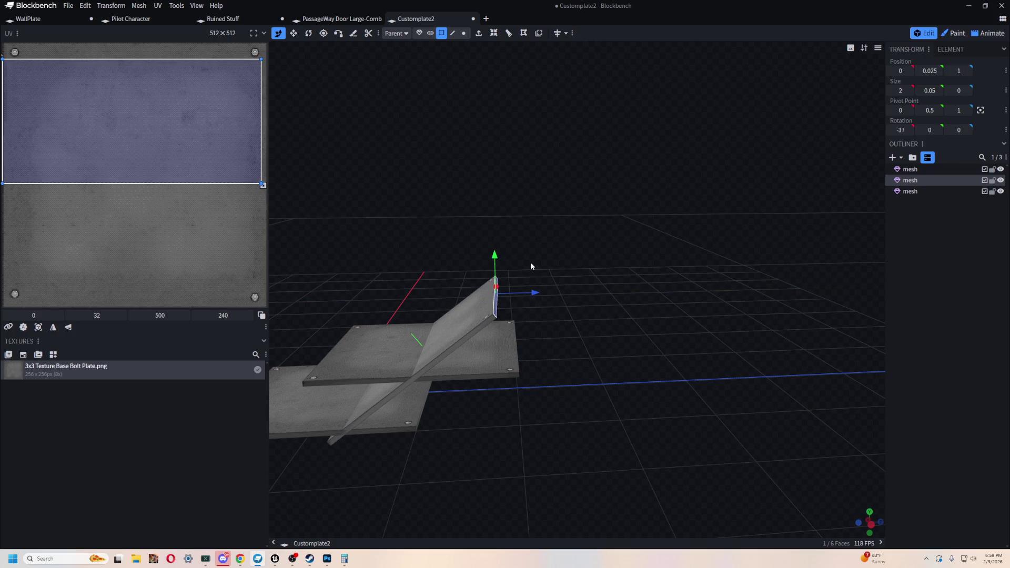
pyautogui.click(500, 356)
pyautogui.moveTo(500, 356)
pyautogui.mouseDown()
pyautogui.moveTo(591, 365)
pyautogui.moveTo(650, 422)
pyautogui.moveTo(702, 340)
pyautogui.mouseUp()
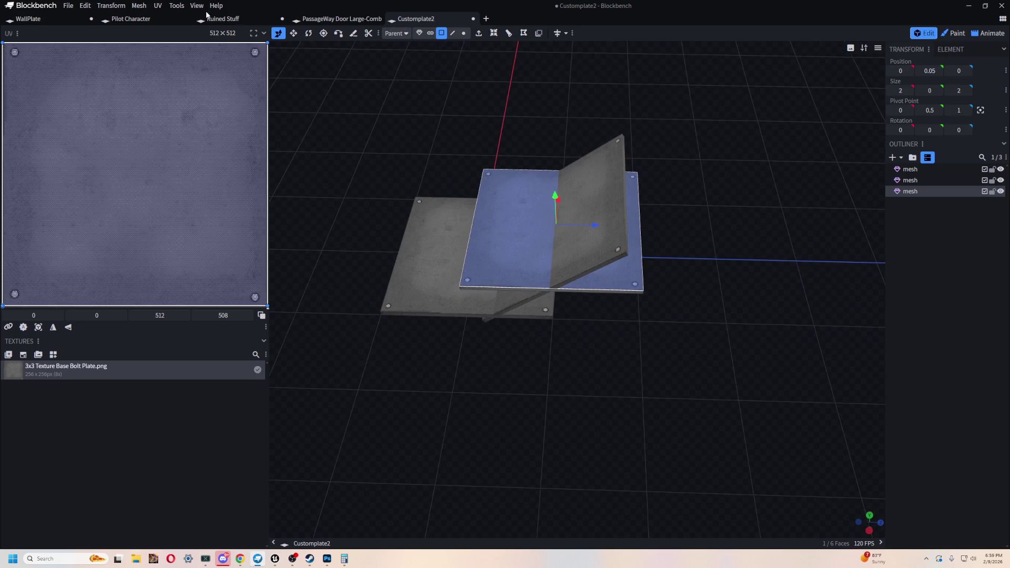
# Step: Back in object mode, move the -37 degree plate back along its depth
pyautogui.click(613, 214)
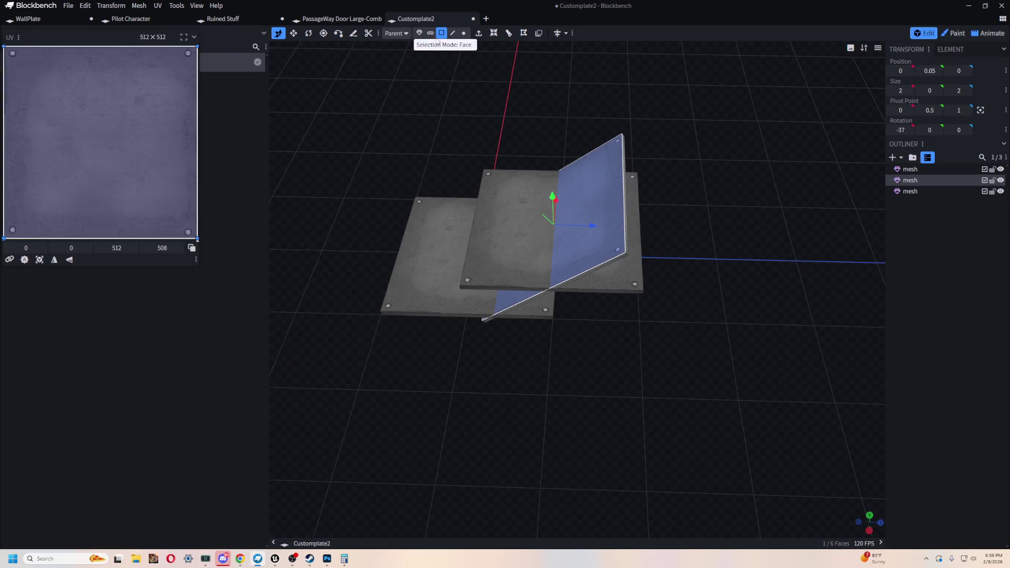
pyautogui.click(420, 33)
pyautogui.moveTo(580, 375)
pyautogui.mouseDown()
pyautogui.moveTo(575, 293)
pyautogui.moveTo(452, 300)
pyautogui.moveTo(567, 438)
pyautogui.moveTo(799, 245)
pyautogui.mouseUp()
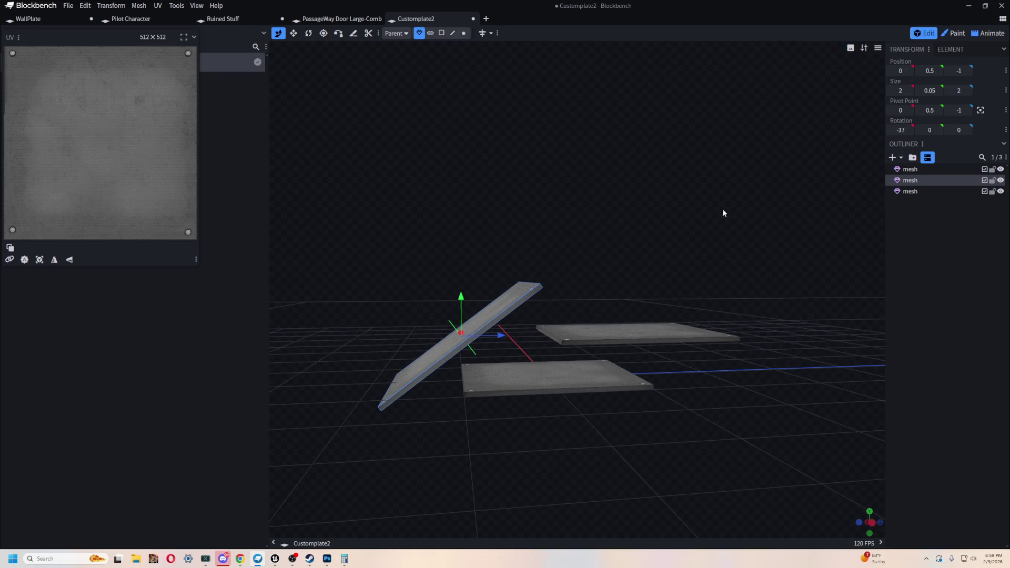
# Step: Fine-tune the tilted plate's depth and height so it meets the steps
pyautogui.moveTo(722, 209); pyautogui.dragTo(629, 238)
pyautogui.moveTo(528, 328); pyautogui.dragTo(597, 332)
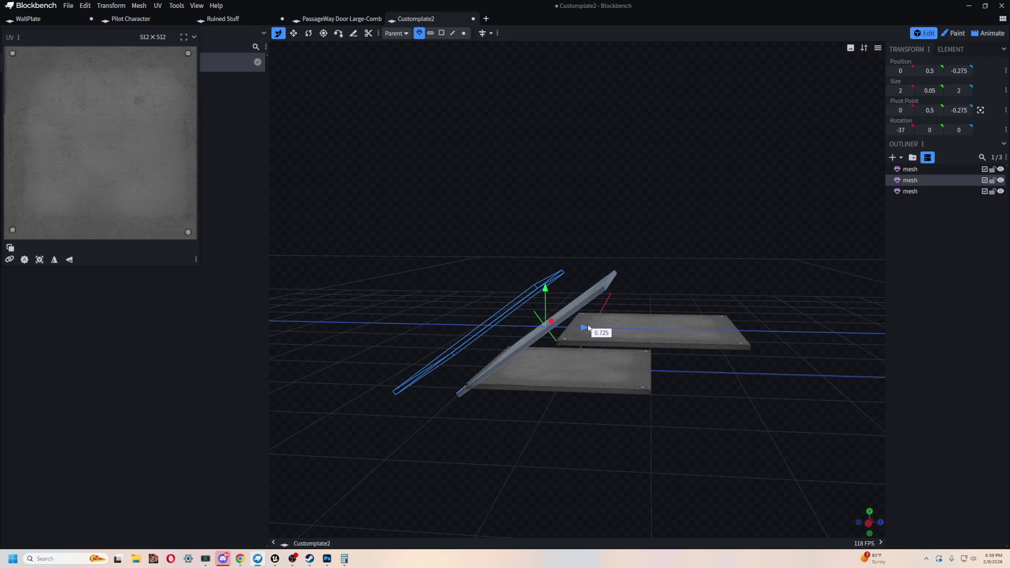
pyautogui.moveTo(523, 417)
pyautogui.mouseDown()
pyautogui.moveTo(577, 477)
pyautogui.moveTo(569, 498)
pyautogui.moveTo(544, 428)
pyautogui.moveTo(580, 457)
pyautogui.moveTo(564, 370)
pyautogui.mouseUp()
pyautogui.moveTo(534, 300); pyautogui.dragTo(543, 293)
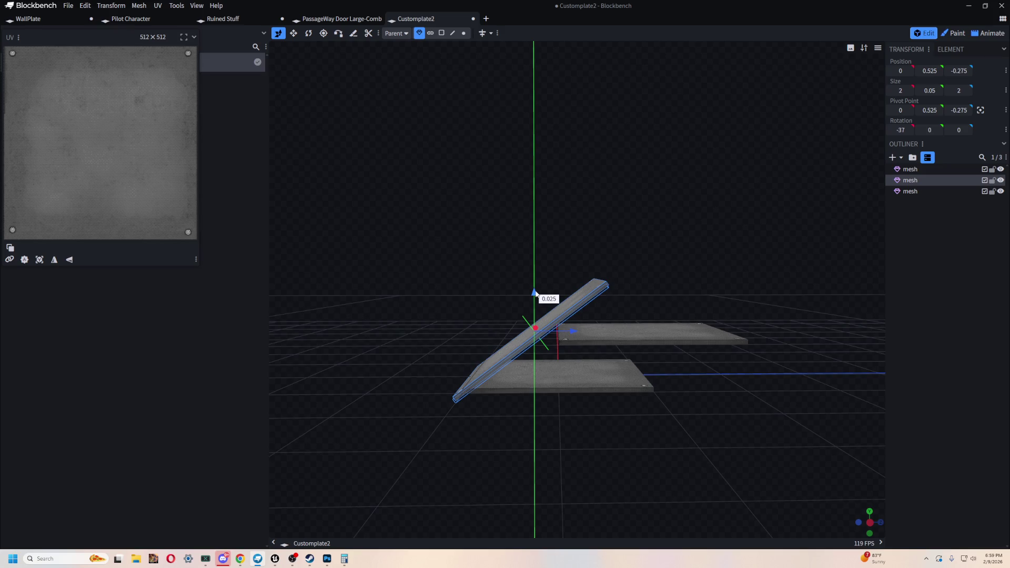
pyautogui.moveTo(574, 331); pyautogui.dragTo(578, 328)
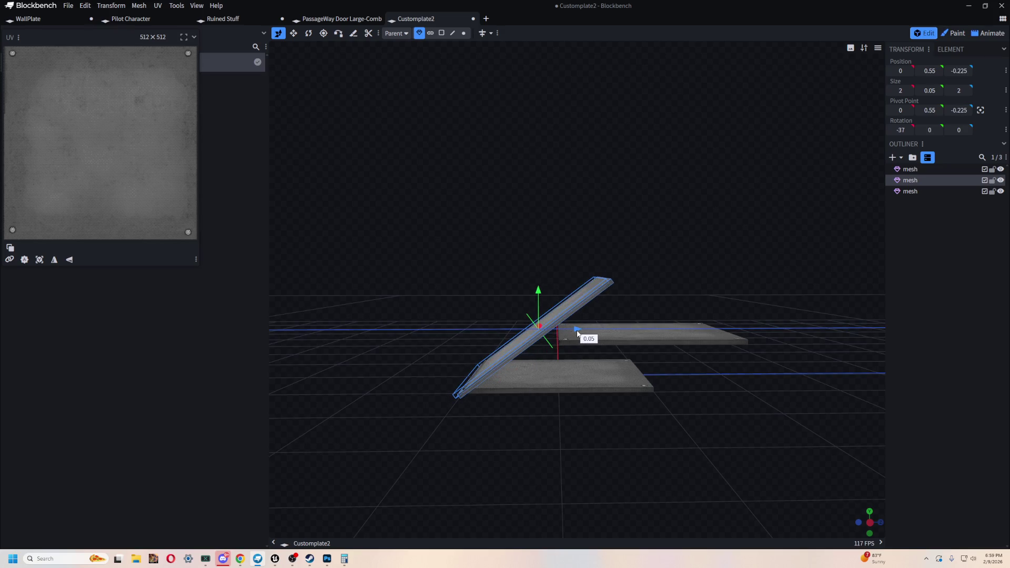
pyautogui.moveTo(600, 379)
pyautogui.mouseDown()
pyautogui.moveTo(642, 450)
pyautogui.moveTo(618, 498)
pyautogui.moveTo(582, 478)
pyautogui.mouseUp()
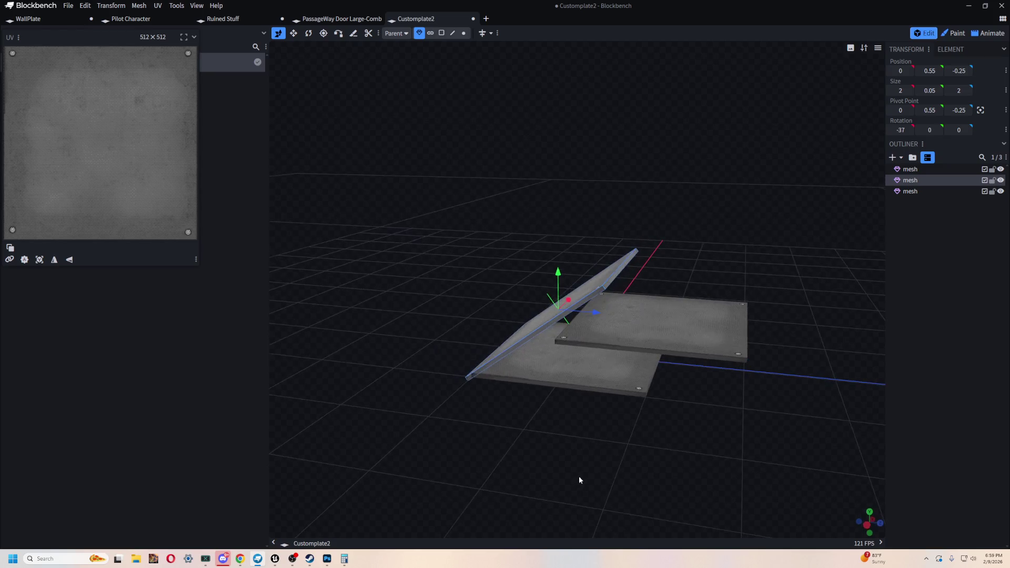
# Step: Duplicate the tilted plate and move the copy up and back to continue the slope
pyautogui.hotkey('ctrl', 'c')
pyautogui.hotkey('ctrl', 'v')
pyautogui.moveTo(595, 314); pyautogui.dragTo(701, 334)
pyautogui.moveTo(735, 432)
pyautogui.mouseDown()
pyautogui.moveTo(751, 420)
pyautogui.moveTo(692, 404)
pyautogui.mouseUp()
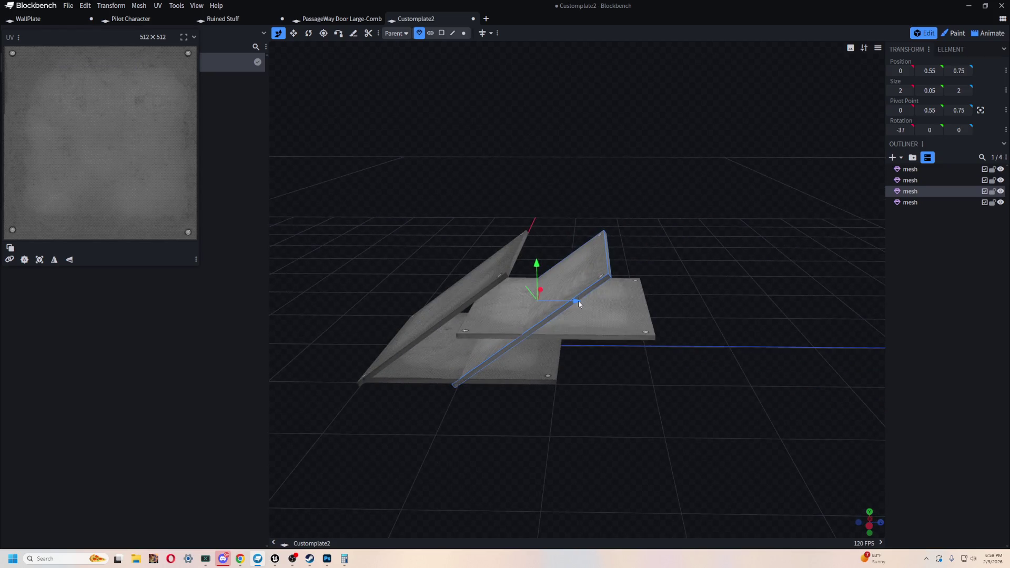
pyautogui.moveTo(579, 300)
pyautogui.mouseDown()
pyautogui.moveTo(626, 266)
pyautogui.moveTo(625, 153)
pyautogui.mouseUp()
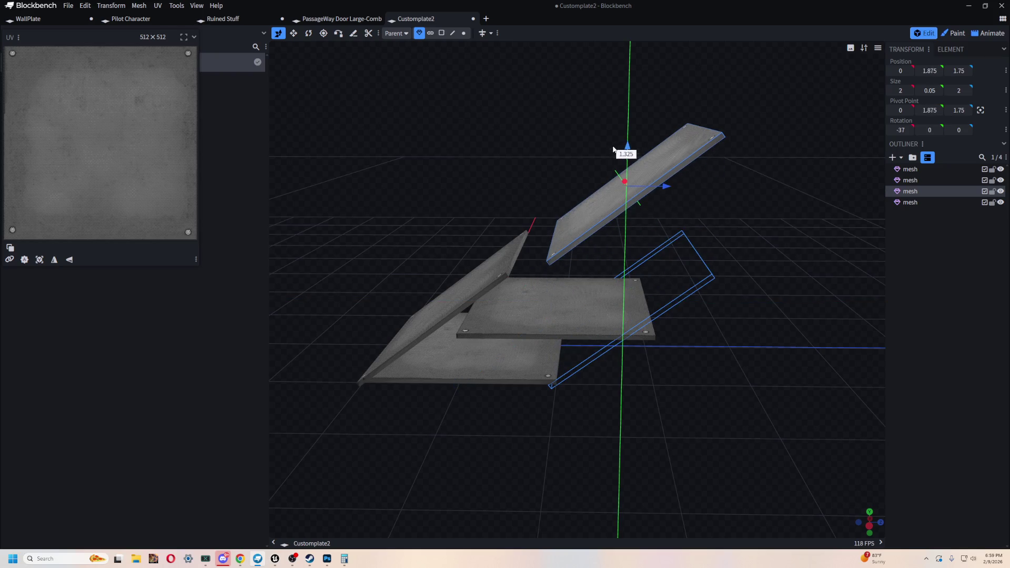
pyautogui.moveTo(669, 182)
pyautogui.mouseDown()
pyautogui.moveTo(538, 221)
pyautogui.moveTo(451, 149)
pyautogui.mouseUp()
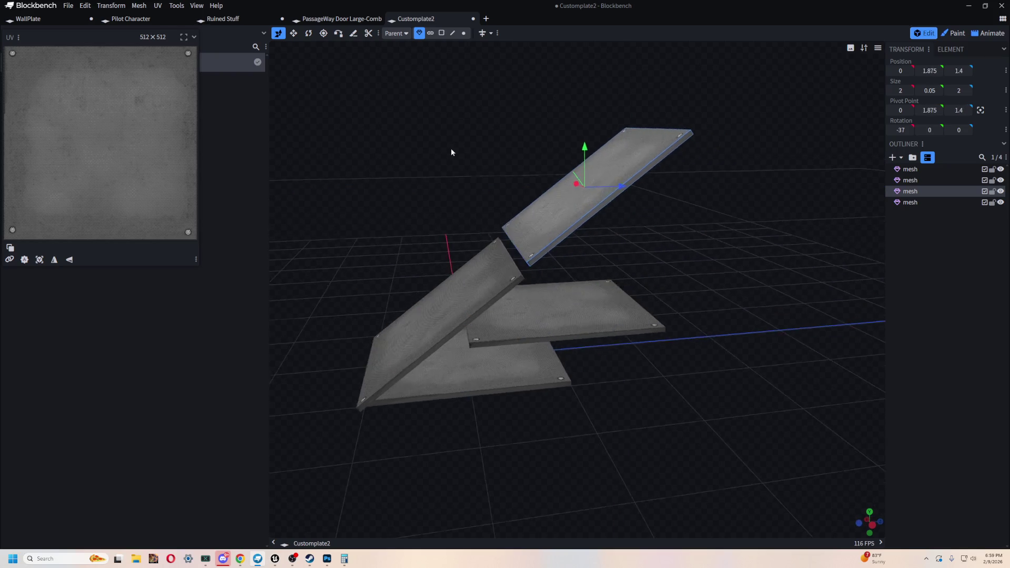
pyautogui.scroll(3, 441, 162)
# Step: Vertex-snap the duplicate's corner onto the lower plate's corner, joining the two slopes
pyautogui.click(338, 33)
pyautogui.moveTo(349, 74); pyautogui.dragTo(663, 231)
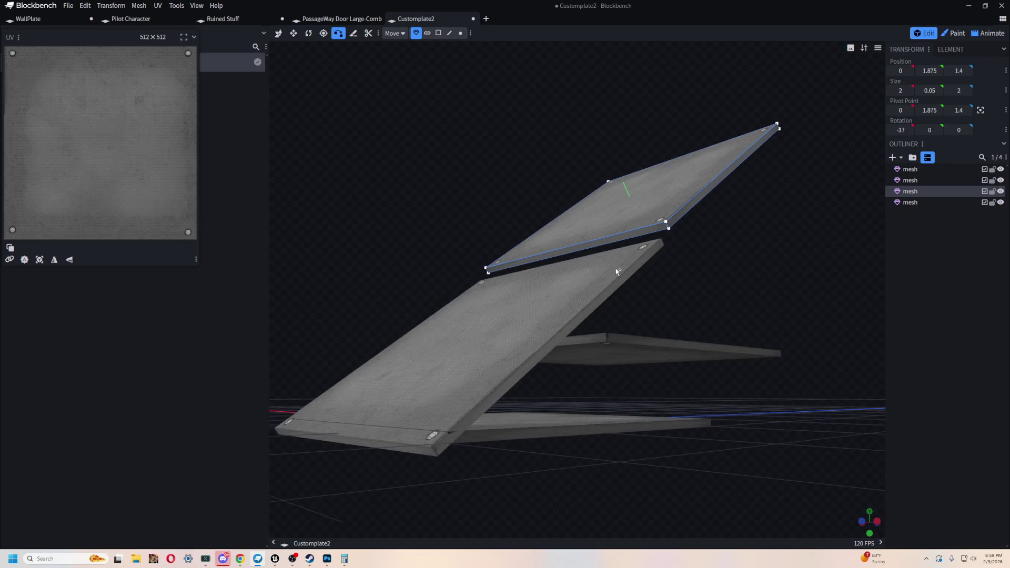
pyautogui.click(666, 224)
pyautogui.click(620, 259)
pyautogui.moveTo(621, 259); pyautogui.dragTo(700, 289)
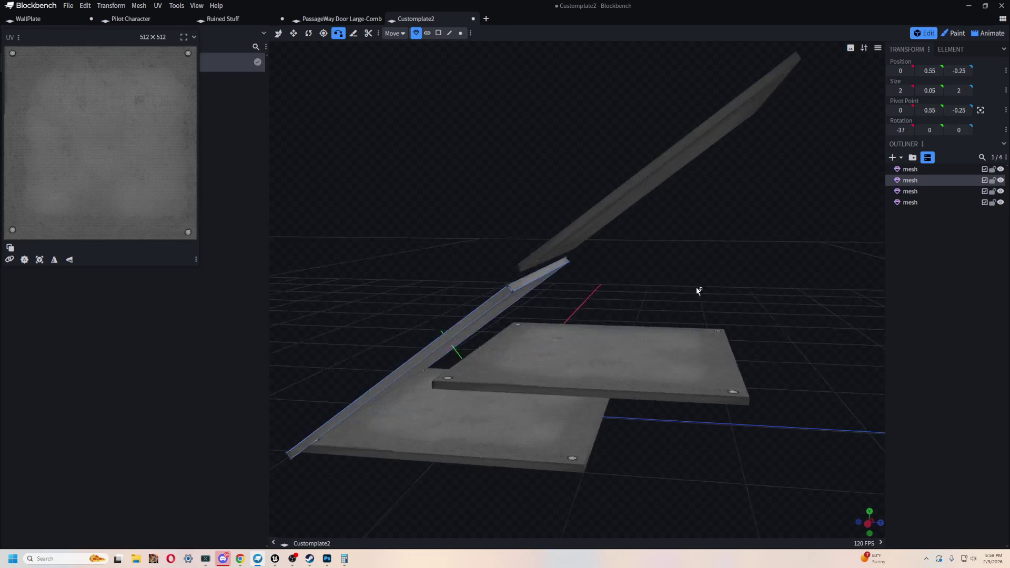
pyautogui.moveTo(484, 267); pyautogui.dragTo(540, 159)
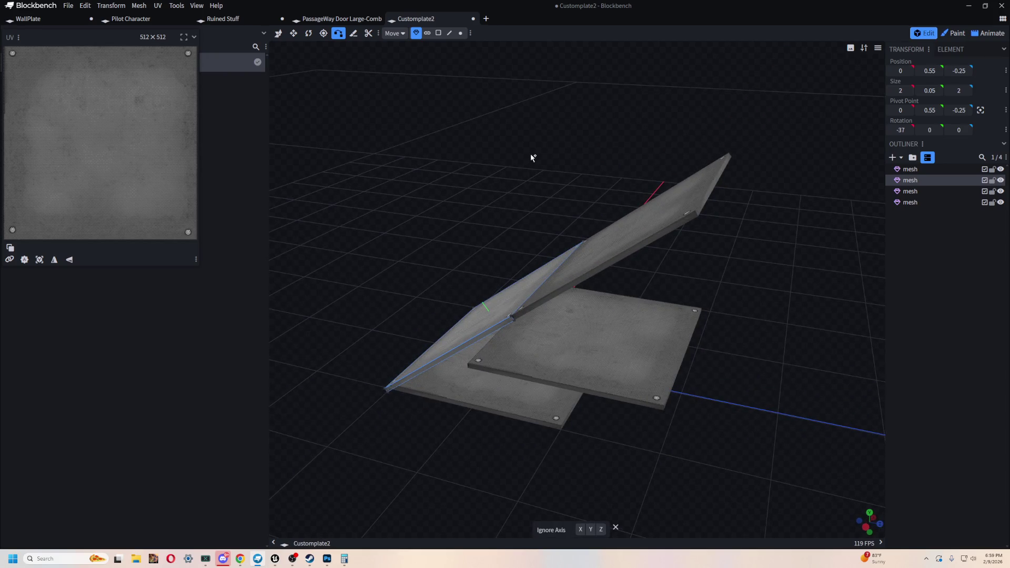
pyautogui.moveTo(506, 169)
pyautogui.mouseDown()
pyautogui.moveTo(424, 155)
pyautogui.moveTo(389, 93)
pyautogui.mouseUp()
# Step: With the Move tool, set the upper flat plate back to depth 0.7
pyautogui.click(278, 33)
pyautogui.click(576, 347)
pyautogui.moveTo(631, 335); pyautogui.dragTo(607, 350)
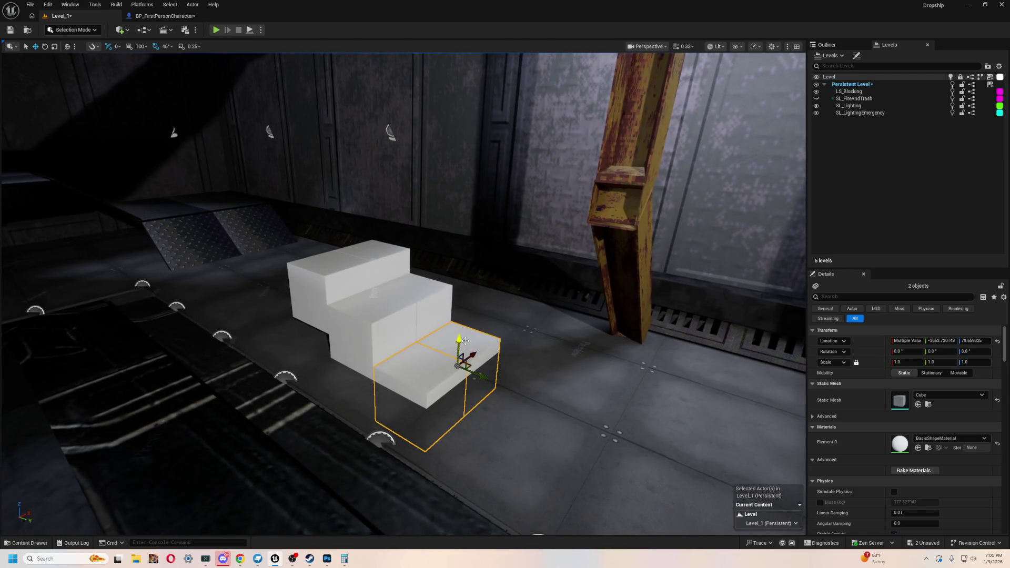
pyautogui.moveTo(465, 341); pyautogui.dragTo(412, 309)
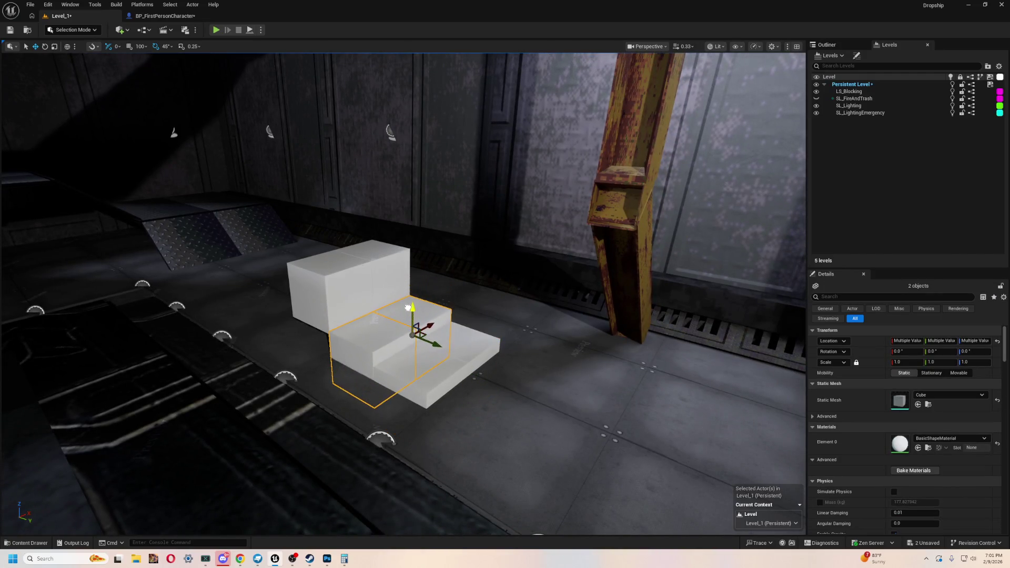
# Step: Lower the two top cubes, then playtest walking up the block stairs
pyautogui.click(331, 286)
pyautogui.keyDown('ctrl'); pyautogui.click(411, 312); pyautogui.keyUp('ctrl')
pyautogui.moveTo(370, 255); pyautogui.dragTo(370, 276)
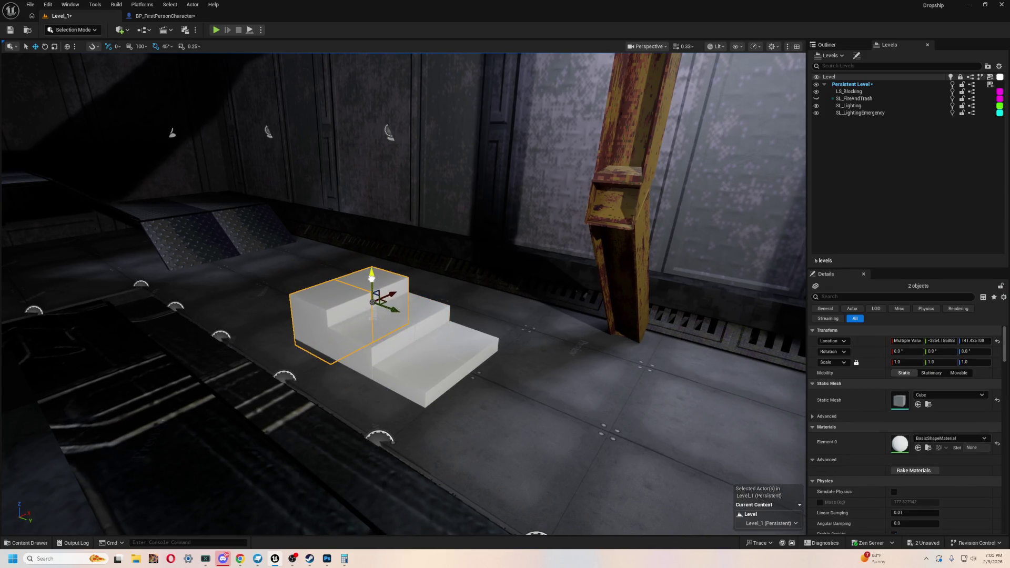
pyautogui.scroll(3, 411, 317)
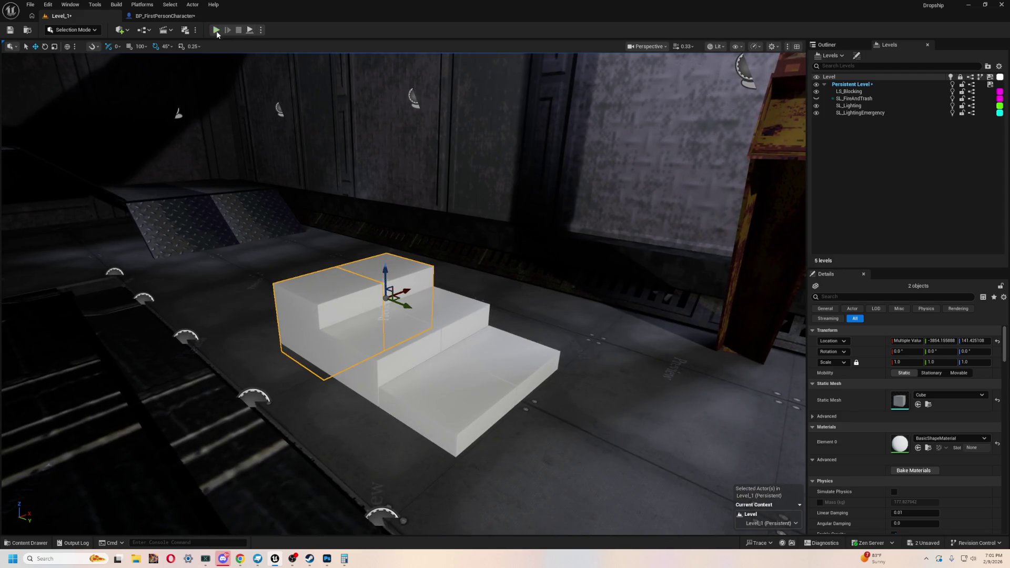
pyautogui.click(216, 30)
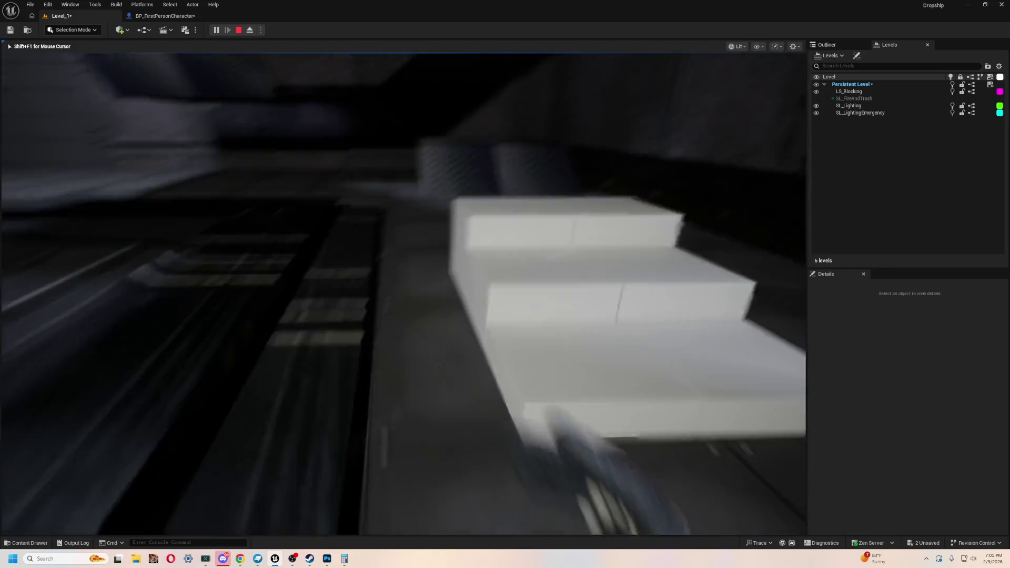
pyautogui.press('Escape')
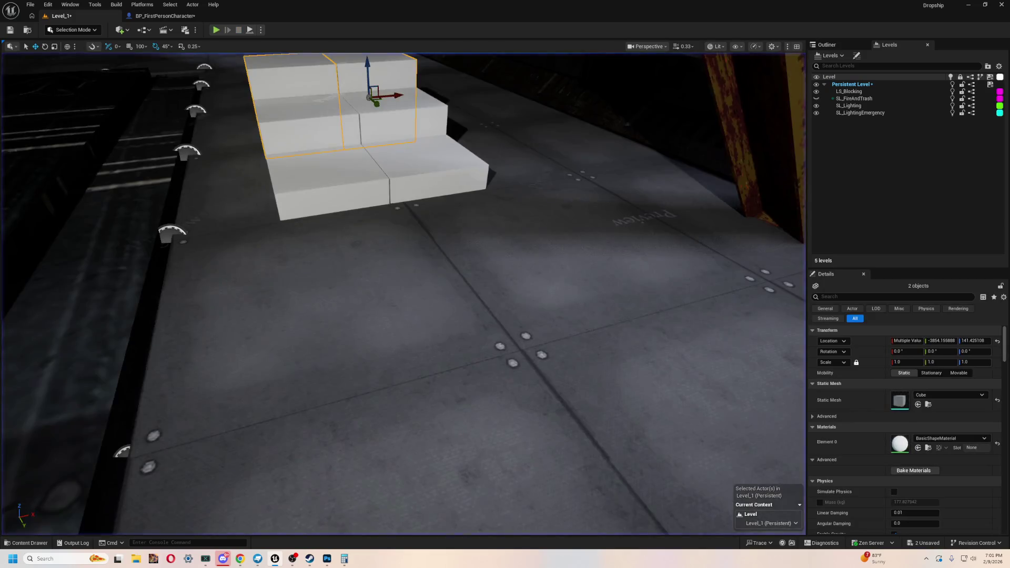
# Step: Delete the stair cubes one by one
pyautogui.moveTo(403, 293); pyautogui.dragTo(389, 303, button='right')
pyautogui.click(389, 303)
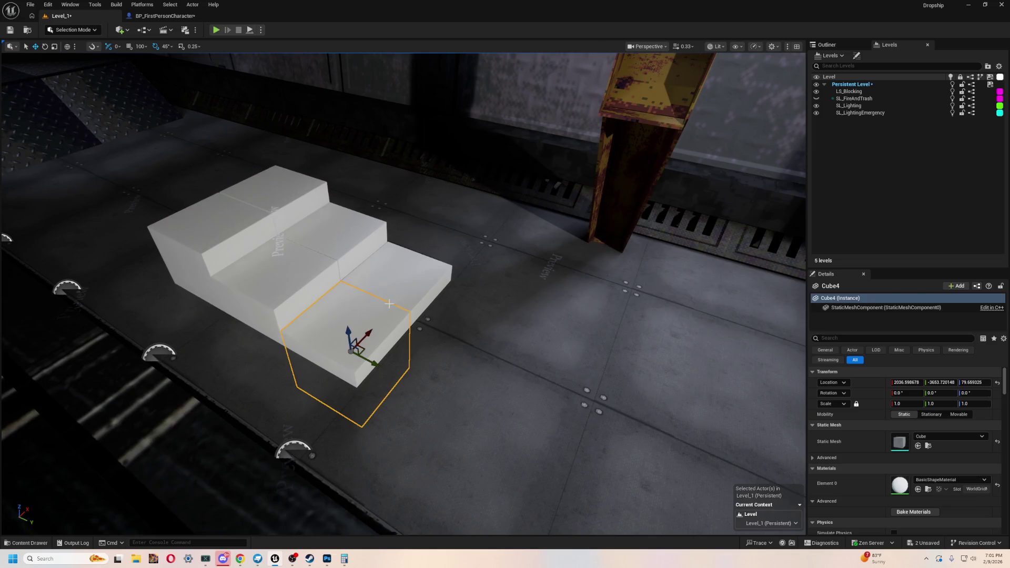
pyautogui.press('Delete')
pyautogui.click(371, 269)
pyautogui.press('Delete')
pyautogui.click(308, 268)
pyautogui.press('Delete')
pyautogui.press('Delete')
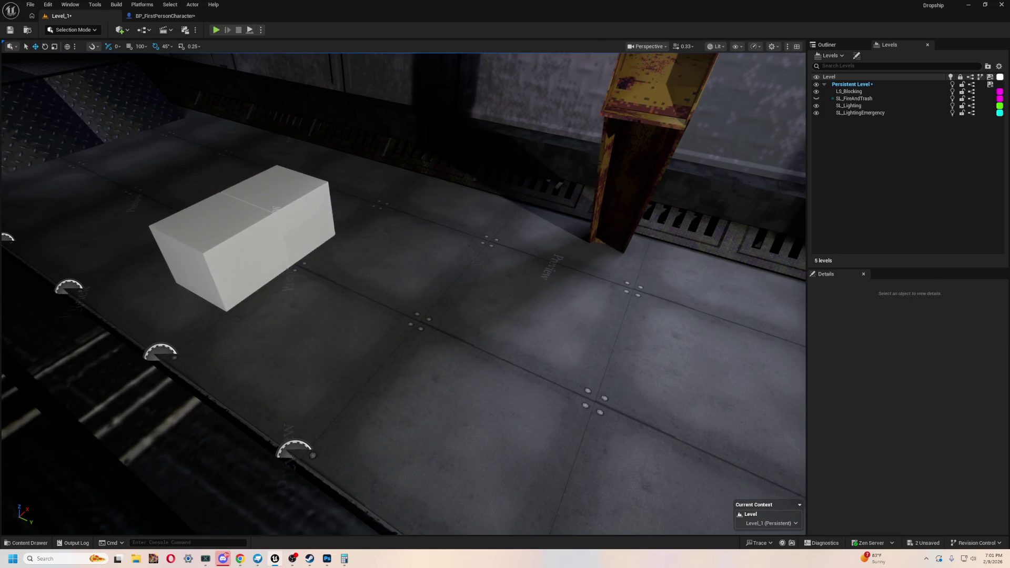
# Step: Delete the last step cube, leaving only the back box, and return to Blockbench
pyautogui.click(300, 229)
pyautogui.press('Delete')
pyautogui.click(213, 253)
pyautogui.press('Delete')
pyautogui.hotkey('alt', 'Tab')
# Step: Try setting the selected plate's height to 0.25, then undo the change
pyautogui.moveTo(797, 326)
pyautogui.mouseDown()
pyautogui.moveTo(819, 329)
pyautogui.moveTo(711, 341)
pyautogui.mouseUp()
pyautogui.moveTo(678, 242)
pyautogui.mouseDown()
pyautogui.moveTo(722, 341)
pyautogui.moveTo(679, 309)
pyautogui.mouseUp()
pyautogui.moveTo(719, 363); pyautogui.dragTo(673, 358)
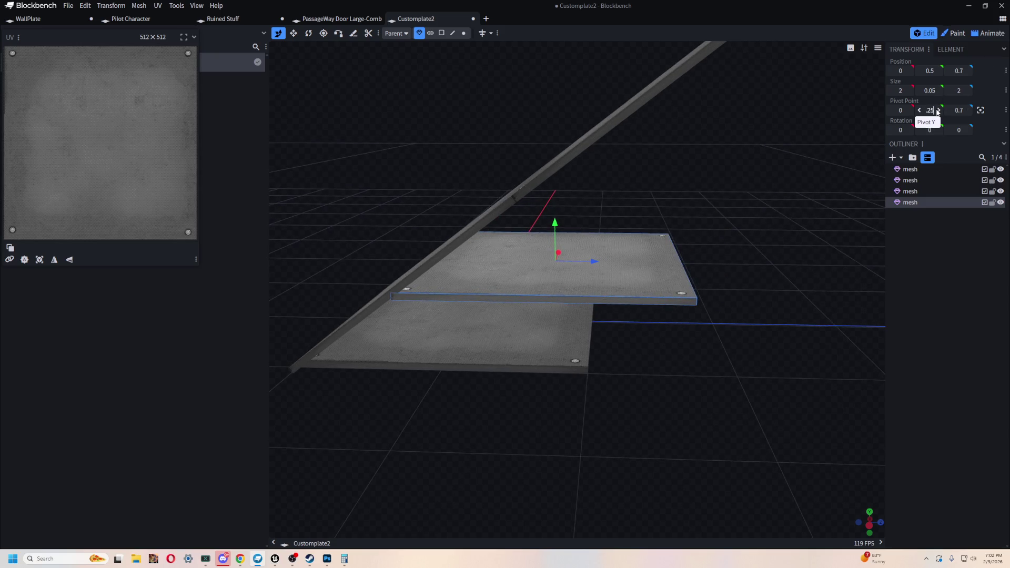
pyautogui.moveTo(735, 355)
pyautogui.mouseDown()
pyautogui.moveTo(689, 399)
pyautogui.moveTo(706, 411)
pyautogui.moveTo(734, 387)
pyautogui.moveTo(723, 374)
pyautogui.moveTo(702, 381)
pyautogui.moveTo(593, 248)
pyautogui.mouseUp()
pyautogui.moveTo(642, 292); pyautogui.dragTo(643, 293)
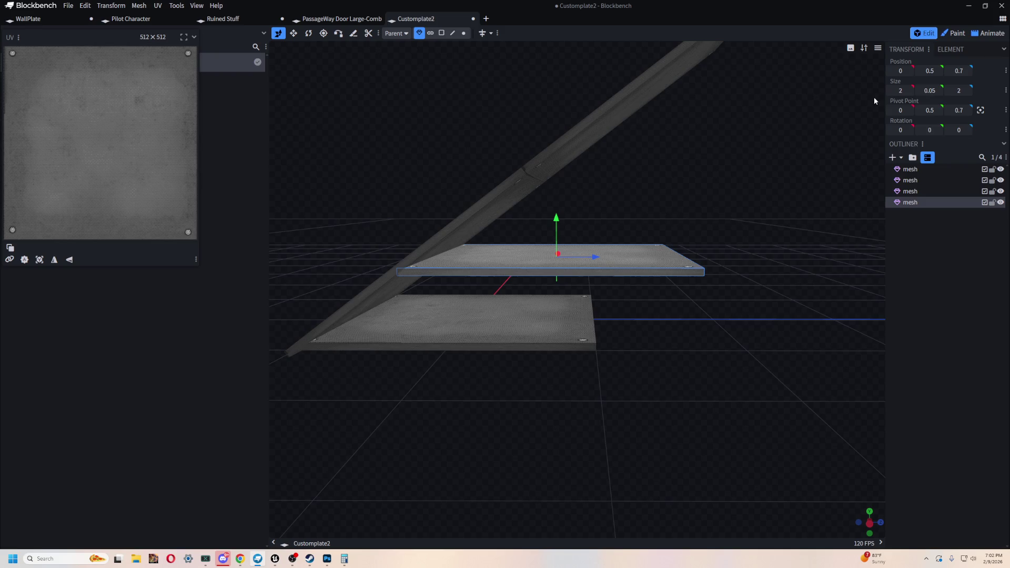
pyautogui.click(930, 70)
pyautogui.write('0.25')
pyautogui.press('Return')
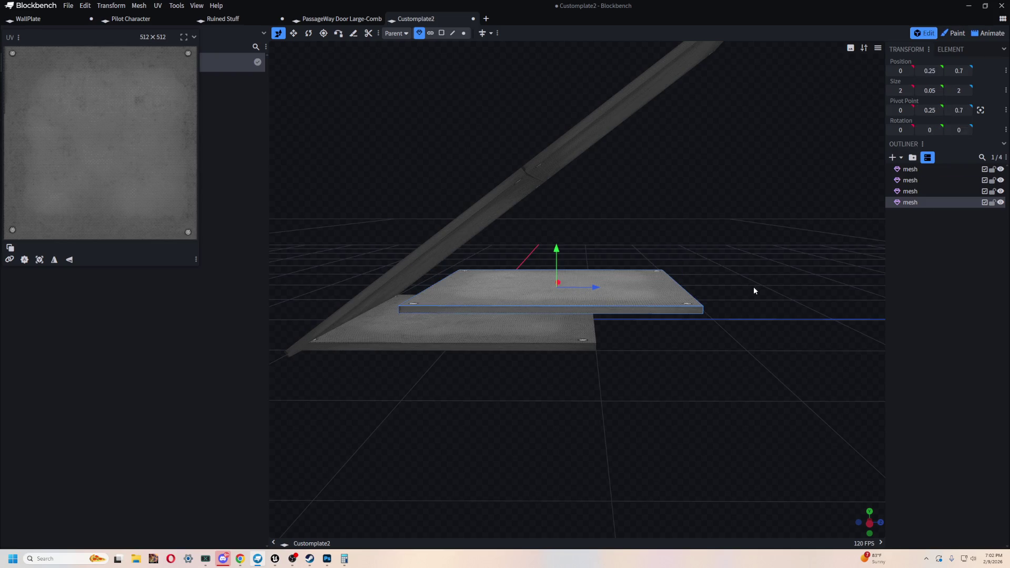
pyautogui.hotkey('ctrl', 'z')
# Step: Duplicate the plate at height 0.25 and slide it back to depth 0.35
pyautogui.hotkey('ctrl', 'c')
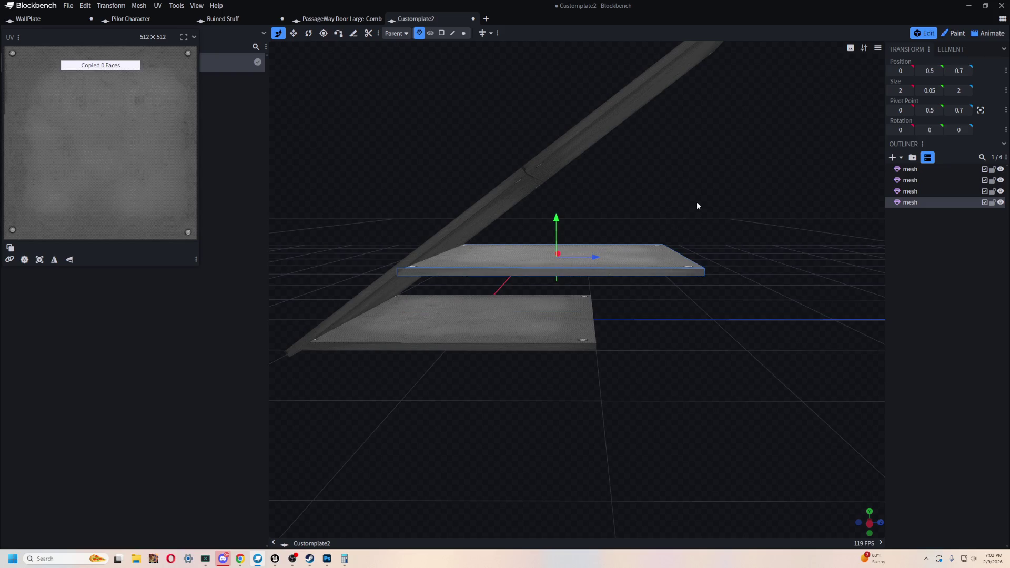
pyautogui.hotkey('ctrl', 'v')
pyautogui.click(930, 89)
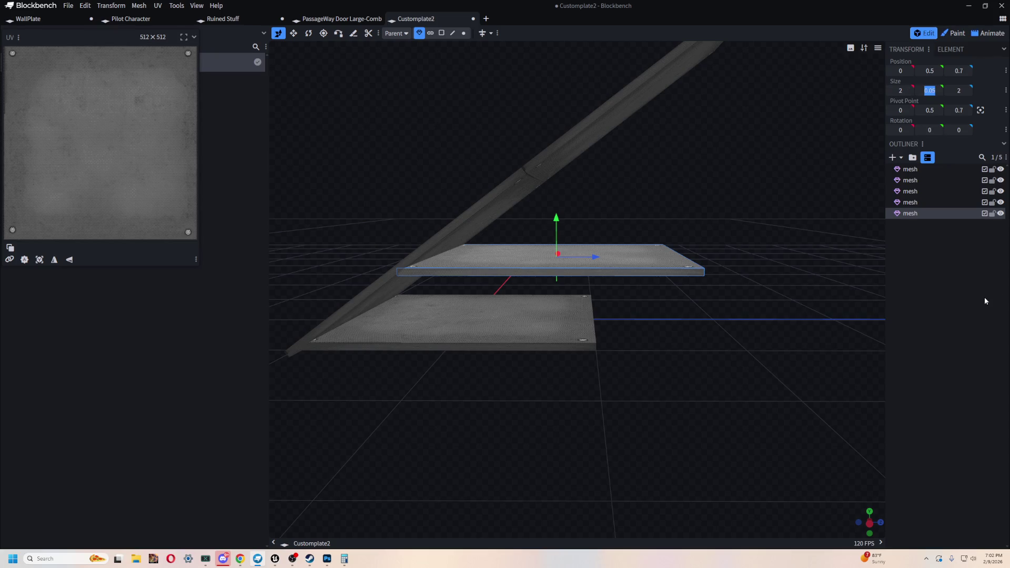
pyautogui.click(930, 70)
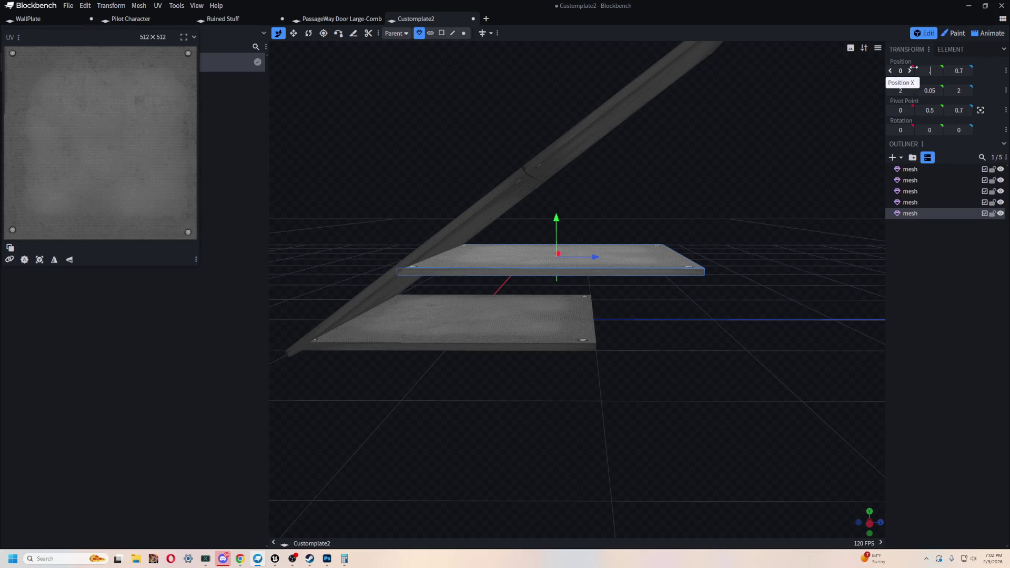
pyautogui.write('0.25')
pyautogui.press('Return')
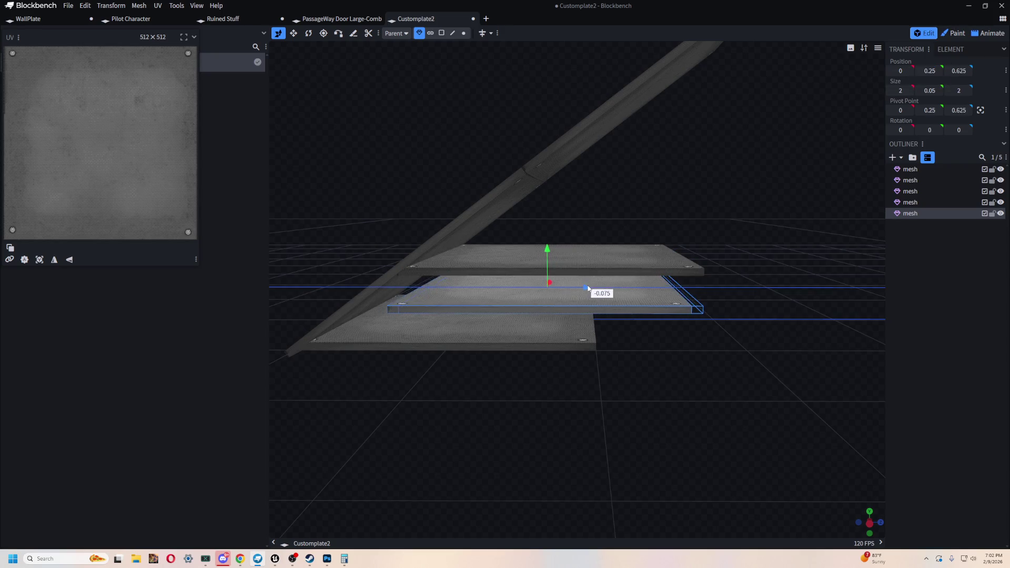
pyautogui.moveTo(591, 289)
pyautogui.mouseDown()
pyautogui.moveTo(563, 285)
pyautogui.moveTo(568, 303)
pyautogui.moveTo(513, 387)
pyautogui.moveTo(526, 386)
pyautogui.moveTo(498, 414)
pyautogui.moveTo(505, 354)
pyautogui.mouseUp()
pyautogui.moveTo(557, 286); pyautogui.dragTo(564, 292)
# Step: Inspect the stack and select the top plate for duplication
pyautogui.moveTo(525, 400); pyautogui.dragTo(491, 255)
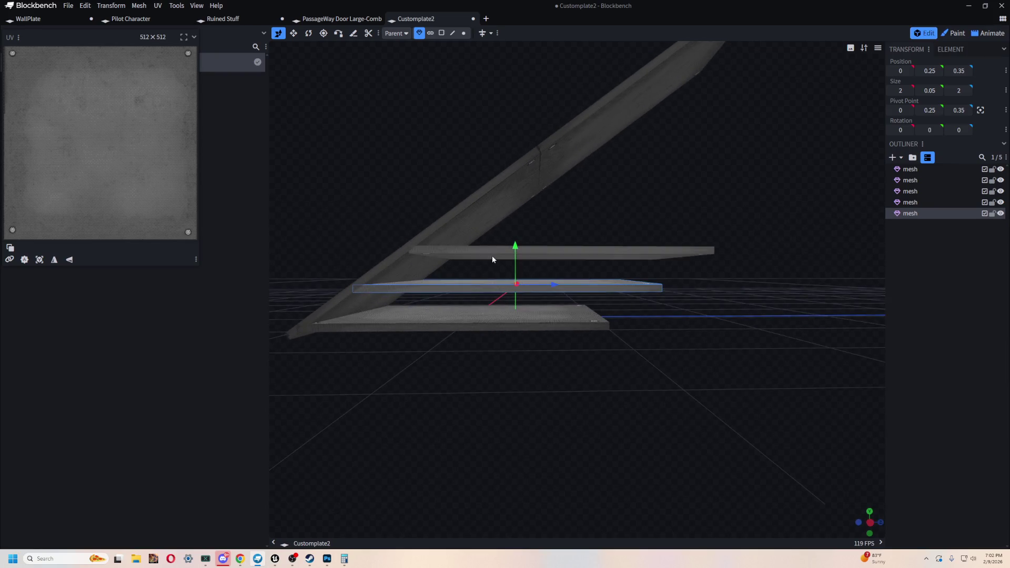
pyautogui.click(492, 256)
pyautogui.click(477, 318)
pyautogui.click(459, 285)
pyautogui.moveTo(470, 309); pyautogui.dragTo(568, 401)
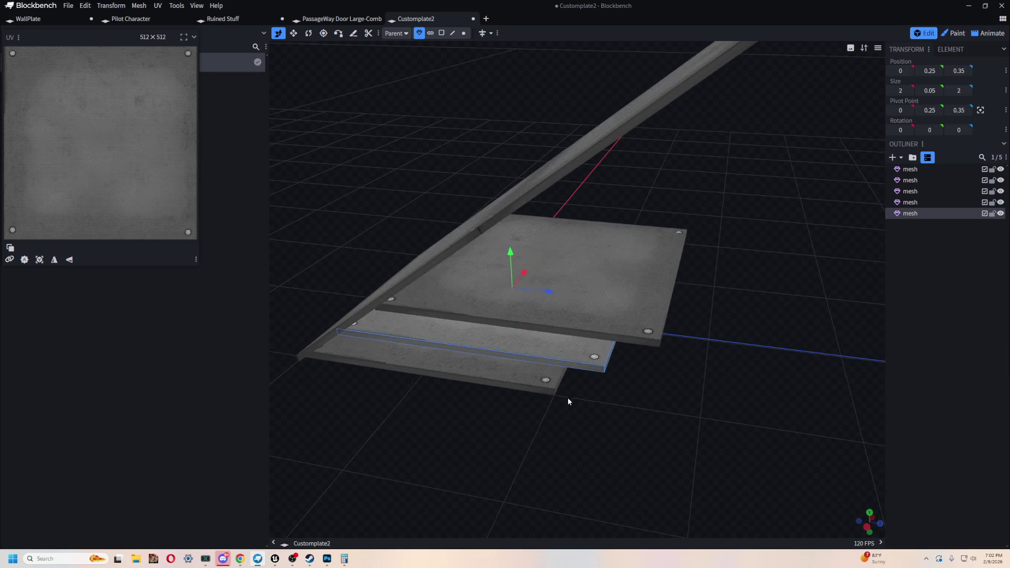
pyautogui.click(598, 300)
pyautogui.moveTo(597, 300)
pyautogui.mouseDown()
pyautogui.moveTo(676, 366)
pyautogui.moveTo(641, 403)
pyautogui.moveTo(539, 308)
pyautogui.mouseUp()
# Step: Duplicate the top plate to height 0.75 and depth 1
pyautogui.hotkey('ctrl', 'c')
pyautogui.moveTo(626, 400)
pyautogui.mouseDown()
pyautogui.moveTo(648, 362)
pyautogui.moveTo(652, 372)
pyautogui.mouseUp()
pyautogui.hotkey('ctrl', 'v')
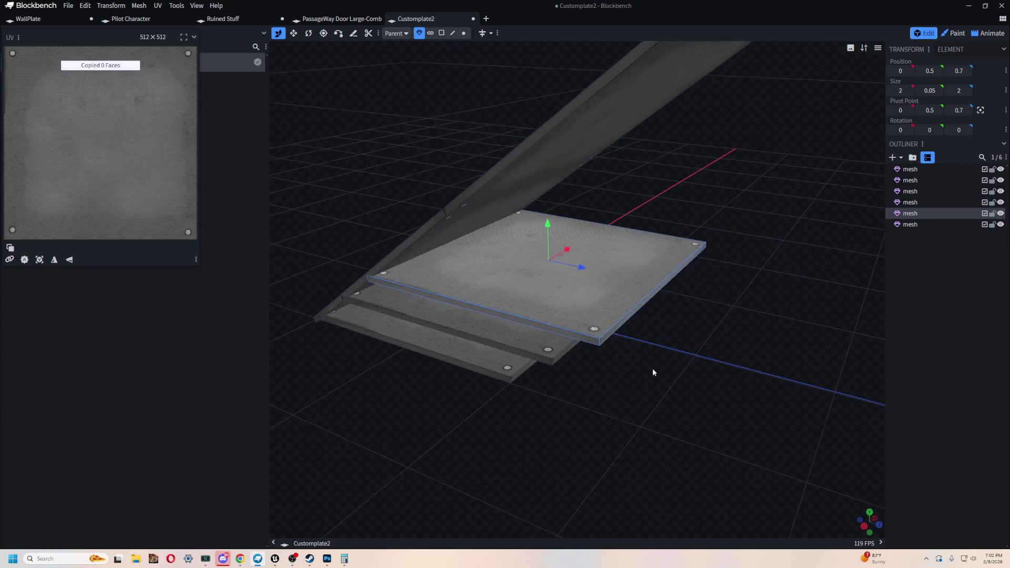
pyautogui.moveTo(582, 268)
pyautogui.mouseDown()
pyautogui.moveTo(537, 445)
pyautogui.moveTo(744, 201)
pyautogui.mouseUp()
pyautogui.click(928, 72)
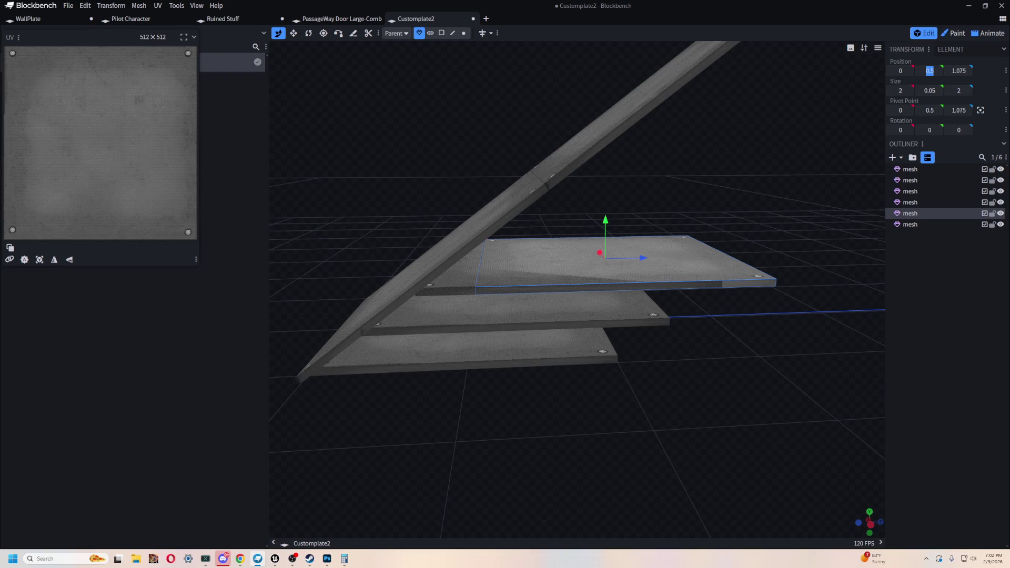
pyautogui.write('.75')
pyautogui.write('0.75')
pyautogui.press('Return')
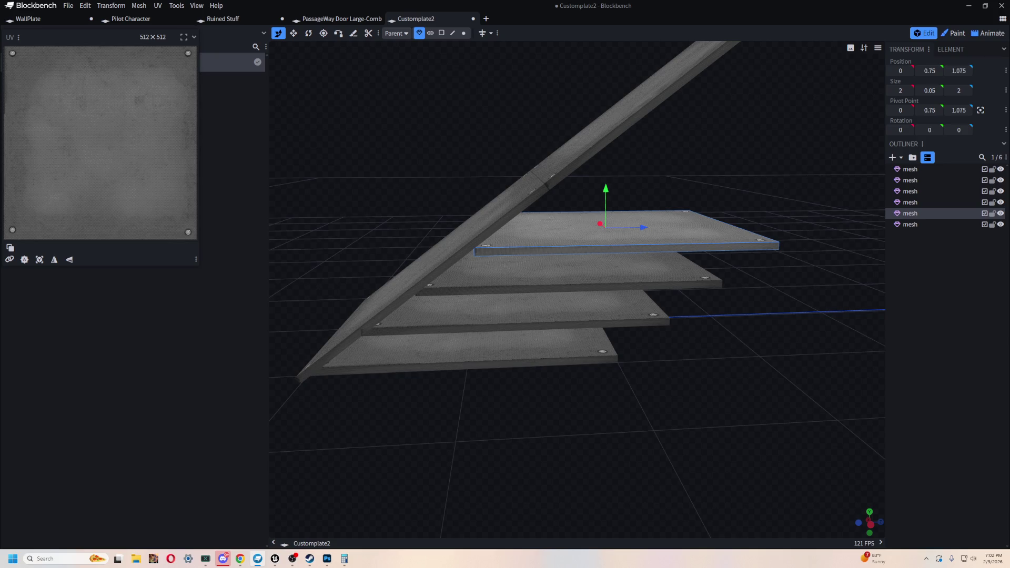
pyautogui.moveTo(643, 226); pyautogui.dragTo(634, 229)
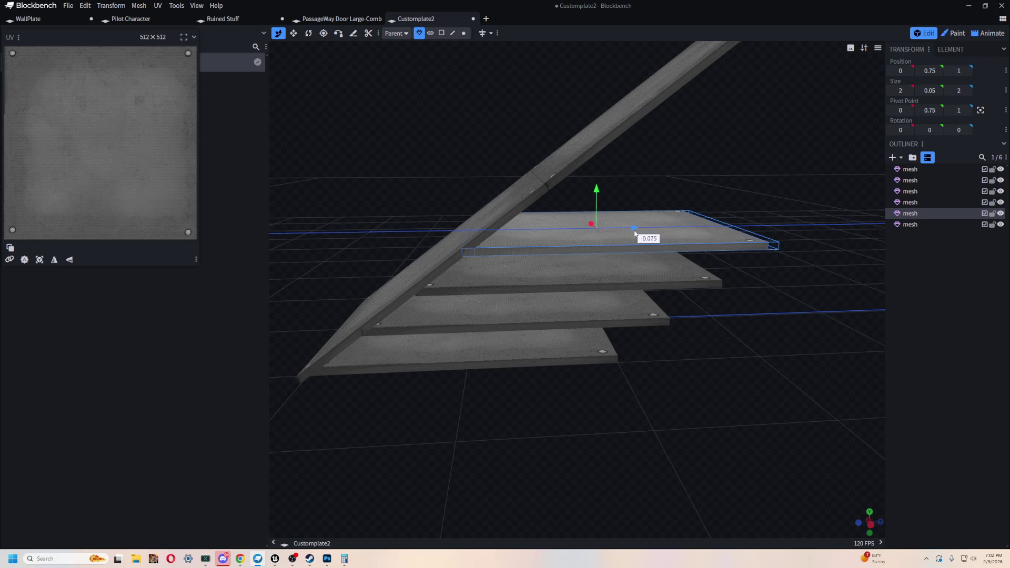
# Step: Duplicate again to height 1 and depth 1.35
pyautogui.moveTo(610, 393)
pyautogui.mouseDown()
pyautogui.moveTo(603, 372)
pyautogui.moveTo(641, 373)
pyautogui.moveTo(564, 403)
pyautogui.moveTo(607, 377)
pyautogui.moveTo(844, 371)
pyautogui.moveTo(652, 416)
pyautogui.moveTo(578, 402)
pyautogui.mouseUp()
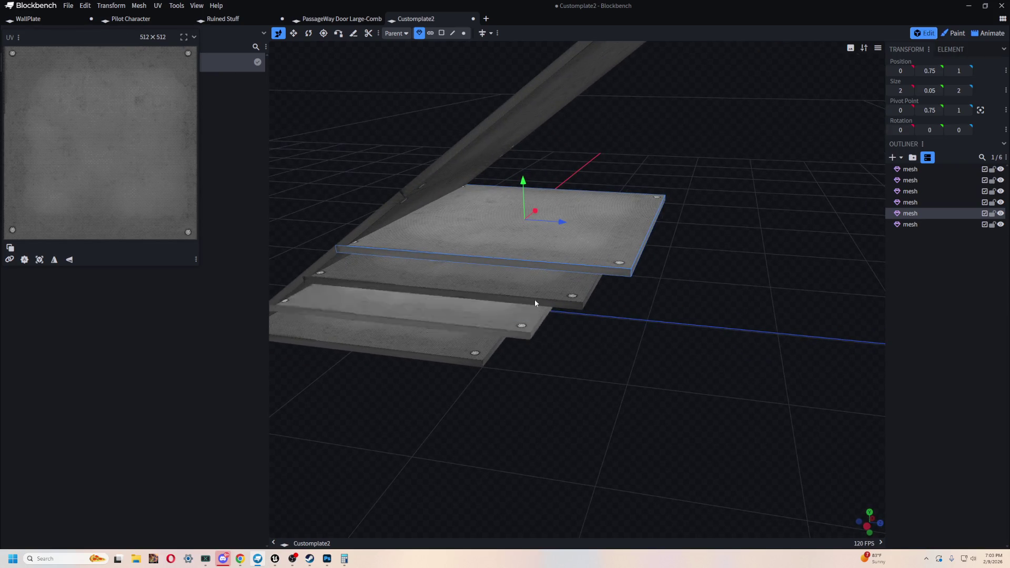
pyautogui.moveTo(609, 353)
pyautogui.mouseDown()
pyautogui.moveTo(648, 351)
pyautogui.moveTo(605, 350)
pyautogui.mouseUp()
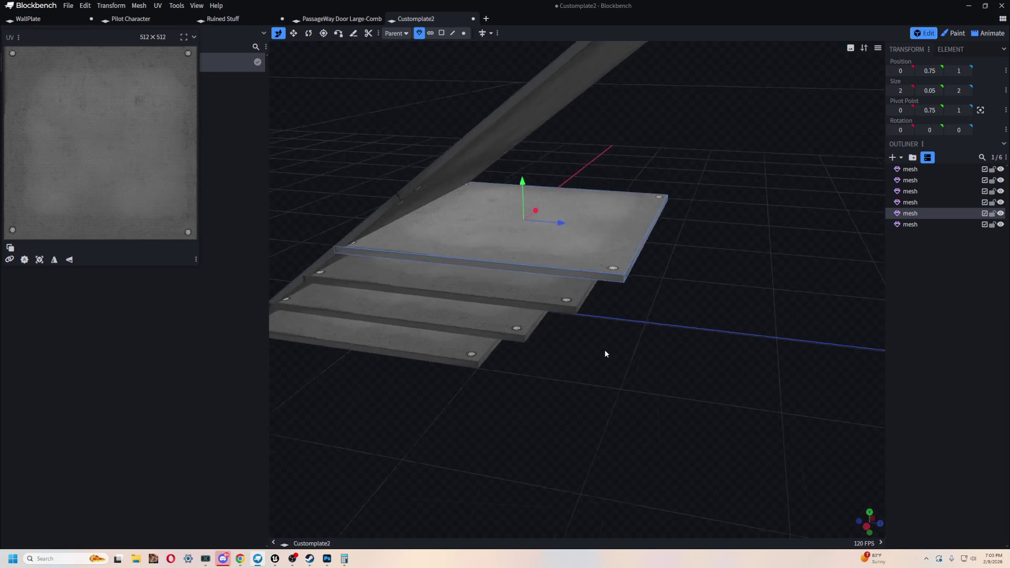
pyautogui.hotkey('ctrl', 'c')
pyautogui.hotkey('ctrl', 'v')
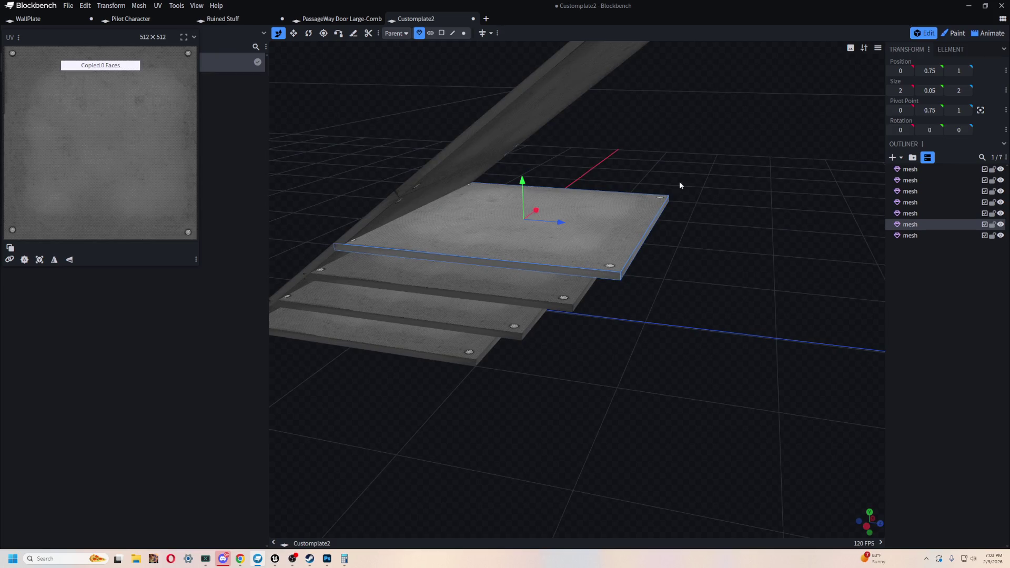
pyautogui.write('1')
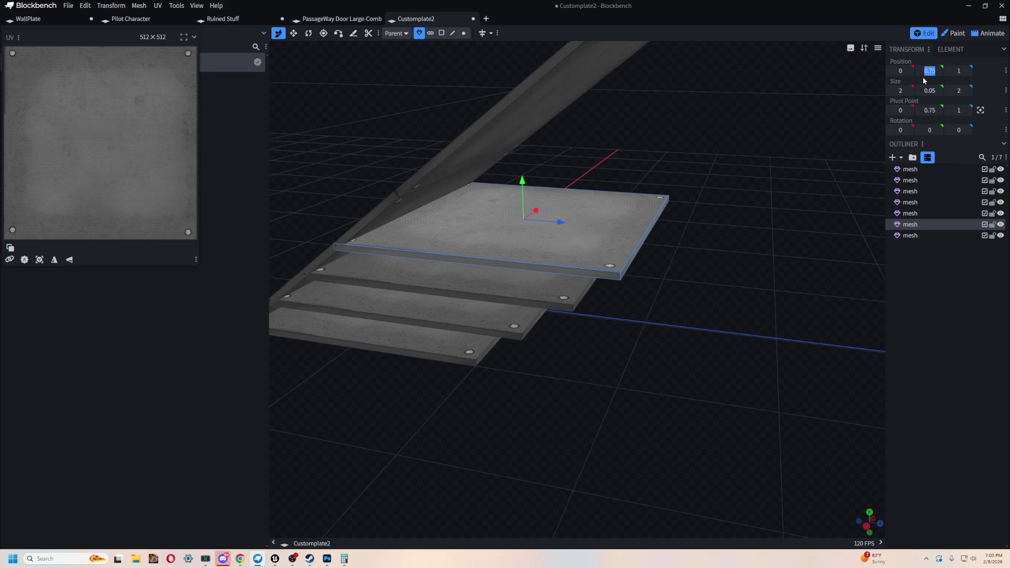
pyautogui.press('Return')
pyautogui.moveTo(572, 194)
pyautogui.mouseDown()
pyautogui.moveTo(604, 198)
pyautogui.moveTo(525, 393)
pyautogui.moveTo(696, 380)
pyautogui.mouseUp()
pyautogui.scroll(3, 599, 403)
pyautogui.scroll(-5, 600, 406)
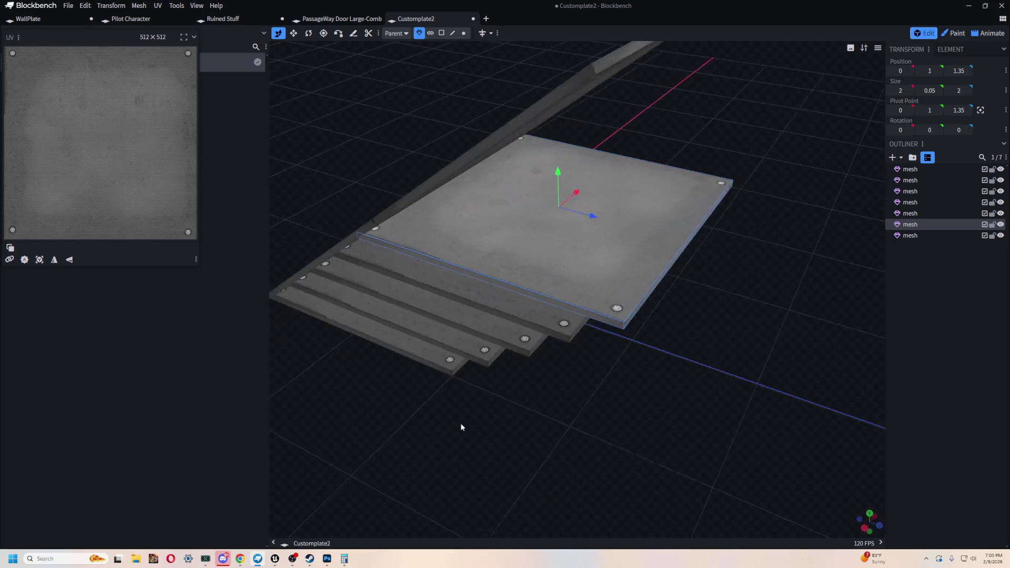
# Step: Duplicate once more to height 1.25 and move it further along the stringer
pyautogui.hotkey('ctrl', 'c')
pyautogui.hotkey('ctrl', 'v')
pyautogui.moveTo(716, 347); pyautogui.dragTo(757, 301)
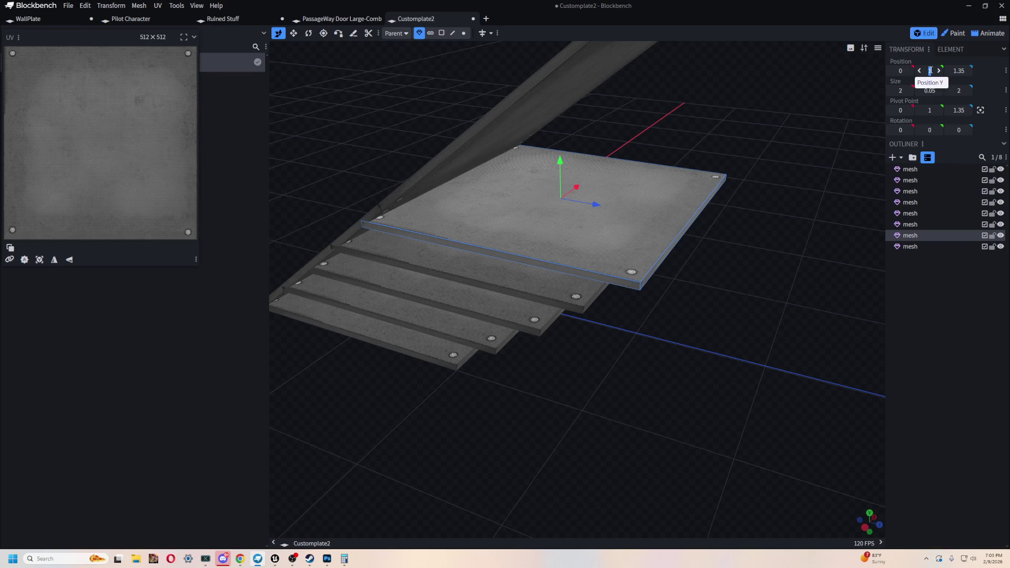
pyautogui.write('.25')
pyautogui.press('Return')
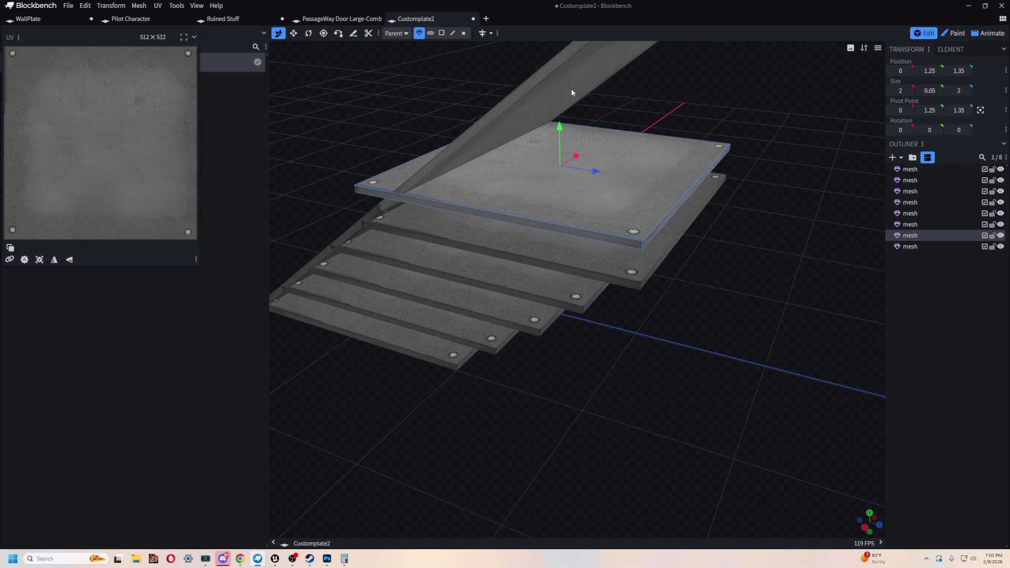
pyautogui.moveTo(596, 171)
pyautogui.mouseDown()
pyautogui.moveTo(640, 178)
pyautogui.moveTo(518, 436)
pyautogui.moveTo(452, 433)
pyautogui.moveTo(489, 431)
pyautogui.moveTo(579, 369)
pyautogui.moveTo(643, 362)
pyautogui.moveTo(682, 329)
pyautogui.moveTo(626, 397)
pyautogui.moveTo(705, 391)
pyautogui.moveTo(597, 350)
pyautogui.moveTo(686, 344)
pyautogui.mouseUp()
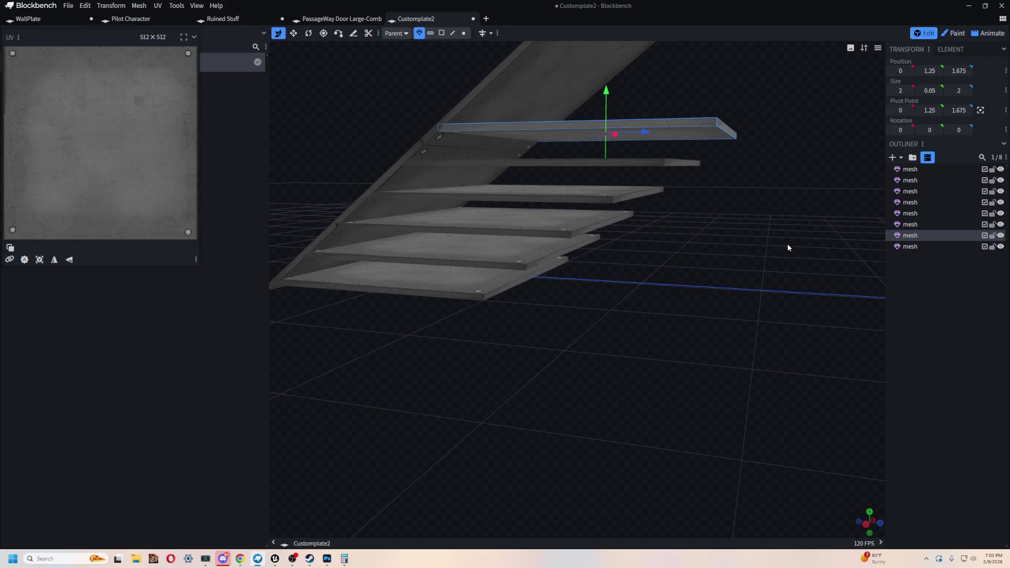
# Step: Orbit to check the six treads under the stringer and compare with the Unreal reference
pyautogui.moveTo(816, 110); pyautogui.dragTo(783, 179)
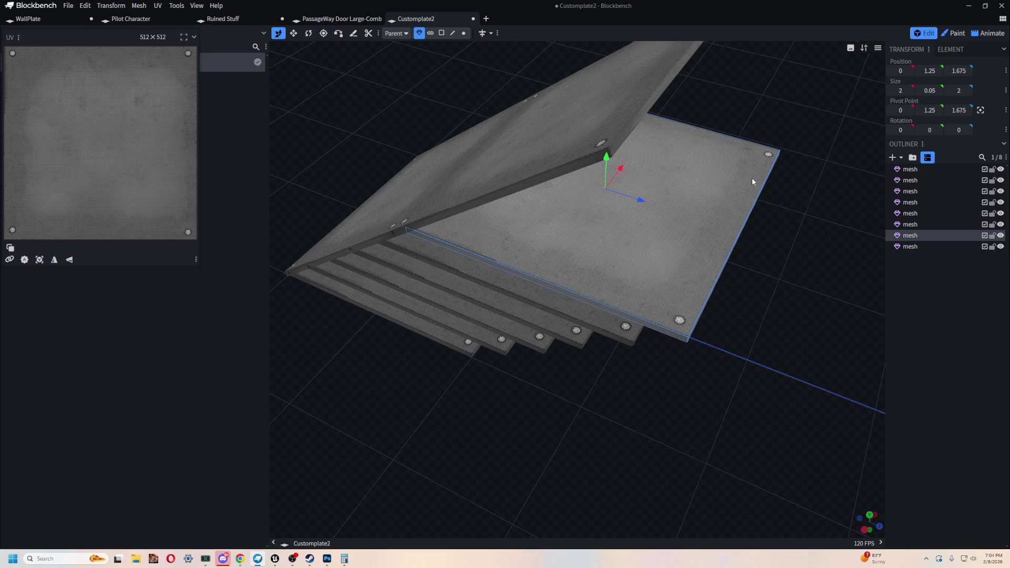
pyautogui.moveTo(650, 63); pyautogui.dragTo(645, 367)
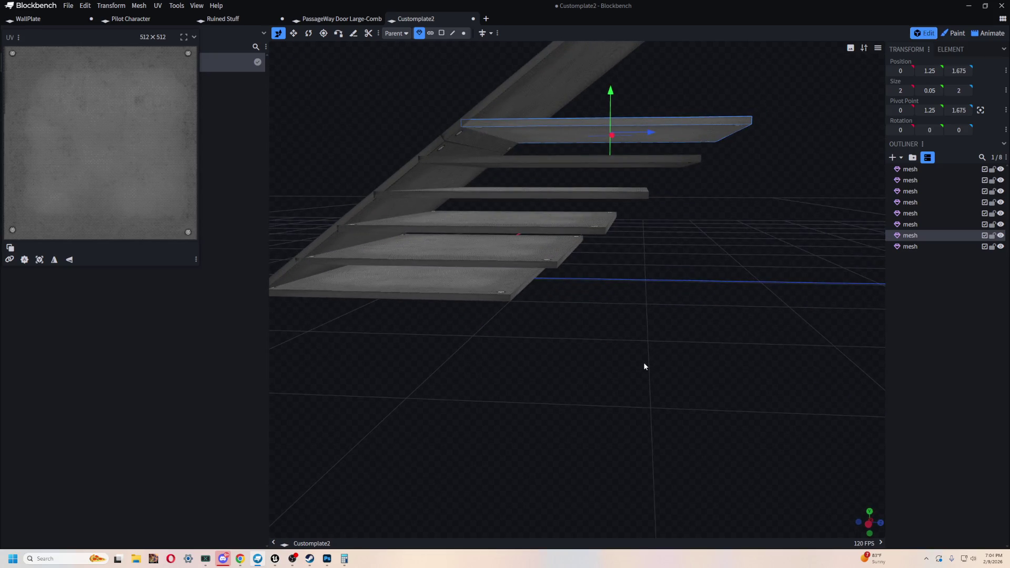
pyautogui.hotkey('alt', 'Tab')
pyautogui.hotkey('alt', 'Tab')
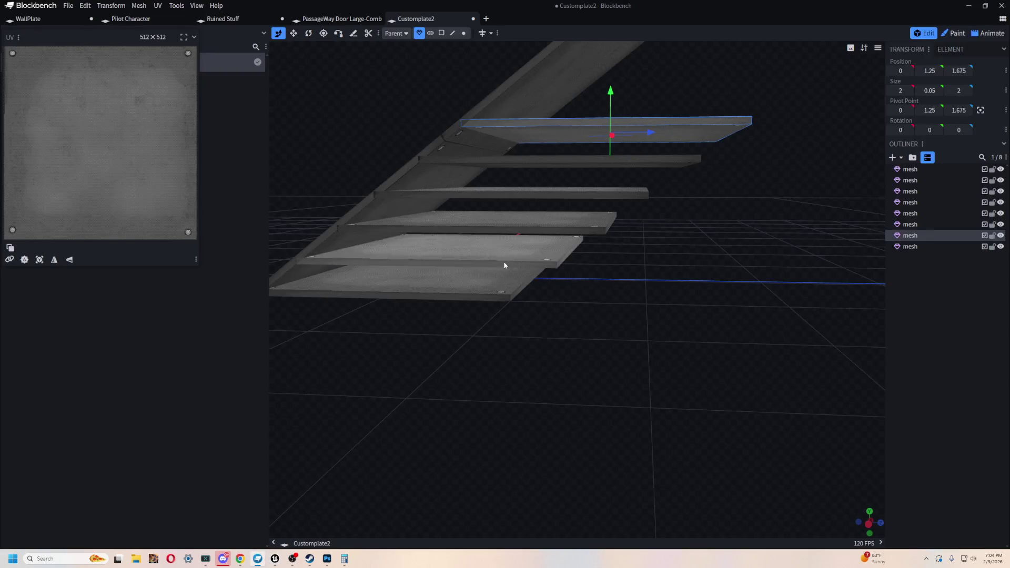
pyautogui.moveTo(562, 266); pyautogui.dragTo(703, 327)
pyautogui.scroll(3, 703, 327)
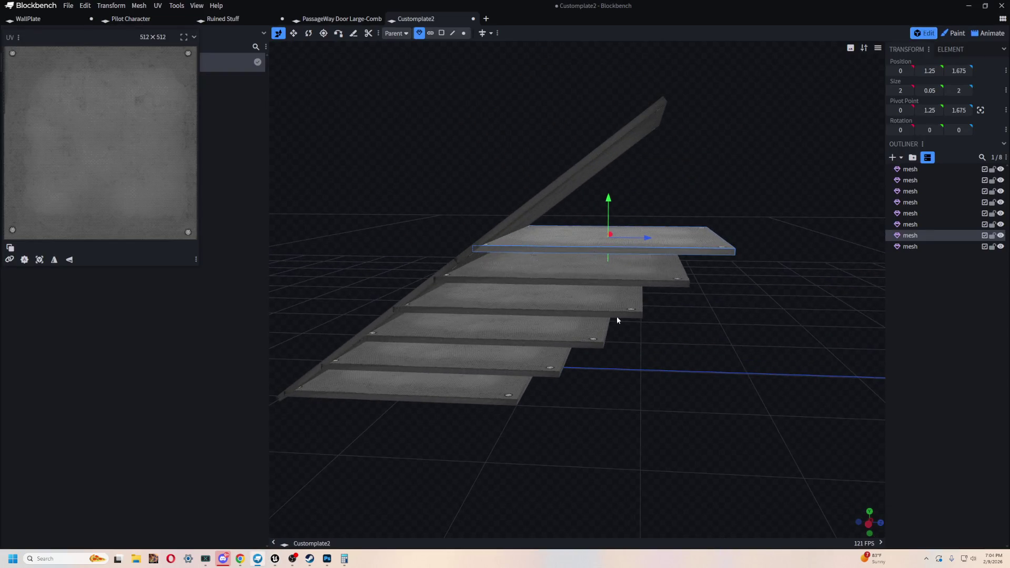
# Step: Select the five step plates and duplicate them as the next run of treads
pyautogui.keyDown('shift'); pyautogui.click(550, 273); pyautogui.keyUp('shift')
pyautogui.keyDown('shift'); pyautogui.click(547, 303); pyautogui.keyUp('shift')
pyautogui.keyDown('shift'); pyautogui.click(541, 326); pyautogui.keyUp('shift')
pyautogui.keyDown('shift'); pyautogui.click(515, 361); pyautogui.keyUp('shift')
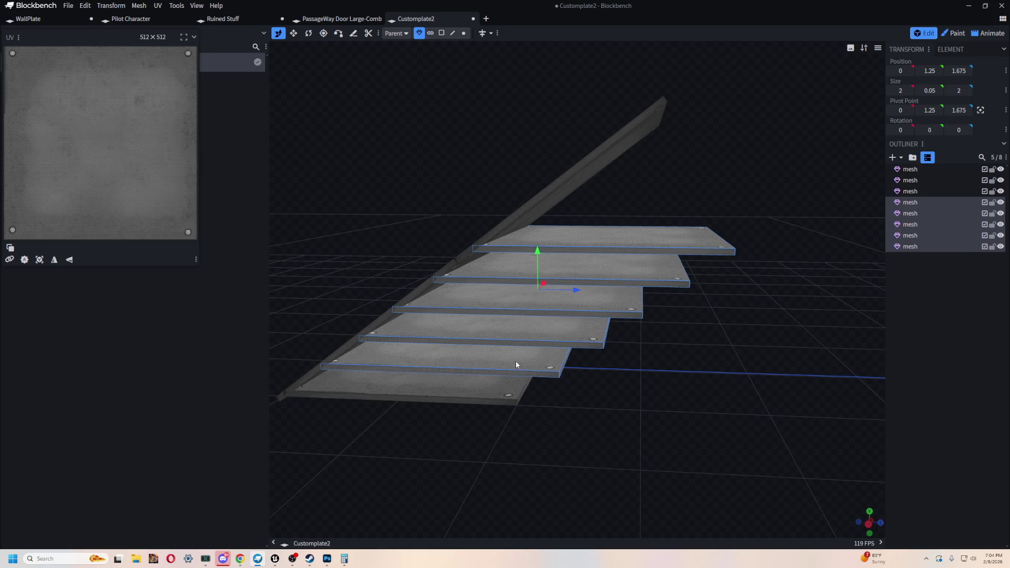
pyautogui.hotkey('ctrl', 'c')
pyautogui.hotkey('ctrl', 'v')
pyautogui.moveTo(574, 289); pyautogui.dragTo(647, 293)
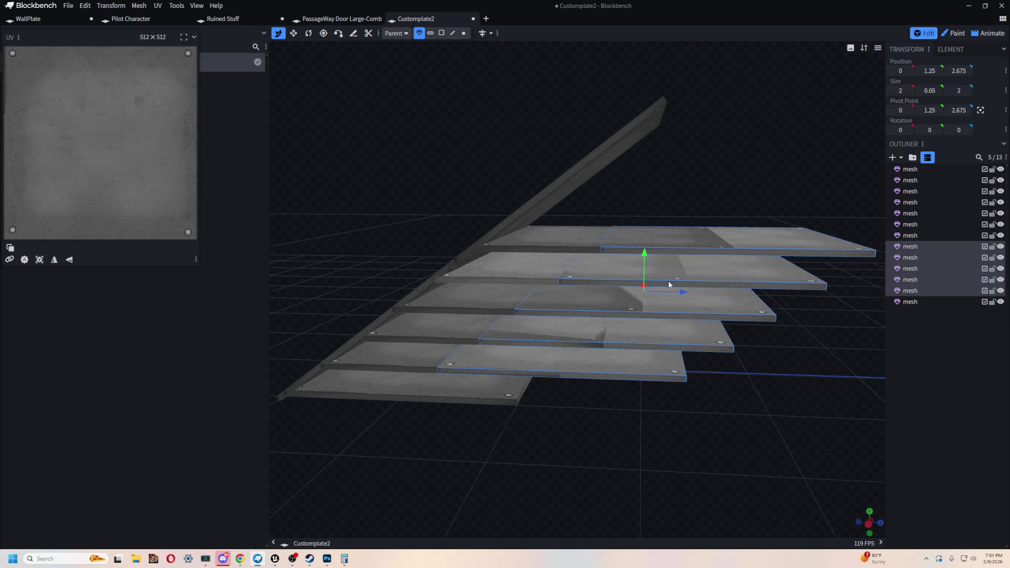
pyautogui.moveTo(647, 377); pyautogui.dragTo(605, 283, button='right')
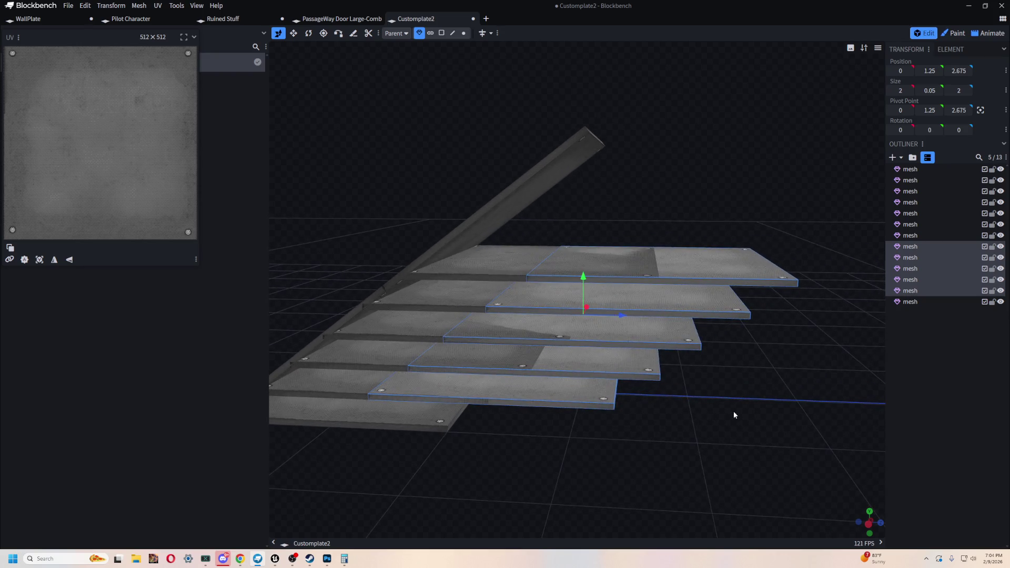
# Step: Raise the copied steps and push them back along the stringer slope
pyautogui.moveTo(584, 278); pyautogui.dragTo(594, 198)
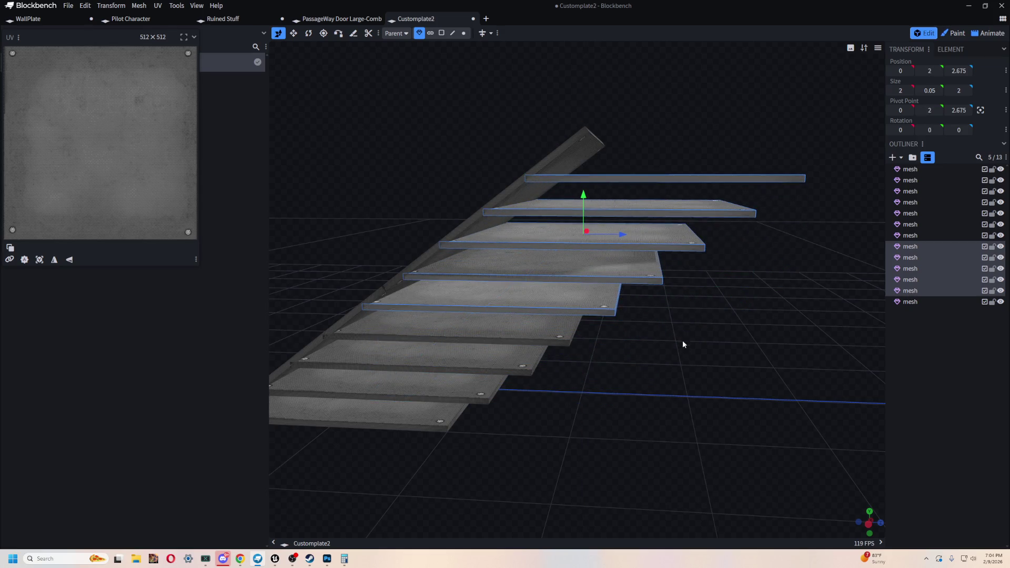
pyautogui.moveTo(684, 344); pyautogui.dragTo(661, 203)
pyautogui.moveTo(616, 233); pyautogui.dragTo(653, 237)
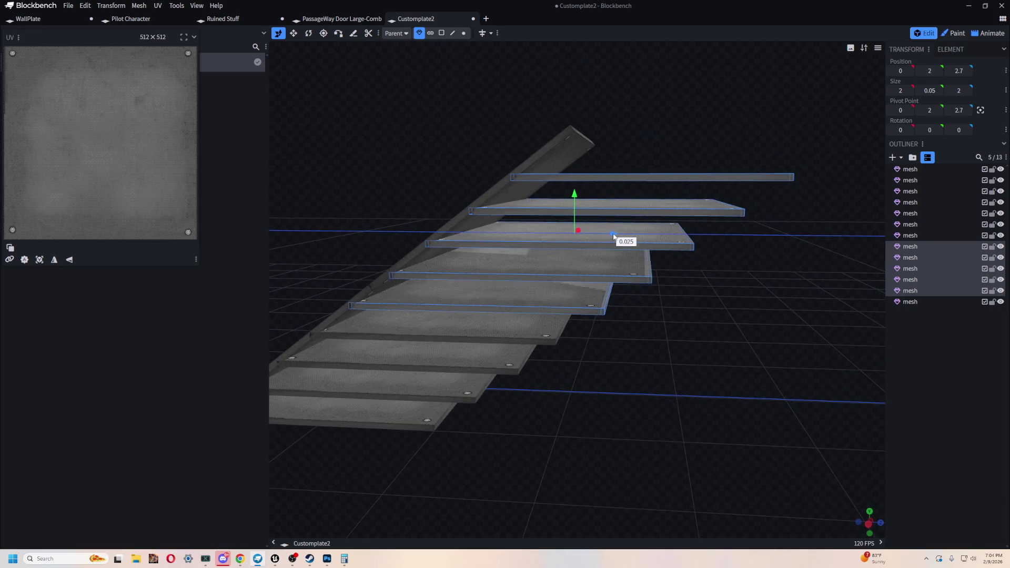
pyautogui.moveTo(609, 192)
pyautogui.mouseDown()
pyautogui.moveTo(609, 168)
pyautogui.moveTo(620, 166)
pyautogui.mouseUp()
pyautogui.click(642, 206)
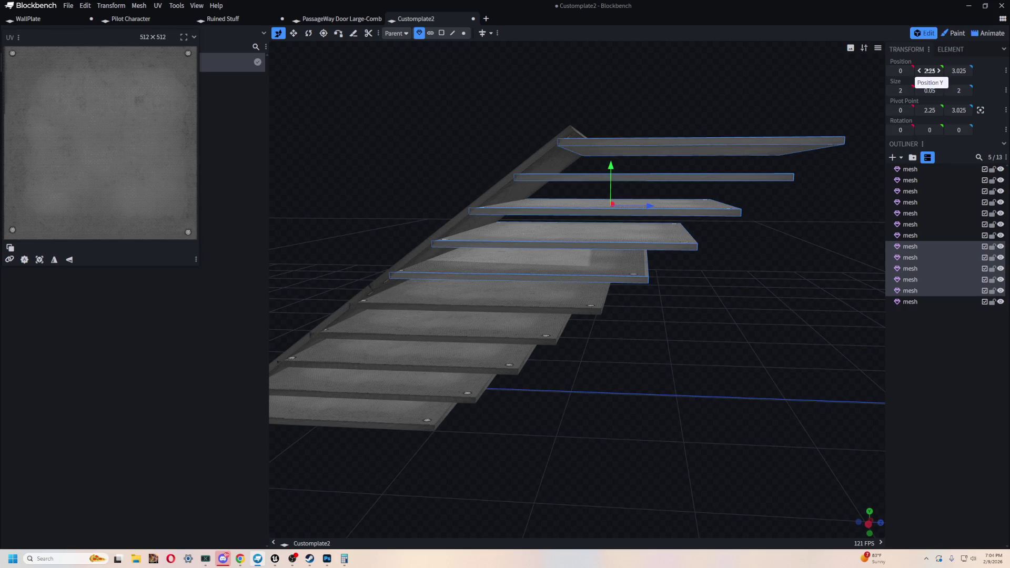
# Step: Fine-tune the upper treads to Position Y 2.5, Z 3.325, continuing the even spacing
pyautogui.moveTo(610, 166)
pyautogui.mouseDown()
pyautogui.moveTo(613, 155)
pyautogui.moveTo(609, 167)
pyautogui.mouseUp()
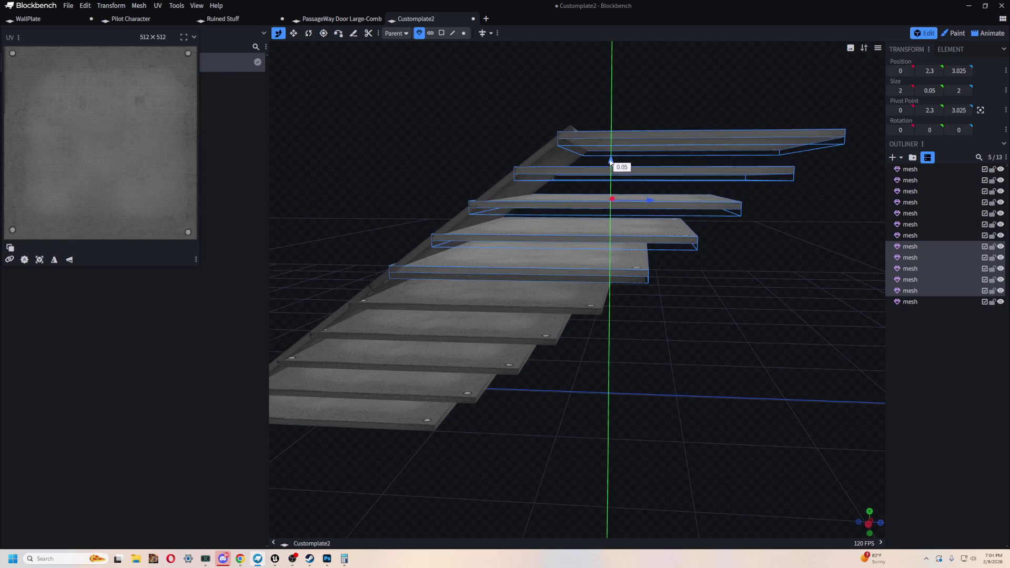
pyautogui.moveTo(610, 162); pyautogui.dragTo(611, 147)
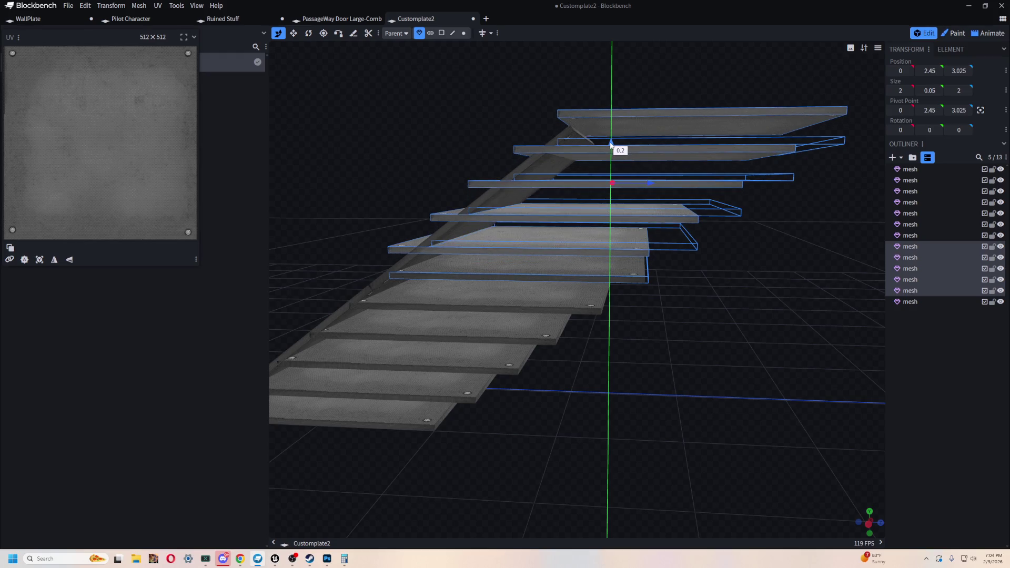
pyautogui.moveTo(610, 147)
pyautogui.mouseDown()
pyautogui.moveTo(617, 123)
pyautogui.moveTo(620, 141)
pyautogui.mouseUp()
pyautogui.moveTo(653, 180)
pyautogui.mouseDown()
pyautogui.moveTo(687, 182)
pyautogui.moveTo(817, 356)
pyautogui.moveTo(692, 185)
pyautogui.mouseUp()
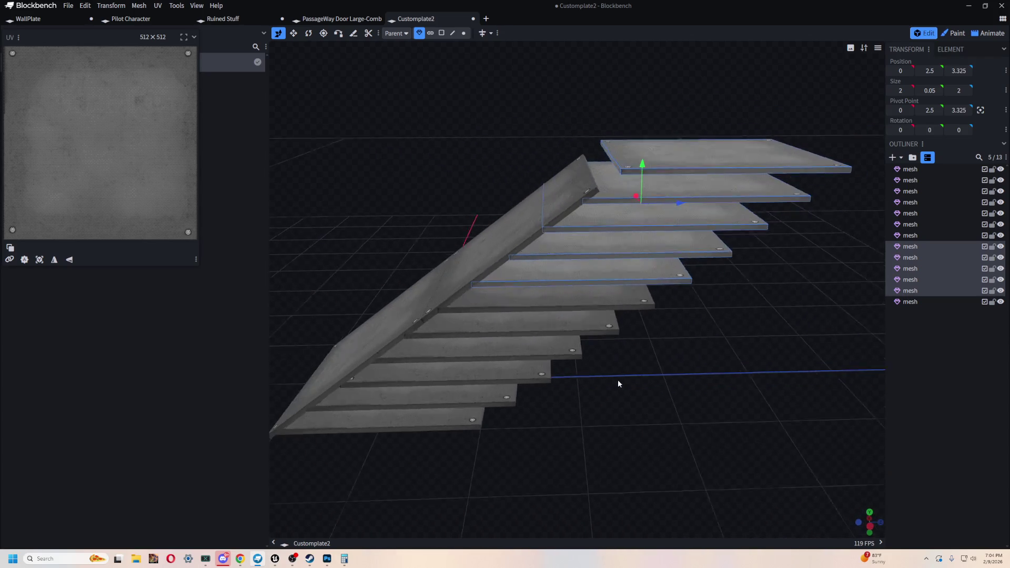
pyautogui.click(692, 183)
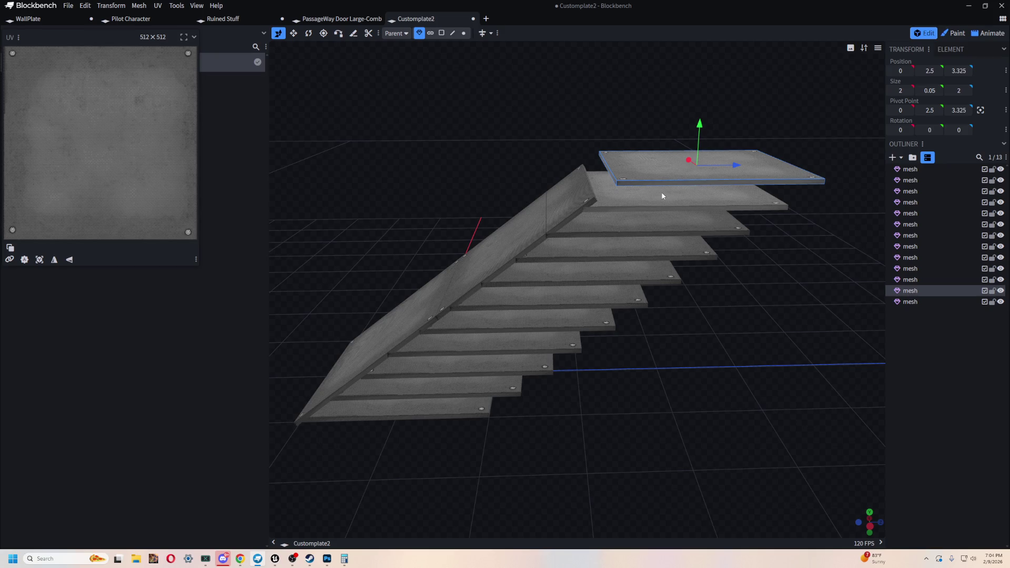
# Step: Delete the topmost step plate and inspect the stairs from below
pyautogui.press('Delete')
pyautogui.click(513, 240)
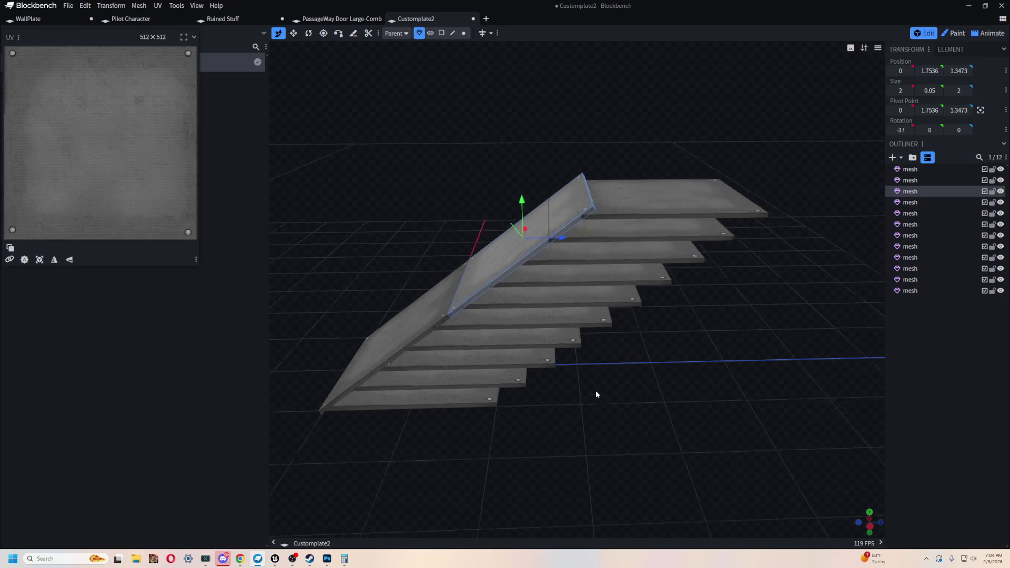
pyautogui.scroll(2, 596, 391)
pyautogui.moveTo(595, 396); pyautogui.dragTo(620, 382)
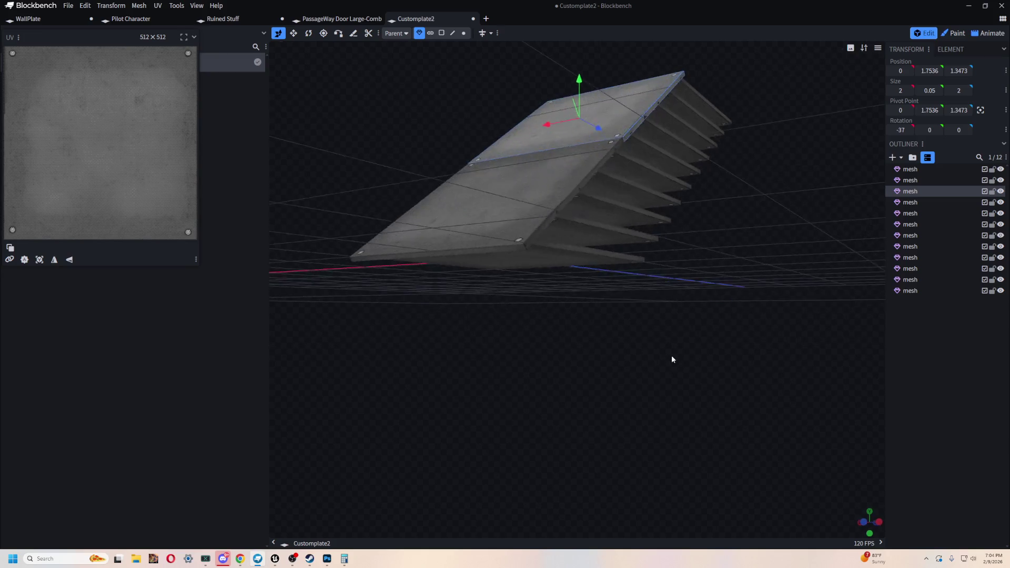
pyautogui.scroll(-3, 647, 347)
pyautogui.moveTo(645, 338)
pyautogui.mouseDown()
pyautogui.moveTo(547, 345)
pyautogui.moveTo(671, 340)
pyautogui.mouseUp()
# Step: Hide both sloped stringer plates, undoing an accidental delete of the upper one
pyautogui.press('Delete')
pyautogui.click(473, 286)
pyautogui.hotkey('ctrl', 'z')
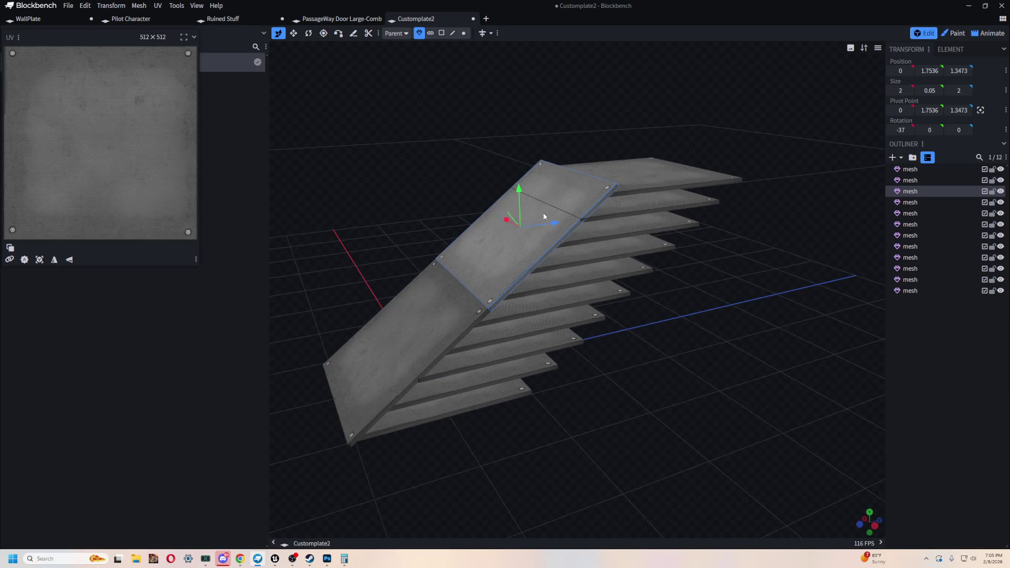
pyautogui.keyDown('shift'); pyautogui.click(444, 312); pyautogui.keyUp('shift')
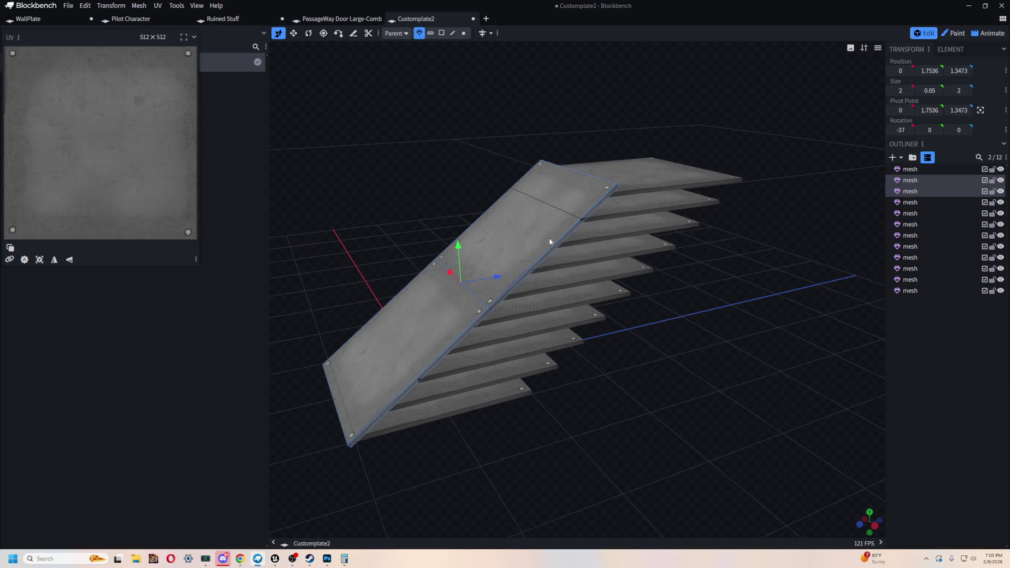
pyautogui.click(1000, 179)
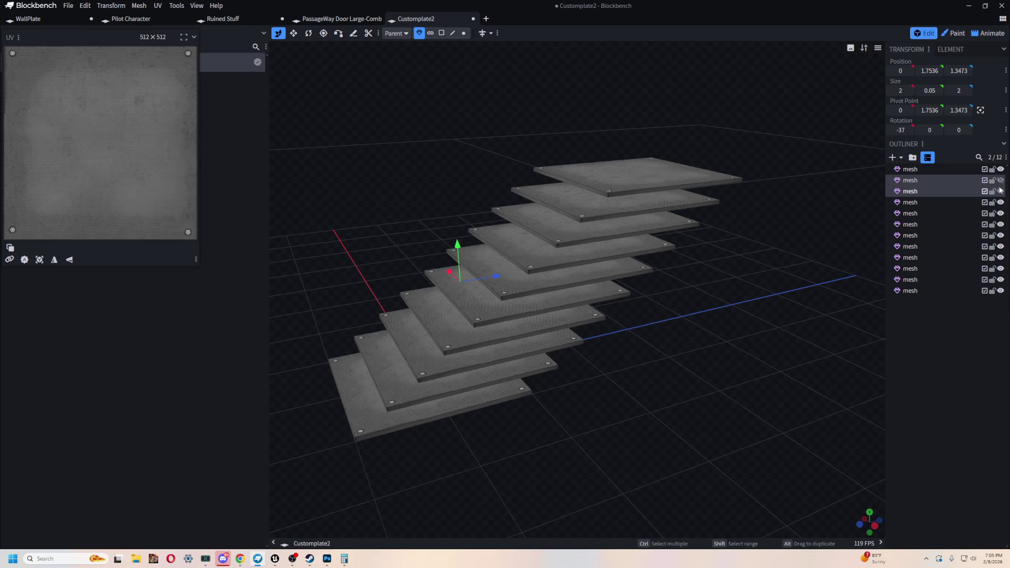
# Step: Orbit around the ten stacked treads to check them as a standalone staircase
pyautogui.moveTo(714, 339); pyautogui.dragTo(664, 356)
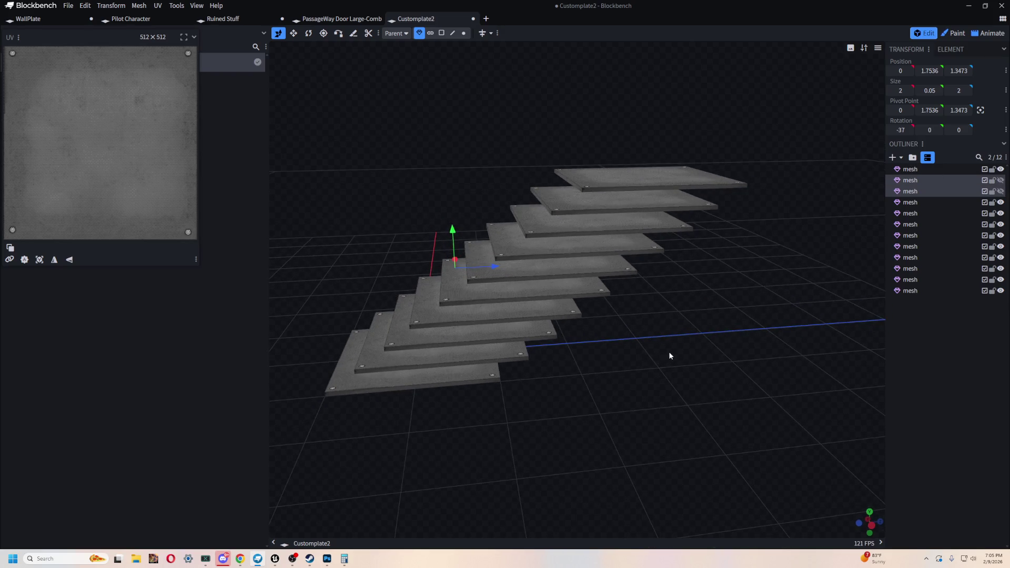
pyautogui.moveTo(595, 364)
pyautogui.mouseDown()
pyautogui.moveTo(722, 373)
pyautogui.moveTo(732, 344)
pyautogui.moveTo(714, 397)
pyautogui.mouseUp()
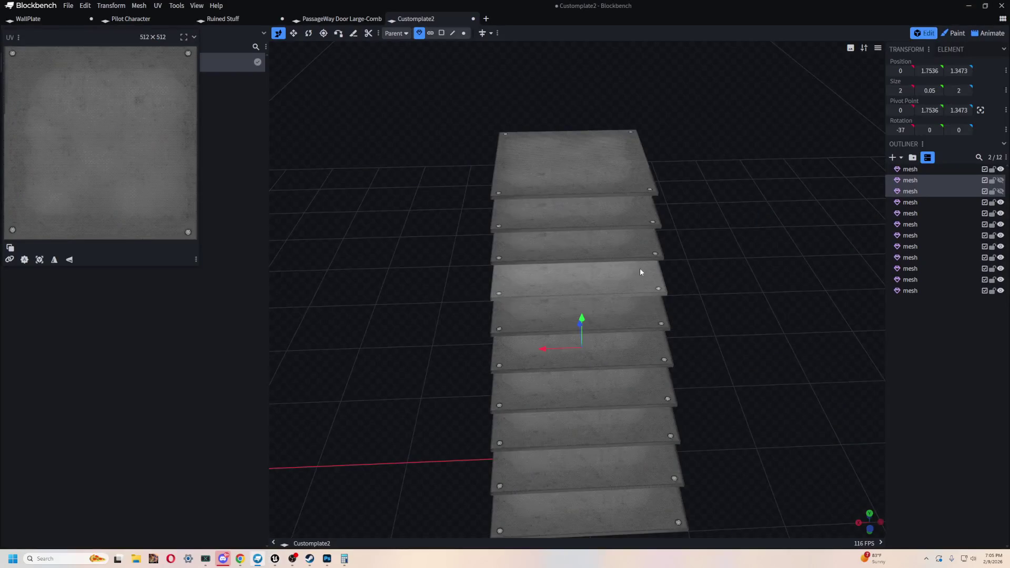
pyautogui.moveTo(640, 268)
pyautogui.mouseDown()
pyautogui.moveTo(643, 315)
pyautogui.moveTo(594, 208)
pyautogui.mouseUp()
pyautogui.click(571, 153)
pyautogui.keyDown('shift'); pyautogui.click(582, 189); pyautogui.keyUp('shift')
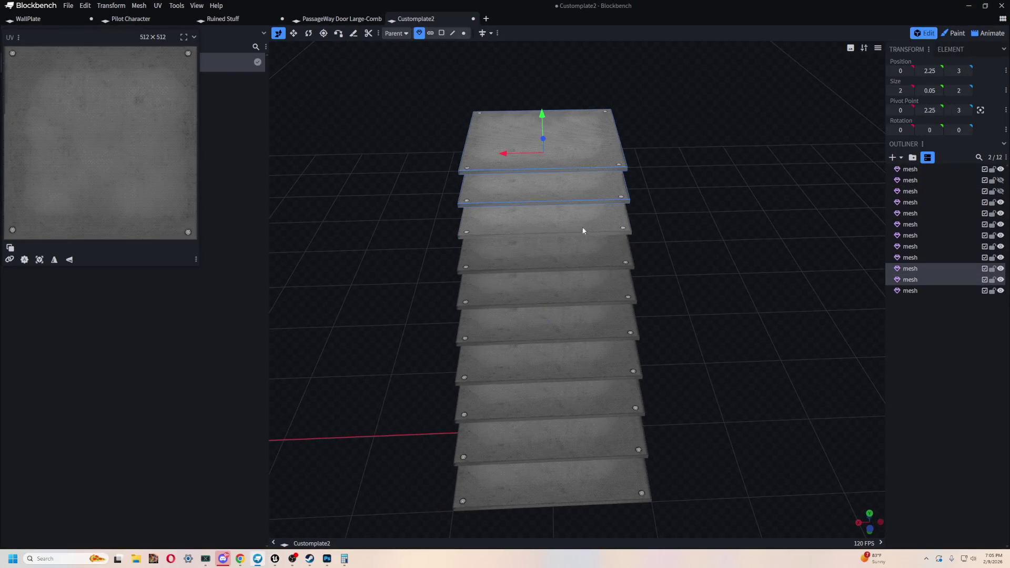
pyautogui.keyDown('shift'); pyautogui.click(583, 229); pyautogui.keyUp('shift')
pyautogui.keyDown('shift'); pyautogui.click(588, 255); pyautogui.keyUp('shift')
pyautogui.keyDown('shift'); pyautogui.click(590, 289); pyautogui.keyUp('shift')
pyautogui.keyDown('shift'); pyautogui.click(590, 321); pyautogui.keyUp('shift')
pyautogui.keyDown('shift'); pyautogui.click(594, 359); pyautogui.keyUp('shift')
pyautogui.keyDown('shift'); pyautogui.click(598, 399); pyautogui.keyUp('shift')
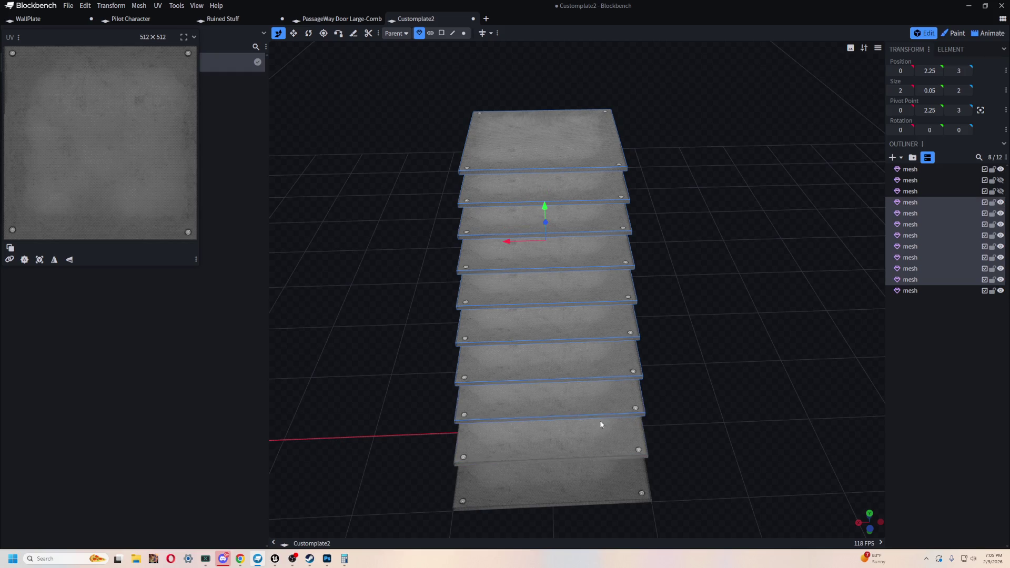
pyautogui.keyDown('shift'); pyautogui.click(600, 424); pyautogui.keyUp('shift')
pyautogui.keyDown('shift'); pyautogui.click(594, 469); pyautogui.keyUp('shift')
pyautogui.hotkey('ctrl', 'c')
pyautogui.hotkey('ctrl', 'v')
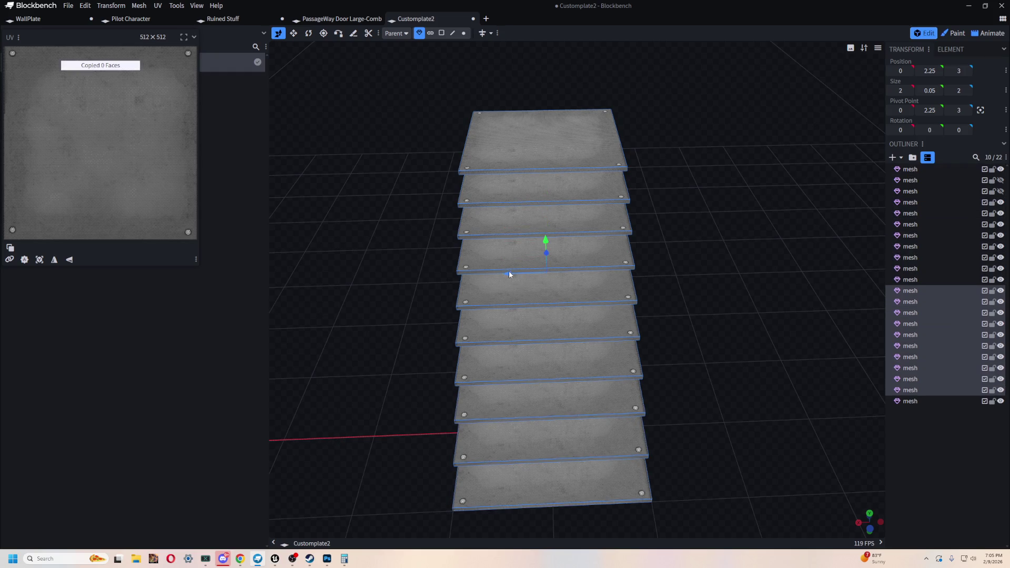
pyautogui.moveTo(508, 270); pyautogui.dragTo(700, 255)
pyautogui.moveTo(671, 293)
pyautogui.mouseDown()
pyautogui.moveTo(696, 253)
pyautogui.moveTo(642, 260)
pyautogui.moveTo(508, 343)
pyautogui.moveTo(312, 319)
pyautogui.moveTo(705, 206)
pyautogui.moveTo(645, 219)
pyautogui.moveTo(666, 210)
pyautogui.mouseUp()
pyautogui.moveTo(649, 269); pyautogui.dragTo(615, 275)
pyautogui.press('Delete')
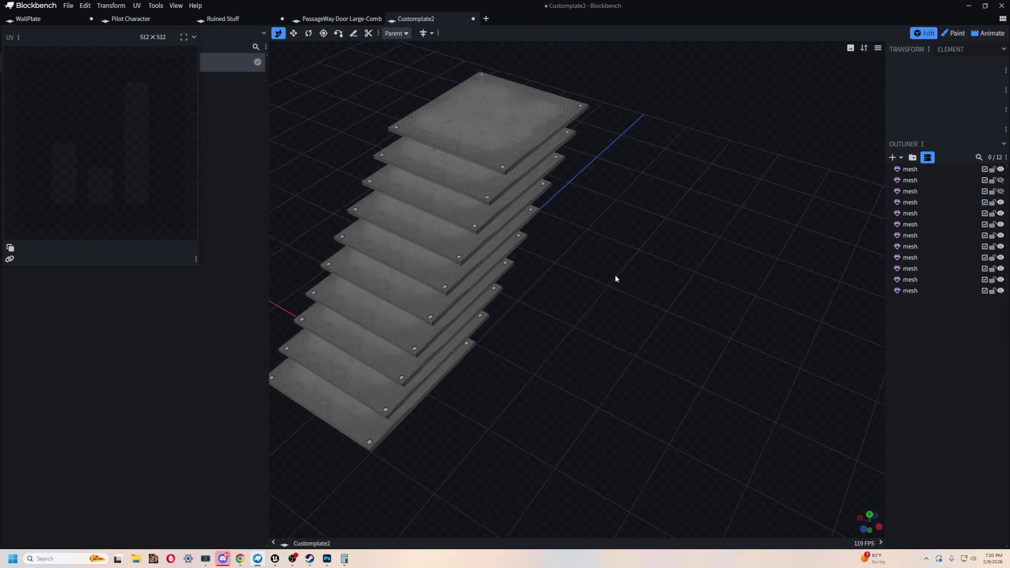
pyautogui.click(432, 147)
pyautogui.keyDown('shift'); pyautogui.click(454, 180); pyautogui.keyUp('shift')
pyautogui.keyDown('shift'); pyautogui.click(457, 214); pyautogui.keyUp('shift')
pyautogui.keyDown('shift'); pyautogui.click(448, 255); pyautogui.keyUp('shift')
pyautogui.keyDown('shift'); pyautogui.click(436, 288); pyautogui.keyUp('shift')
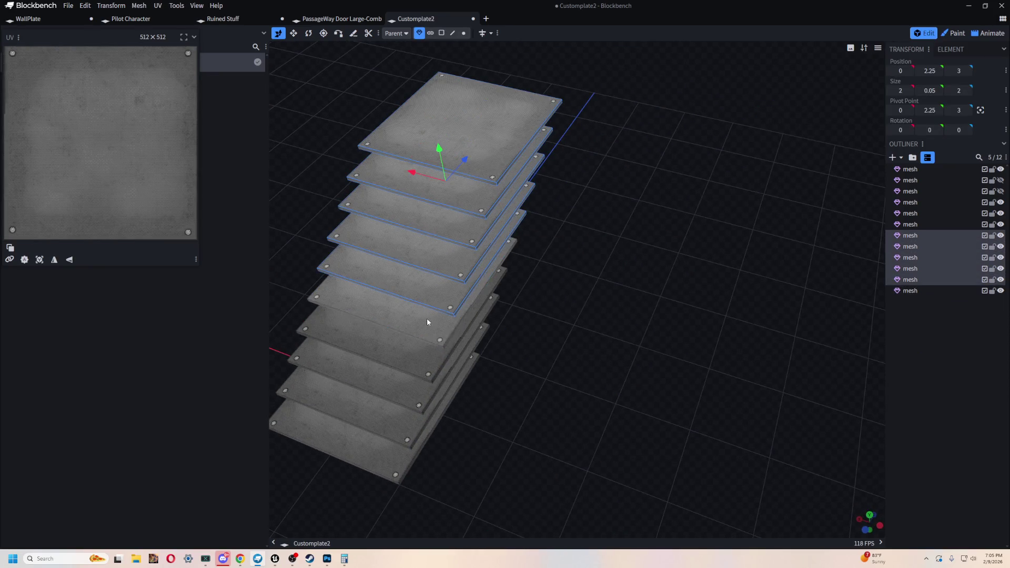
pyautogui.keyDown('shift'); pyautogui.click(427, 318); pyautogui.keyUp('shift')
pyautogui.keyDown('shift'); pyautogui.click(421, 352); pyautogui.keyUp('shift')
pyautogui.keyDown('shift'); pyautogui.click(411, 382); pyautogui.keyUp('shift')
pyautogui.keyDown('shift'); pyautogui.click(391, 418); pyautogui.keyUp('shift')
pyautogui.keyDown('shift'); pyautogui.click(428, 412); pyautogui.keyUp('shift')
pyautogui.press('v')
pyautogui.moveTo(427, 412); pyautogui.dragTo(676, 337)
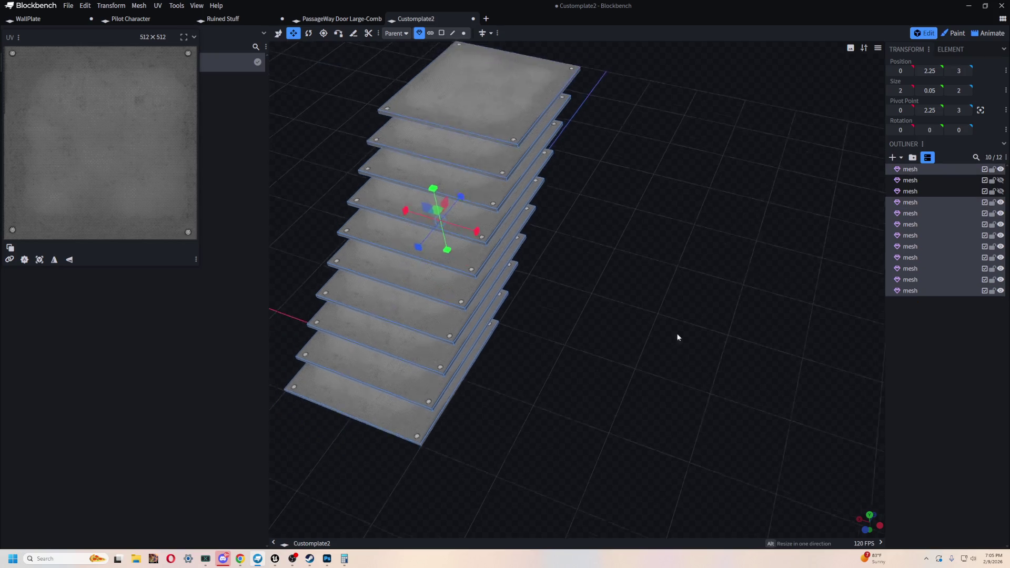
# Step: Stretch all ten plates to Size X 4 and orbit to check the widened treads
pyautogui.moveTo(494, 203); pyautogui.dragTo(588, 234)
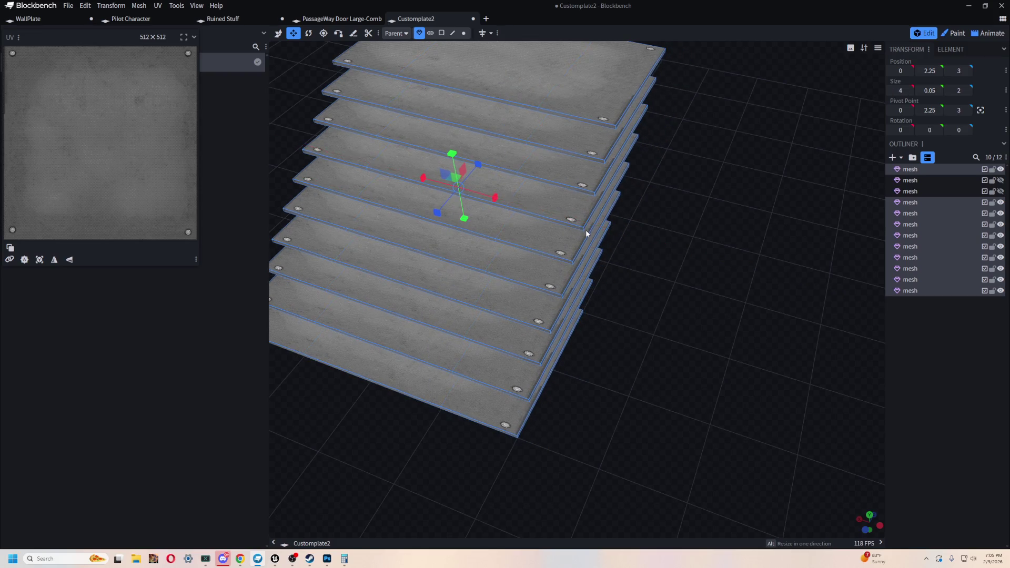
pyautogui.moveTo(494, 197); pyautogui.dragTo(563, 230)
pyautogui.moveTo(618, 345)
pyautogui.mouseDown()
pyautogui.moveTo(595, 349)
pyautogui.moveTo(590, 163)
pyautogui.moveTo(517, 149)
pyautogui.moveTo(606, 109)
pyautogui.mouseUp()
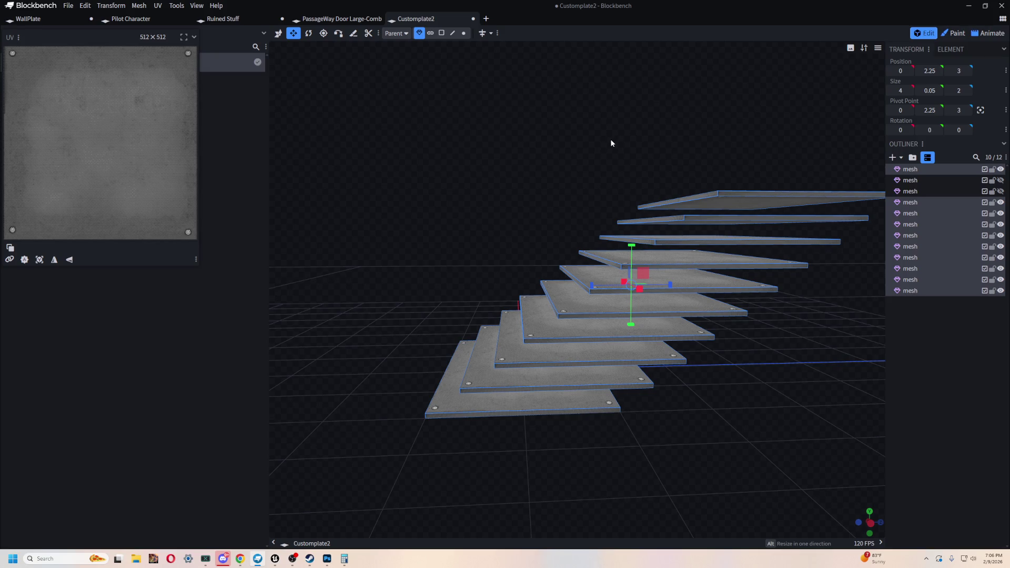
pyautogui.moveTo(621, 142)
pyautogui.mouseDown()
pyautogui.moveTo(688, 201)
pyautogui.moveTo(656, 169)
pyautogui.moveTo(495, 165)
pyautogui.mouseUp()
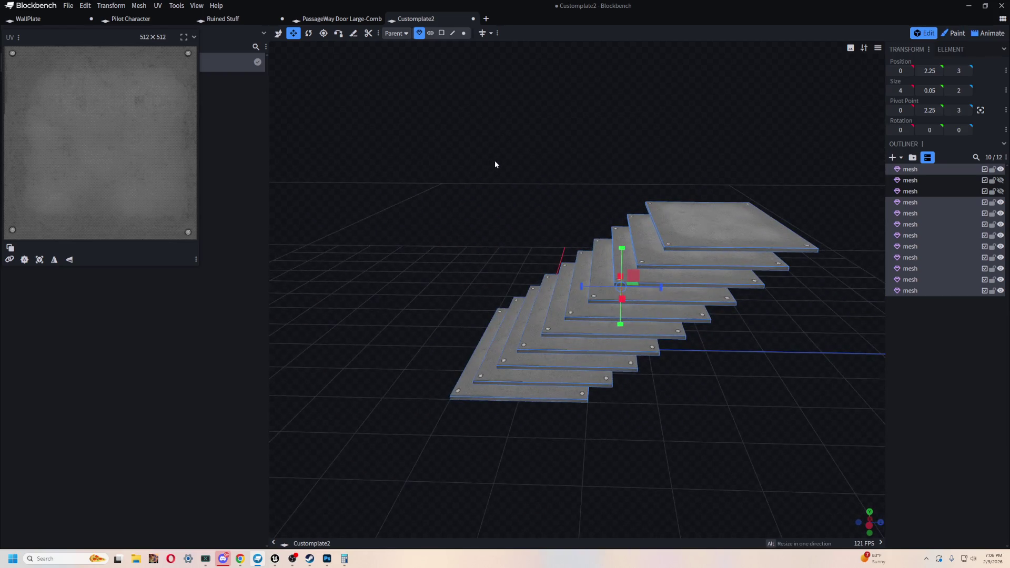
pyautogui.moveTo(597, 430)
pyautogui.mouseDown()
pyautogui.moveTo(571, 392)
pyautogui.moveTo(584, 349)
pyautogui.moveTo(696, 368)
pyautogui.moveTo(585, 421)
pyautogui.moveTo(676, 409)
pyautogui.mouseUp()
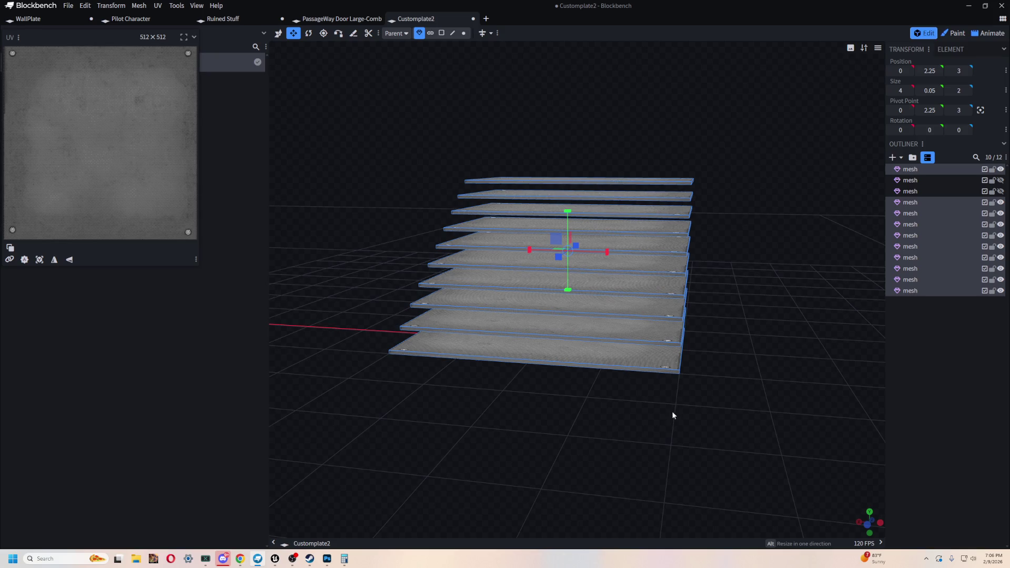
pyautogui.moveTo(672, 413); pyautogui.dragTo(681, 117)
# Step: Switch to the Unreal Engine level and fly the camera through it
pyautogui.hotkey('alt', 'Tab')
pyautogui.moveTo(668, 107); pyautogui.dragTo(652, 144, button='right')
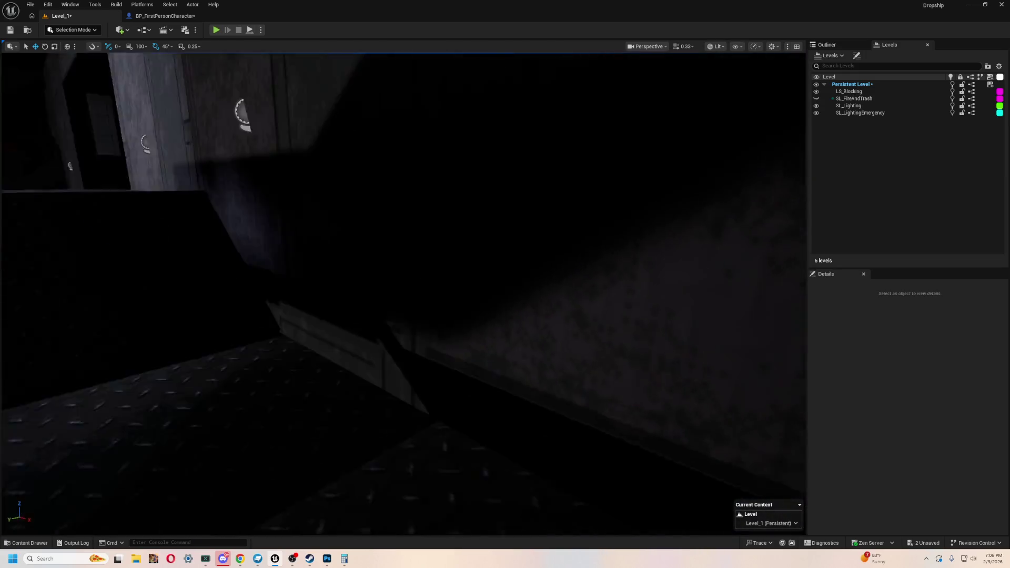
# Step: Fly around the hangar's existing staircase, then select the drop-door switch button actor
pyautogui.moveTo(653, 143); pyautogui.dragTo(652, 143, button='right')
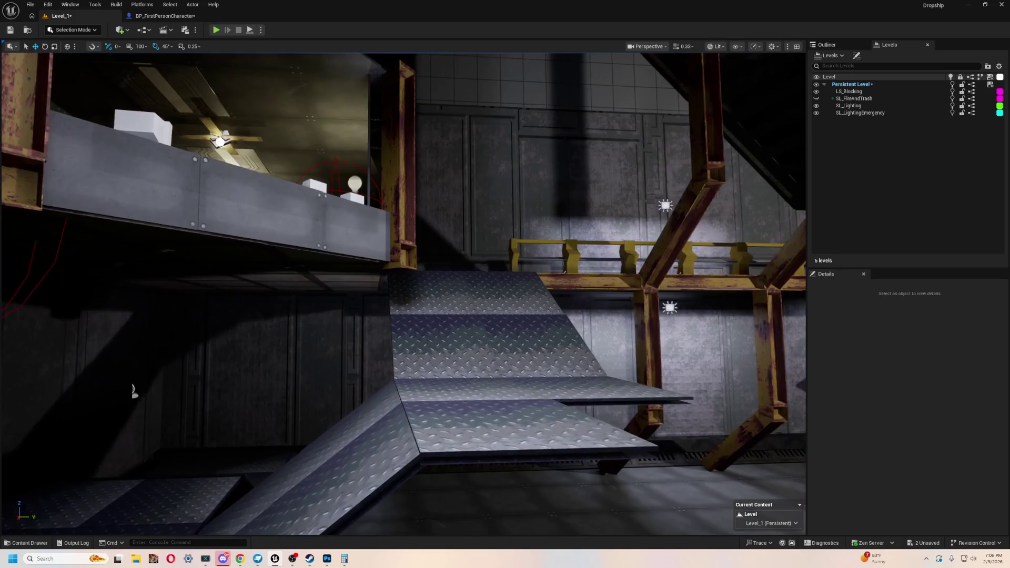
pyautogui.scroll(4, 403, 293)
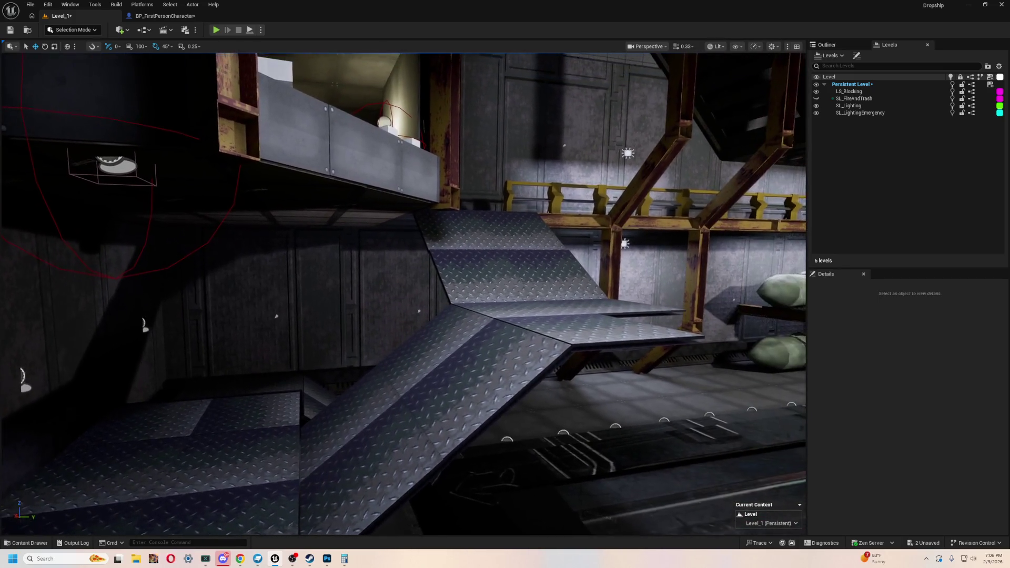
pyautogui.moveTo(403, 292)
pyautogui.mouseDown(button='right')
pyautogui.moveTo(379, 261)
pyautogui.moveTo(403, 292)
pyautogui.mouseUp(button='right')
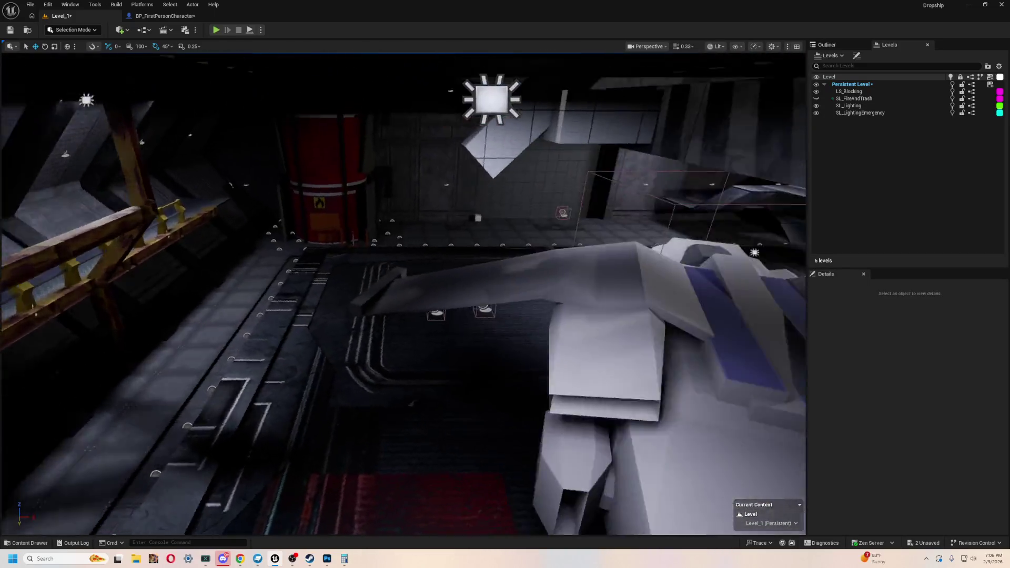
pyautogui.moveTo(403, 292); pyautogui.dragTo(403, 292, button='right')
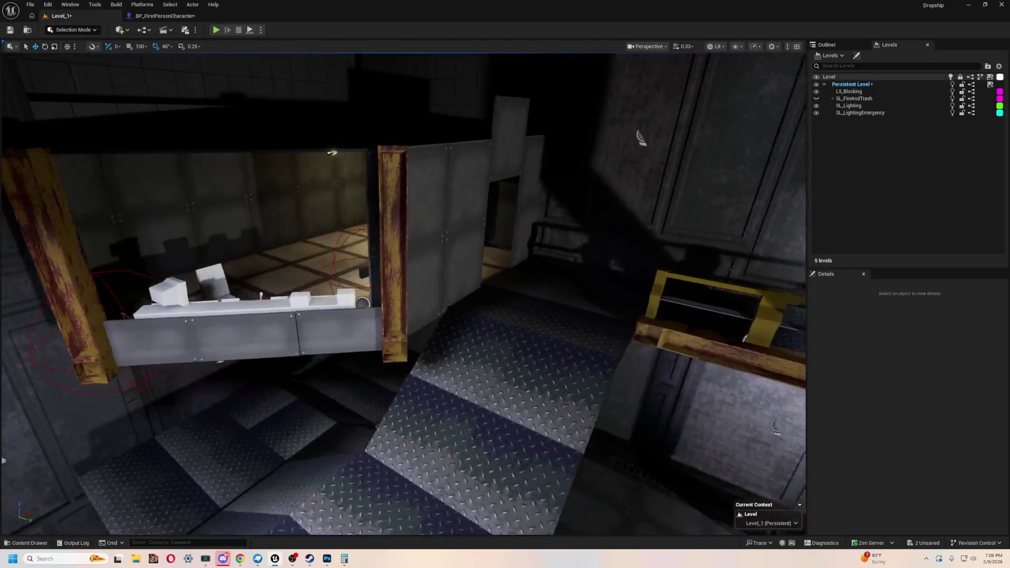
pyautogui.moveTo(370, 383); pyautogui.dragTo(370, 383, button='right')
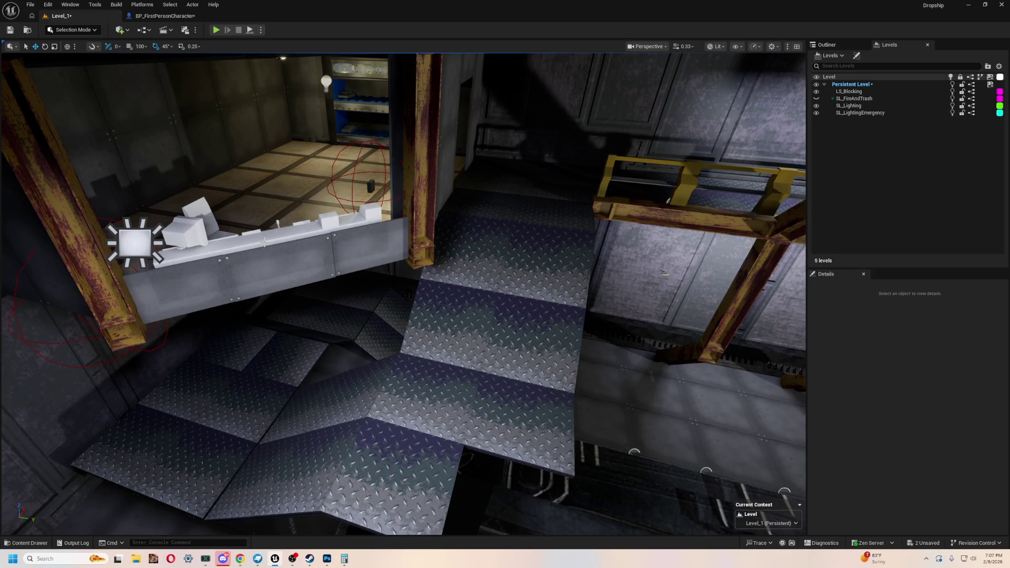
pyautogui.click(371, 186)
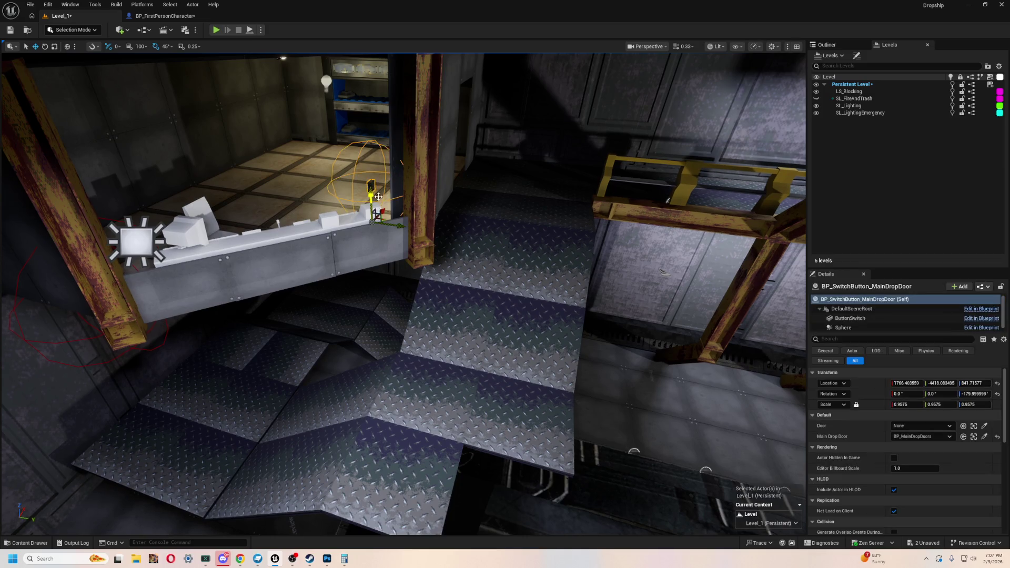
# Step: Focus on the switch button, nudge it sideways and start a playtest
pyautogui.press('f')
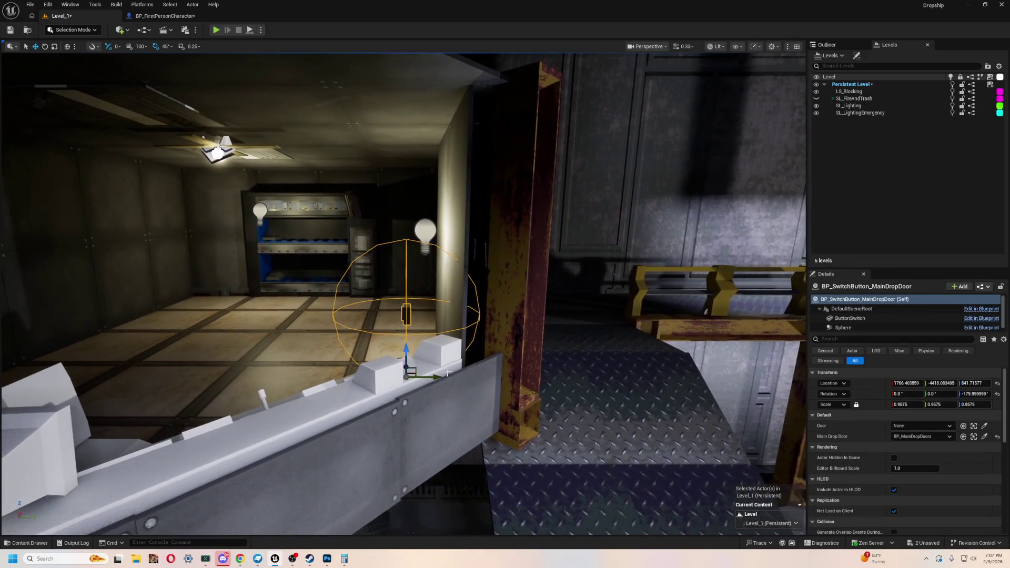
pyautogui.moveTo(442, 377); pyautogui.dragTo(490, 374)
pyautogui.moveTo(489, 373); pyautogui.dragTo(459, 45, button='right')
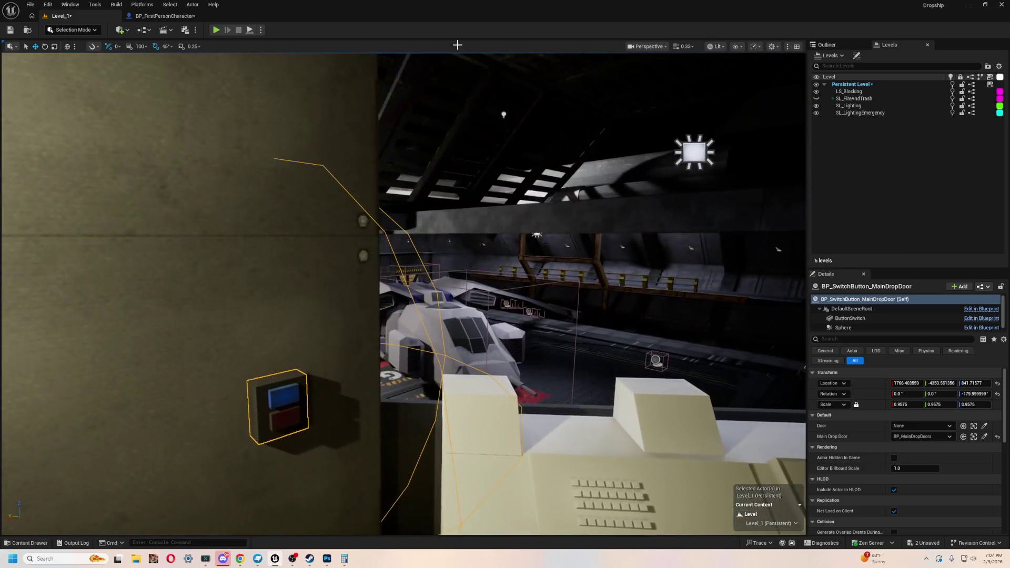
pyautogui.click(215, 30)
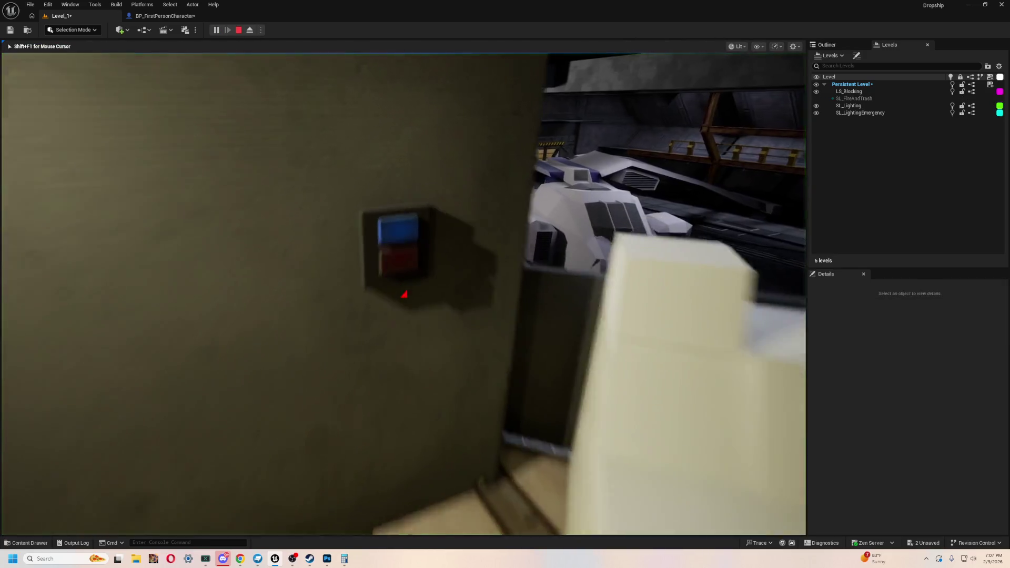
# Step: Trigger the door switch, walk forward, stop the playtest and return to Blockbench
pyautogui.press('e')
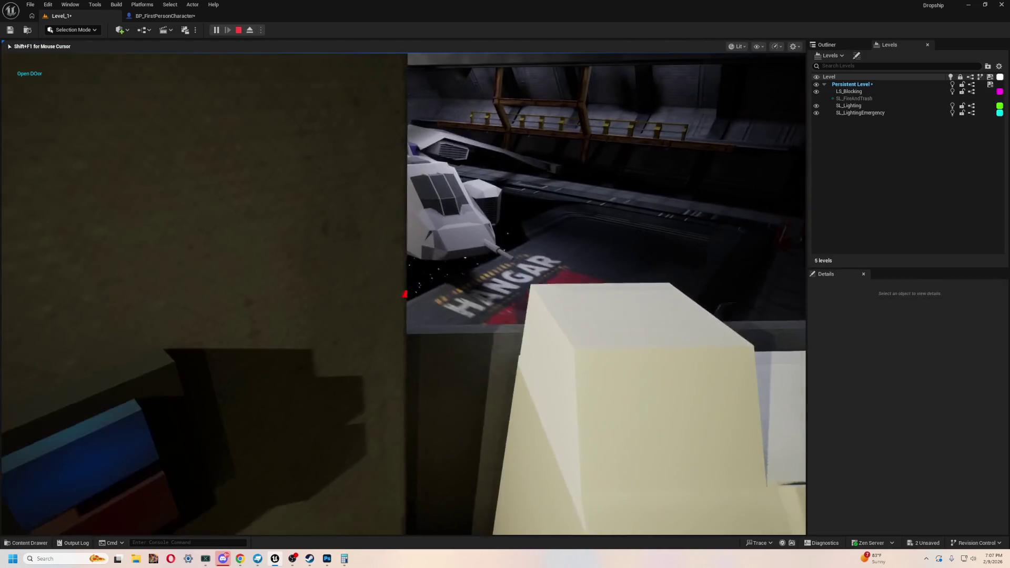
pyautogui.press('w')
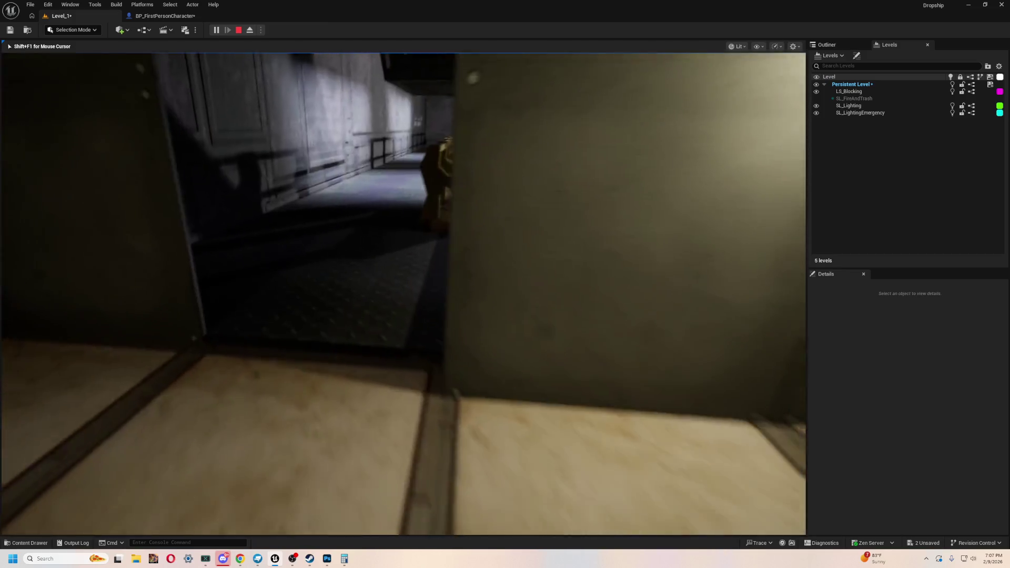
pyautogui.press('Escape')
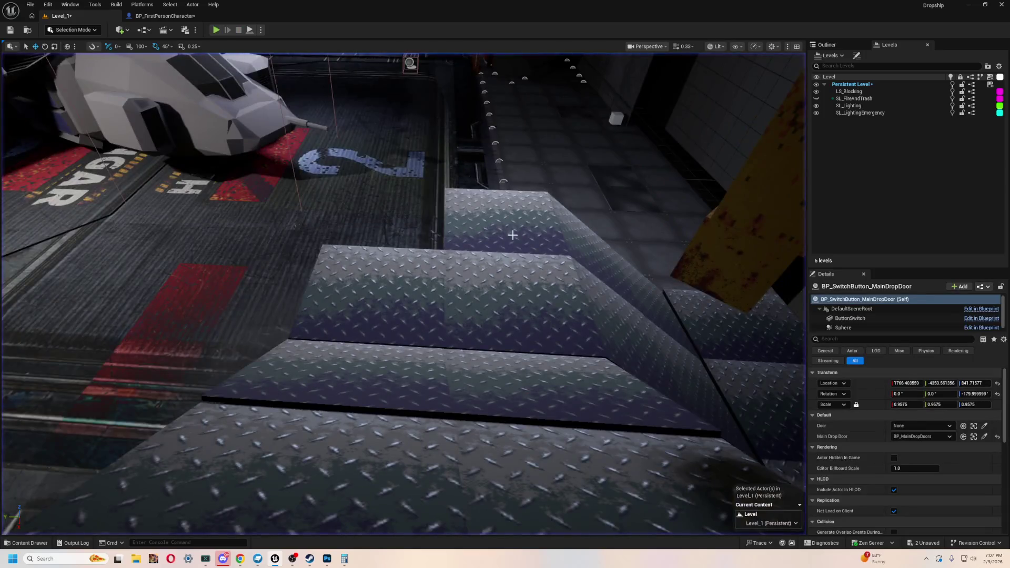
pyautogui.moveTo(404, 292); pyautogui.dragTo(404, 268, button='right')
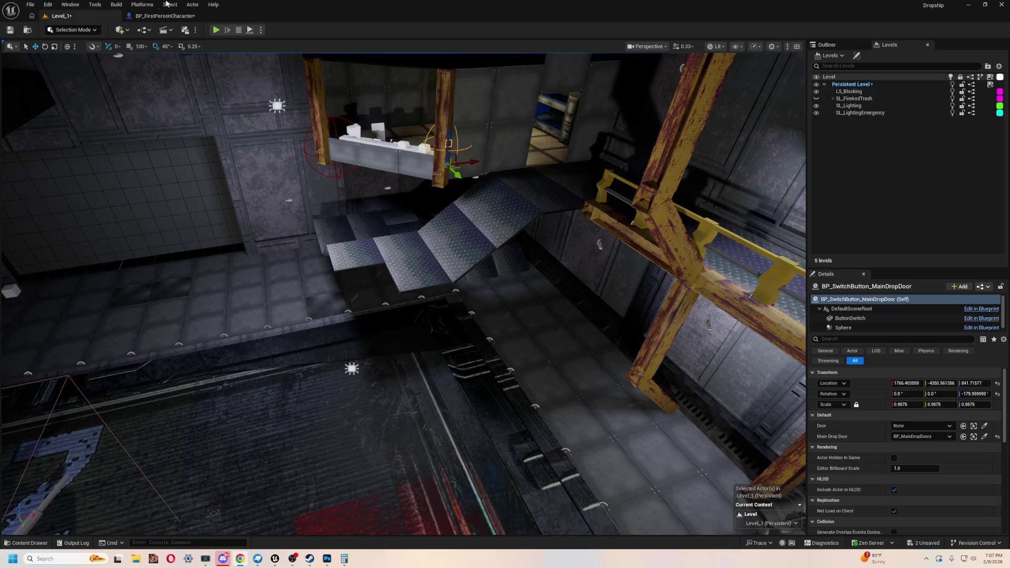
pyautogui.hotkey('alt', 'Tab')
pyautogui.hotkey('alt', 'Tab')
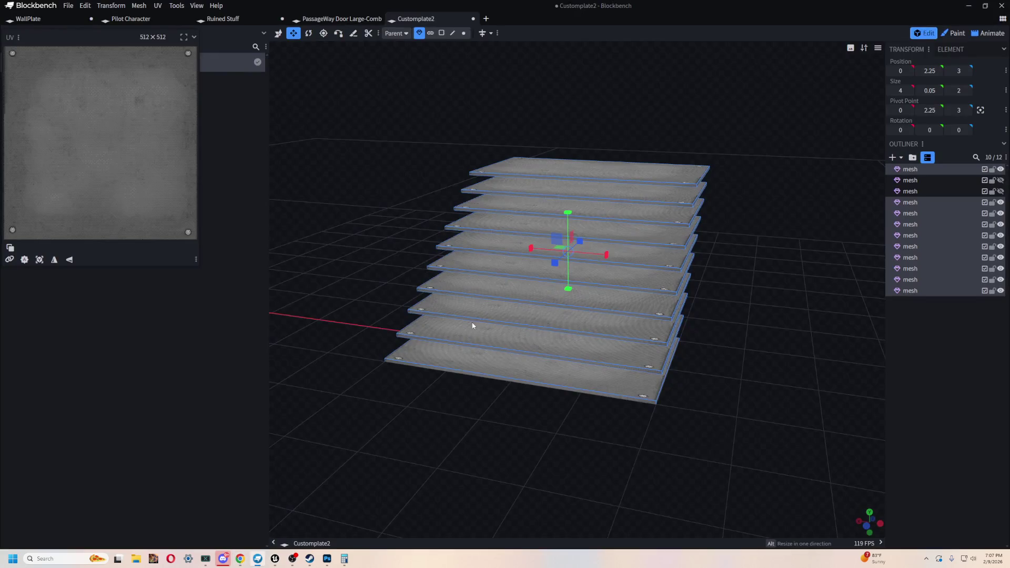
# Step: Shrink the plates' depth to Size Z 0.525, then fly toward the stairs in Unreal
pyautogui.moveTo(782, 261); pyautogui.dragTo(637, 274, button='right')
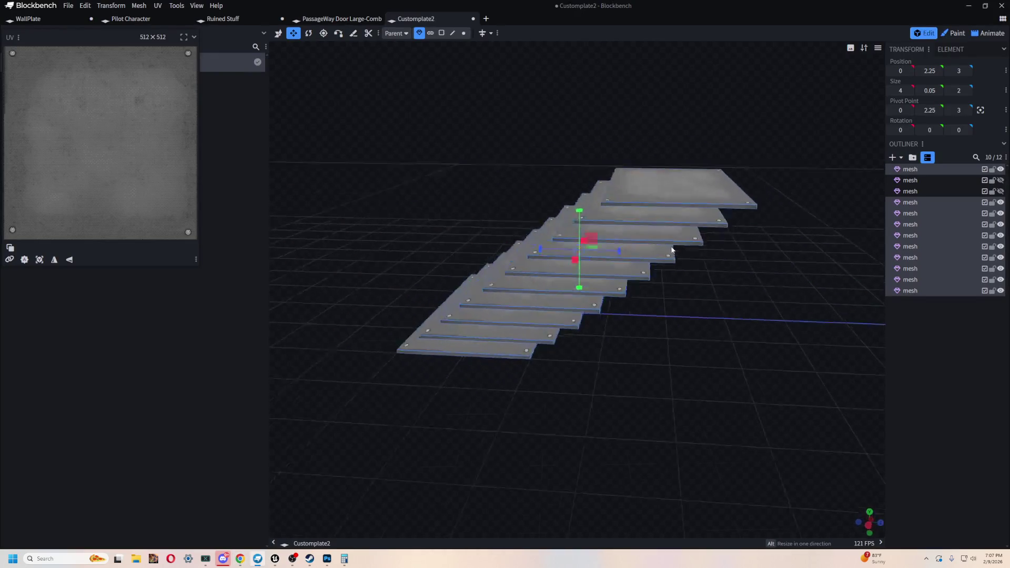
pyautogui.moveTo(619, 254); pyautogui.dragTo(531, 266)
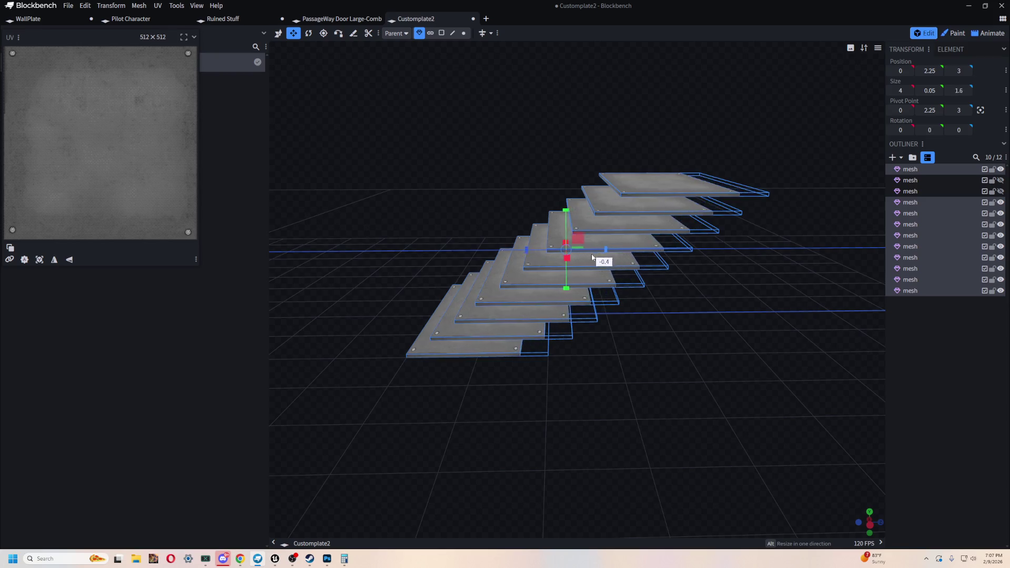
pyautogui.moveTo(531, 266)
pyautogui.mouseDown(button='right')
pyautogui.moveTo(701, 442)
pyautogui.moveTo(681, 463)
pyautogui.moveTo(649, 469)
pyautogui.moveTo(569, 458)
pyautogui.moveTo(639, 453)
pyautogui.moveTo(684, 407)
pyautogui.moveTo(683, 388)
pyautogui.mouseUp(button='right')
pyautogui.hotkey('alt', 'Tab')
pyautogui.hotkey('alt', 'Tab')
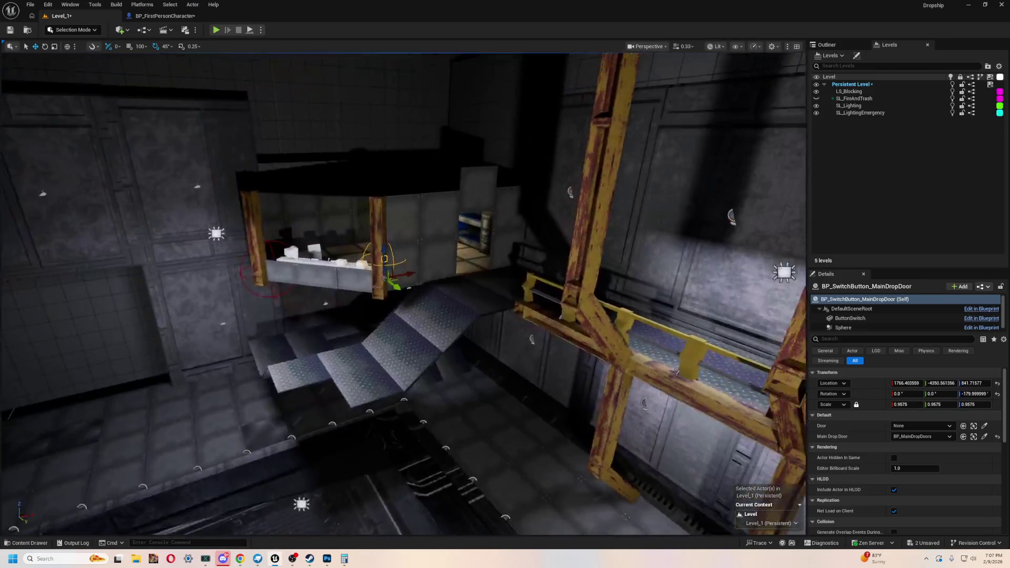
pyautogui.moveTo(404, 294)
pyautogui.mouseDown(button='right')
pyautogui.moveTo(404, 340)
pyautogui.moveTo(405, 293)
pyautogui.moveTo(404, 319)
pyautogui.moveTo(450, 293)
pyautogui.mouseUp(button='right')
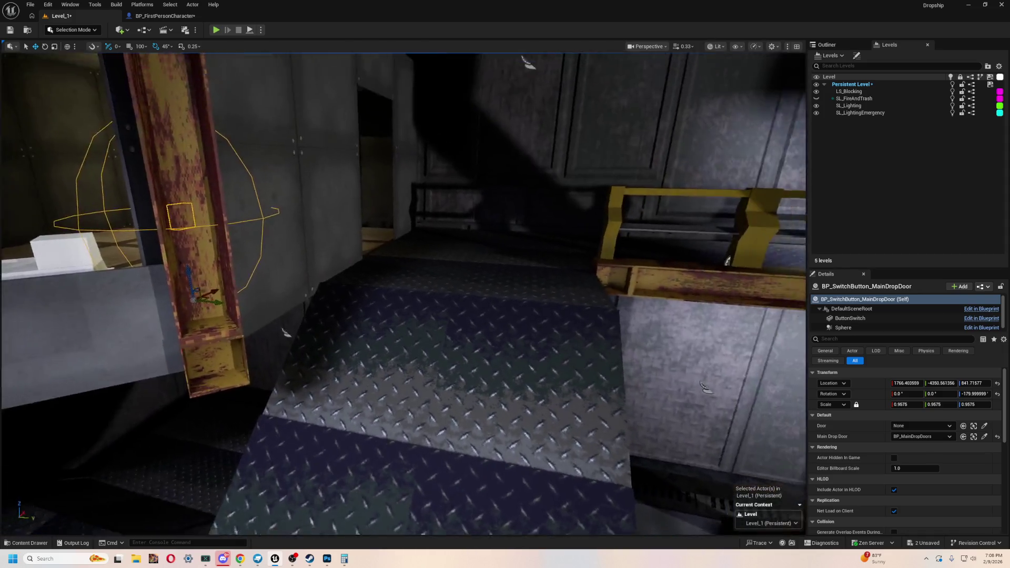
pyautogui.moveTo(404, 293); pyautogui.dragTo(371, 261, button='right')
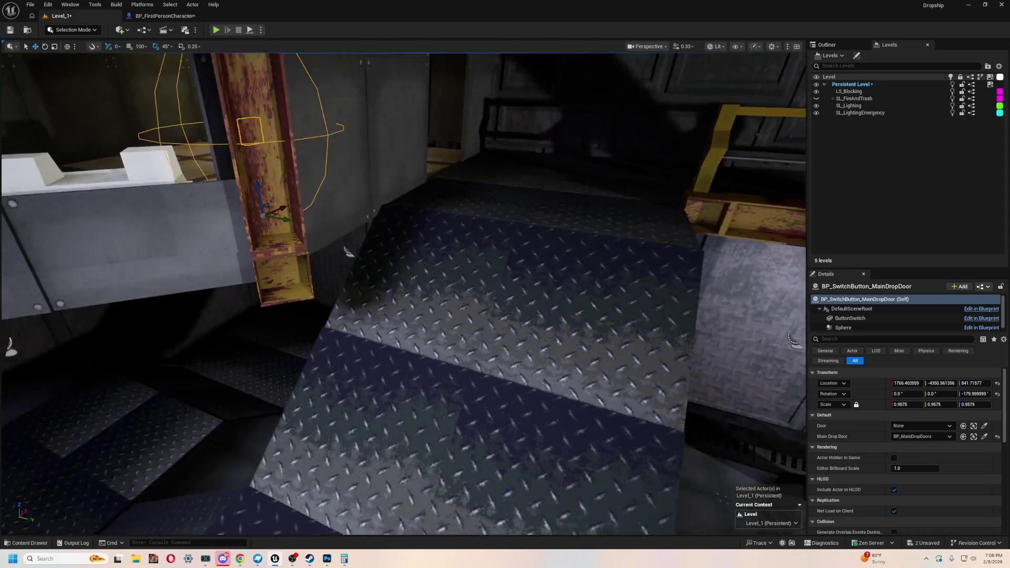
pyautogui.moveTo(313, 304); pyautogui.dragTo(313, 305, button='right')
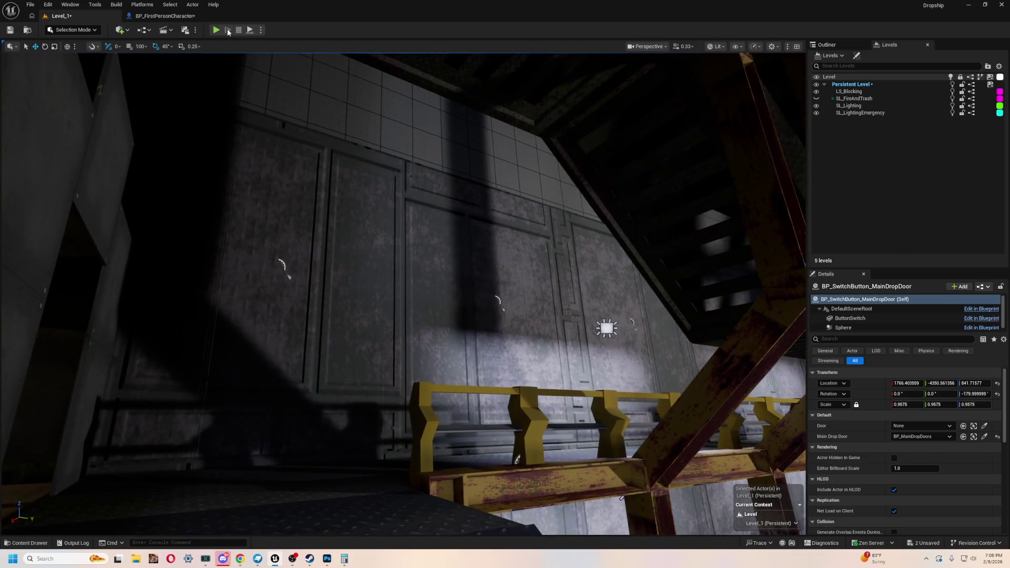
pyautogui.click(214, 31)
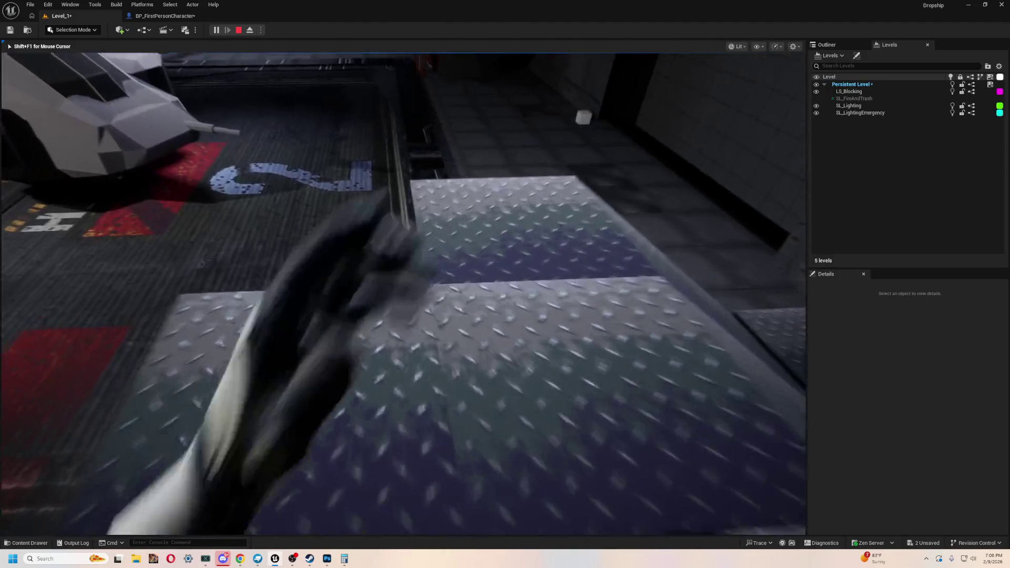
pyautogui.press('Escape')
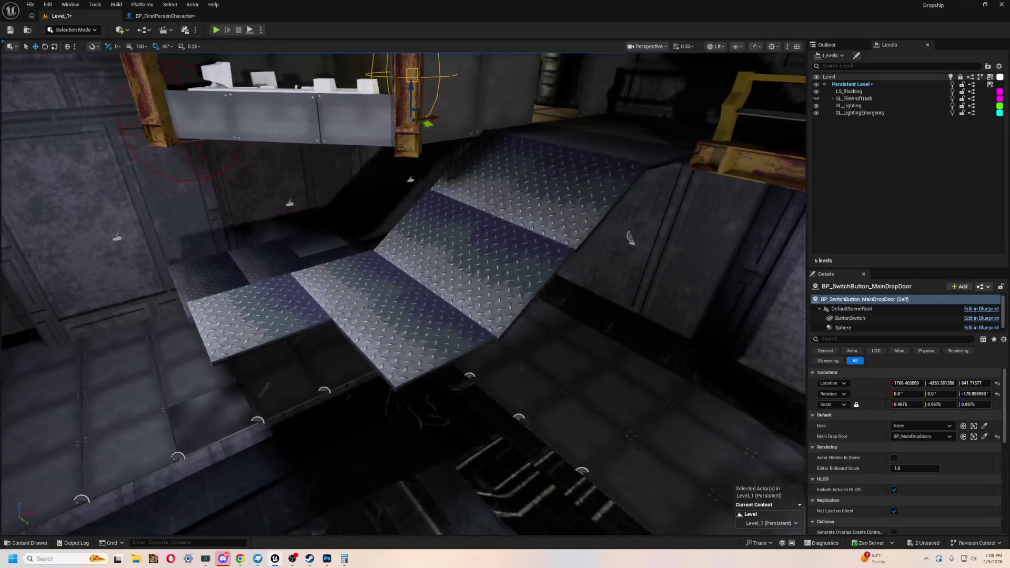
pyautogui.moveTo(729, 345); pyautogui.dragTo(694, 355, button='right')
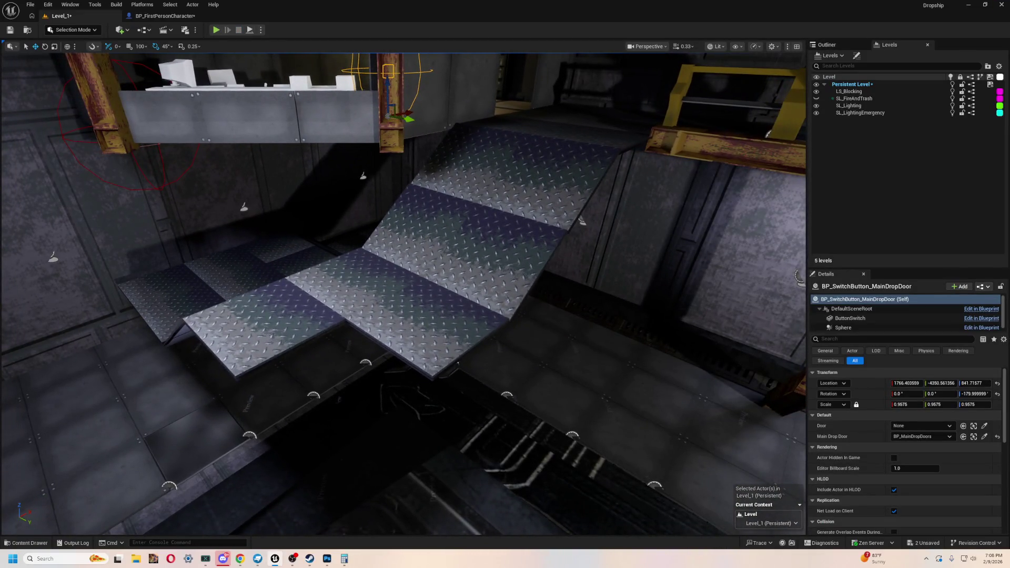
pyautogui.scroll(5, 538, 303)
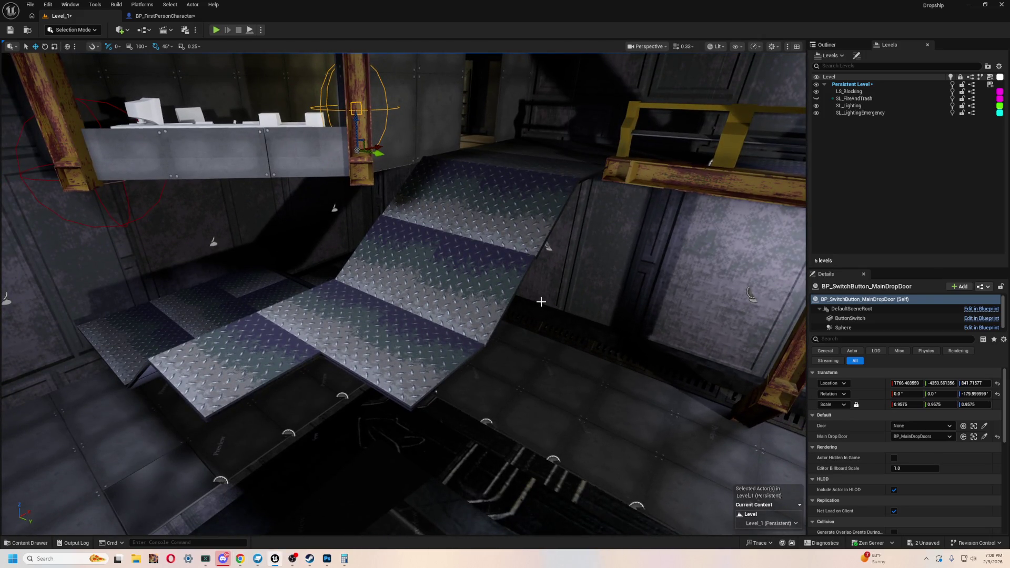
# Step: View the diamond-plate ramp from a new angle, then return to Blockbench
pyautogui.moveTo(541, 301); pyautogui.dragTo(534, 262, button='right')
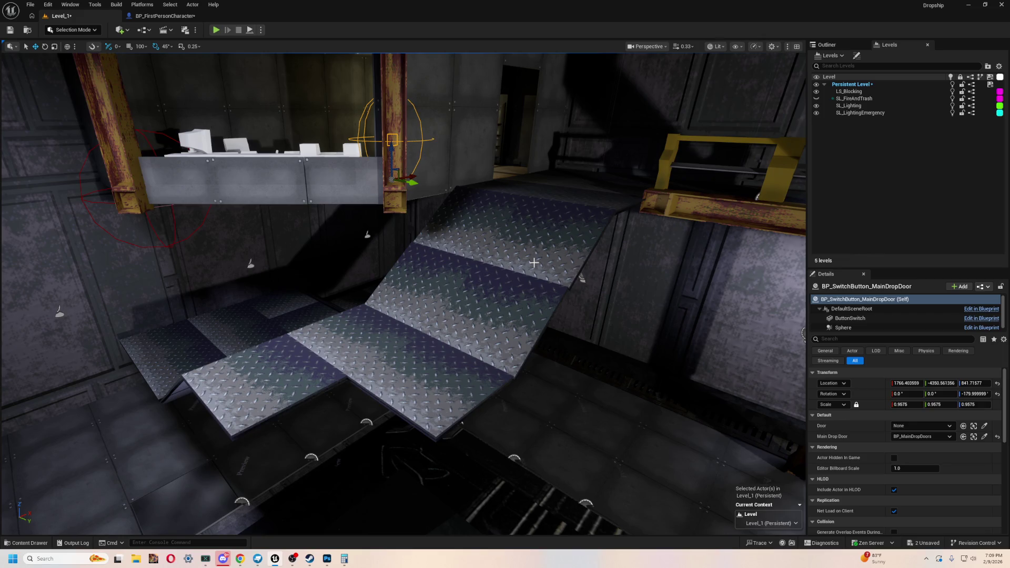
pyautogui.hotkey('alt', 'Tab')
pyautogui.hotkey('alt', 'Tab')
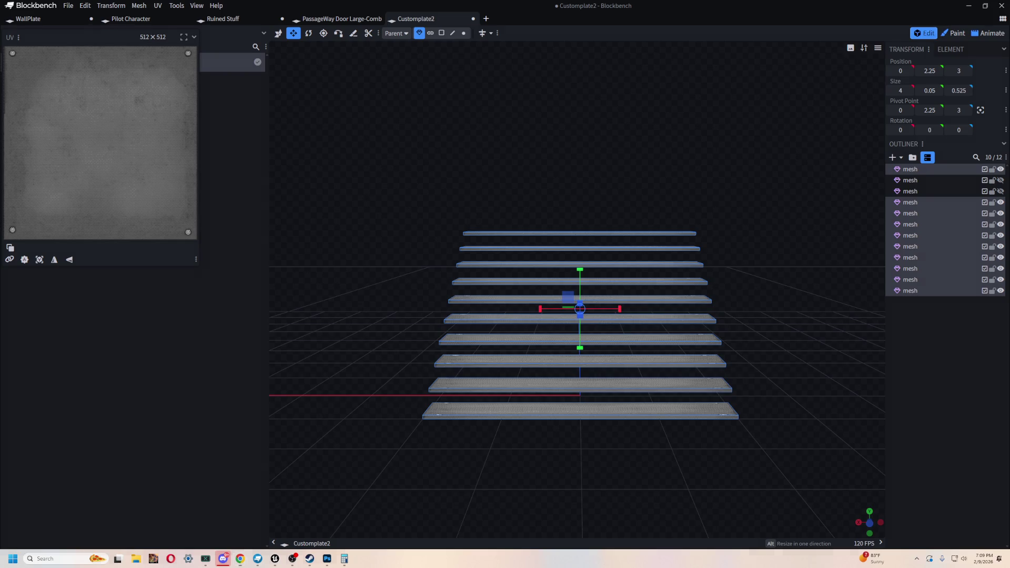
# Step: Snip the stair reference to the clipboard, abandoning a file-based reference image attempt
pyautogui.press('super+shift+s')
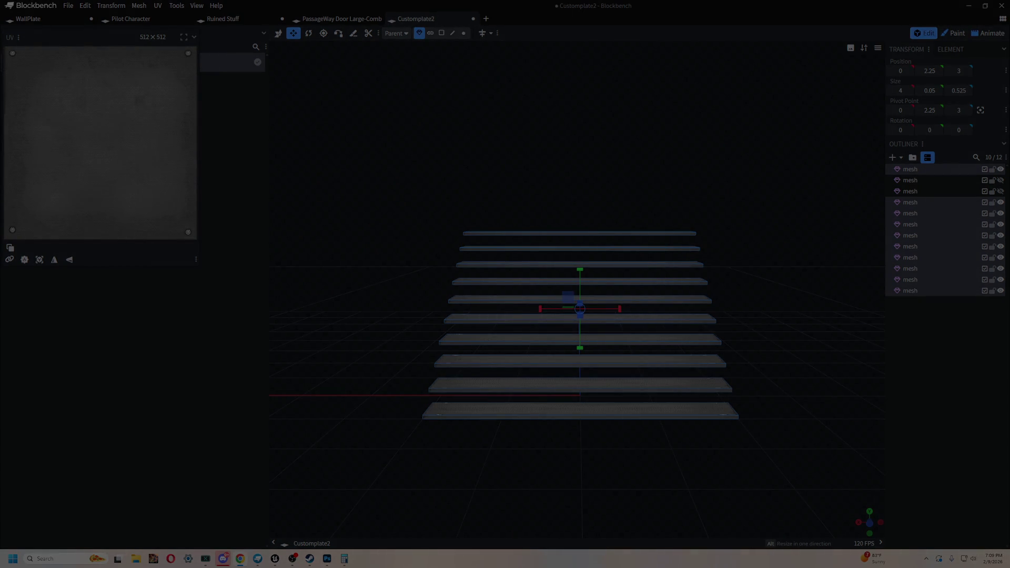
pyautogui.press('Escape')
pyautogui.hotkey('ctrl', 'v')
pyautogui.rightClick(636, 122)
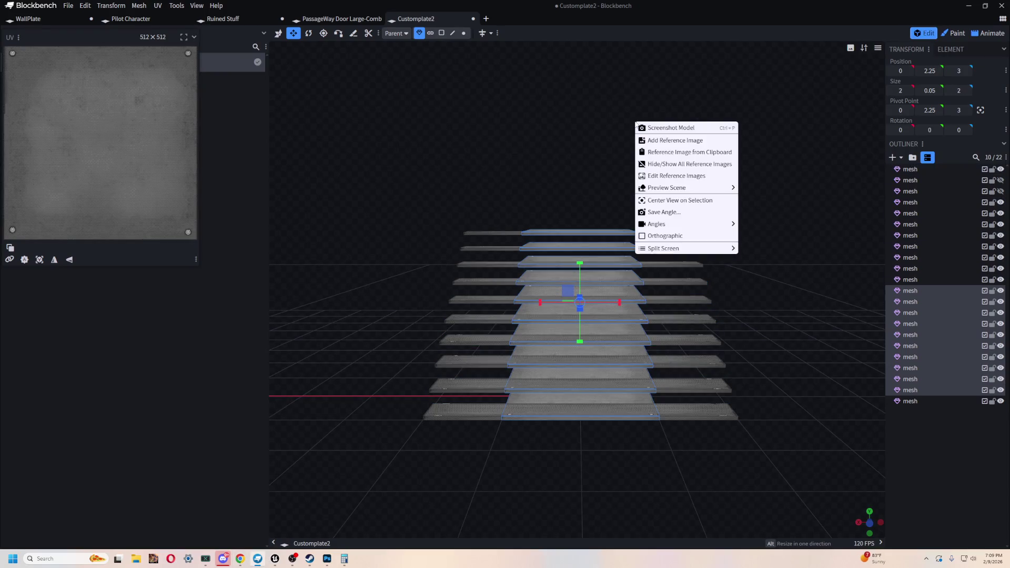
pyautogui.click(586, 123)
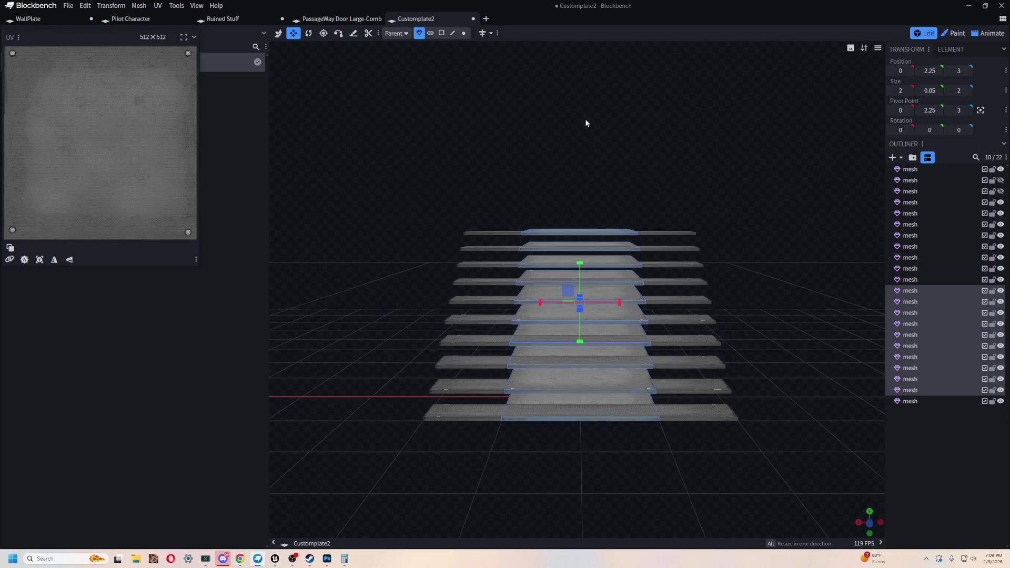
pyautogui.rightClick(615, 93)
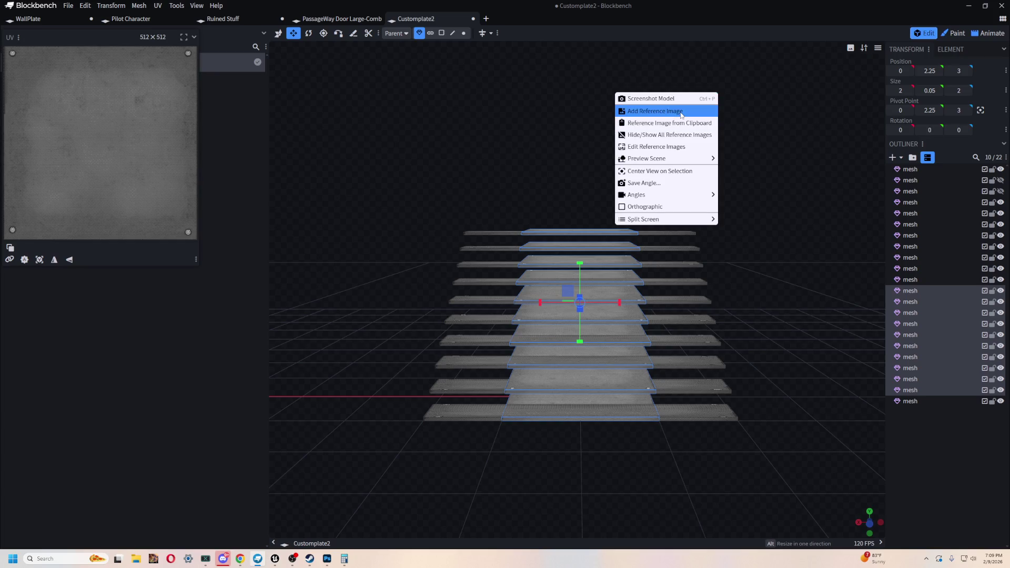
pyautogui.click(681, 111)
pyautogui.click(467, 8)
pyautogui.rightClick(531, 117)
pyautogui.click(569, 195)
# Step: Add the clipboard image as a project reference and place it upper right of the plates
pyautogui.click(807, 325)
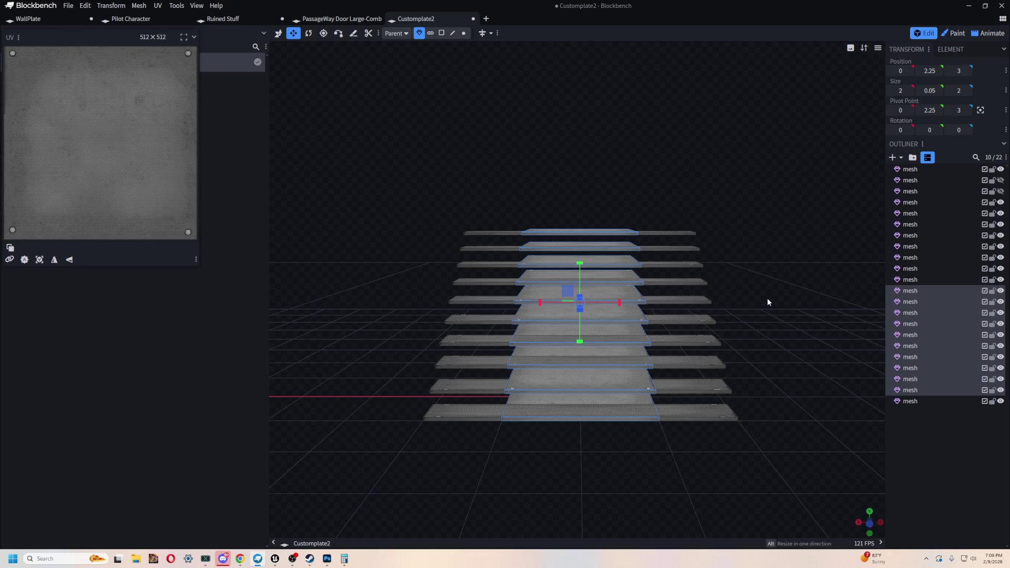
pyautogui.rightClick(767, 302)
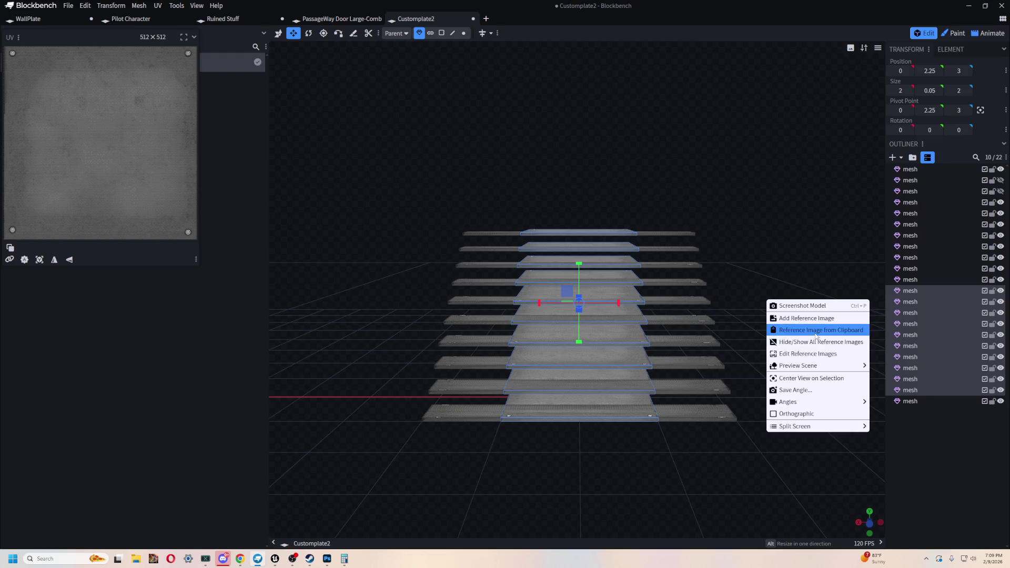
pyautogui.click(815, 331)
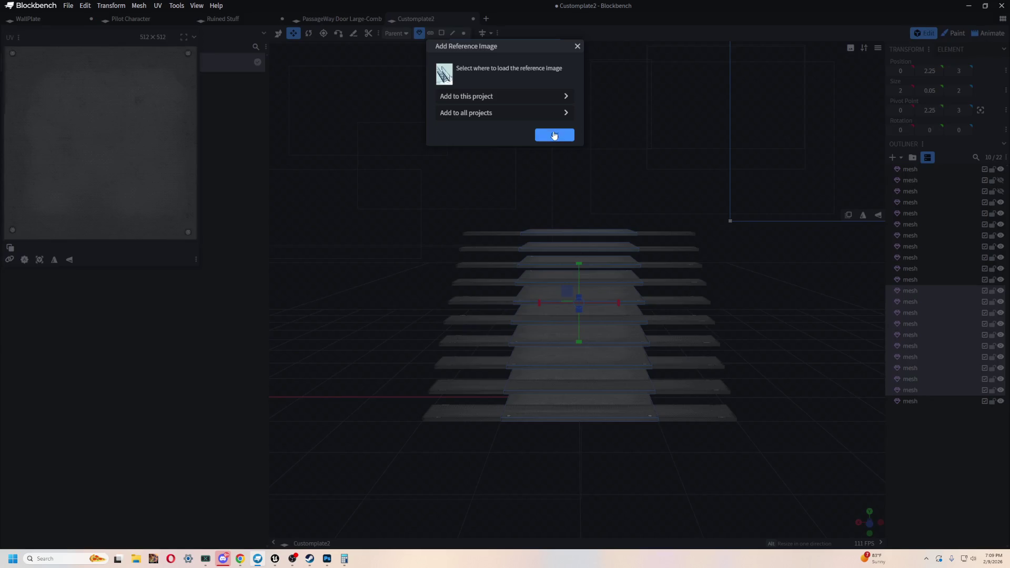
pyautogui.click(554, 136)
pyautogui.moveTo(766, 300)
pyautogui.mouseDown()
pyautogui.moveTo(774, 140)
pyautogui.moveTo(793, 149)
pyautogui.mouseUp()
pyautogui.click(785, 387)
# Step: Remove the stray duplicate planks pasted earlier, leaving the ten treads
pyautogui.moveTo(783, 372)
pyautogui.mouseDown()
pyautogui.moveTo(775, 333)
pyautogui.moveTo(708, 376)
pyautogui.moveTo(758, 377)
pyautogui.moveTo(767, 435)
pyautogui.moveTo(602, 389)
pyautogui.mouseUp()
pyautogui.click(619, 253)
pyautogui.press('Delete')
pyautogui.moveTo(623, 266)
pyautogui.mouseDown()
pyautogui.moveTo(716, 364)
pyautogui.moveTo(703, 378)
pyautogui.moveTo(640, 372)
pyautogui.moveTo(673, 322)
pyautogui.mouseUp()
pyautogui.hotkey('ctrl', 'z')
pyautogui.hotkey('ctrl', 'z')
pyautogui.press('v')
pyautogui.moveTo(591, 489); pyautogui.dragTo(593, 422)
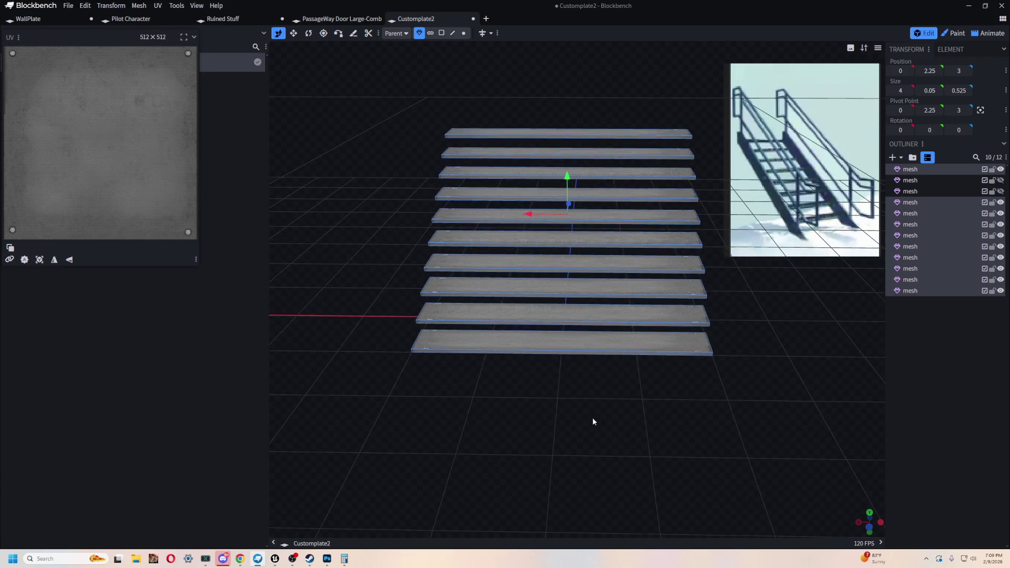
# Step: Try stretching the planks lengthwise with the Resize tool on a partial selection
pyautogui.moveTo(624, 371); pyautogui.dragTo(632, 398)
pyautogui.press('s')
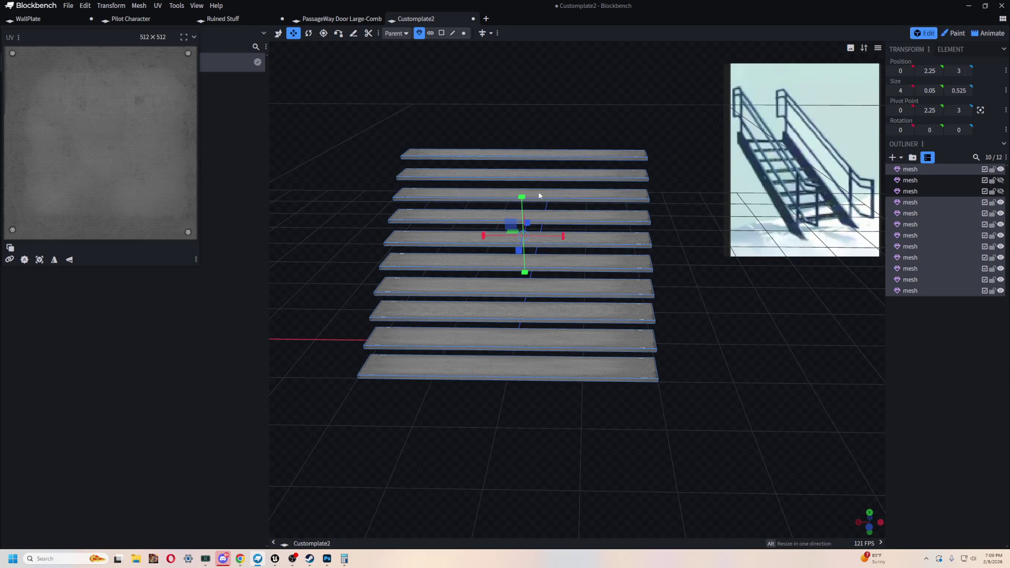
pyautogui.moveTo(565, 237)
pyautogui.mouseDown()
pyautogui.moveTo(671, 342)
pyautogui.moveTo(629, 347)
pyautogui.moveTo(618, 319)
pyautogui.mouseUp()
pyautogui.moveTo(506, 246)
pyautogui.mouseDown()
pyautogui.moveTo(492, 247)
pyautogui.moveTo(539, 94)
pyautogui.mouseUp()
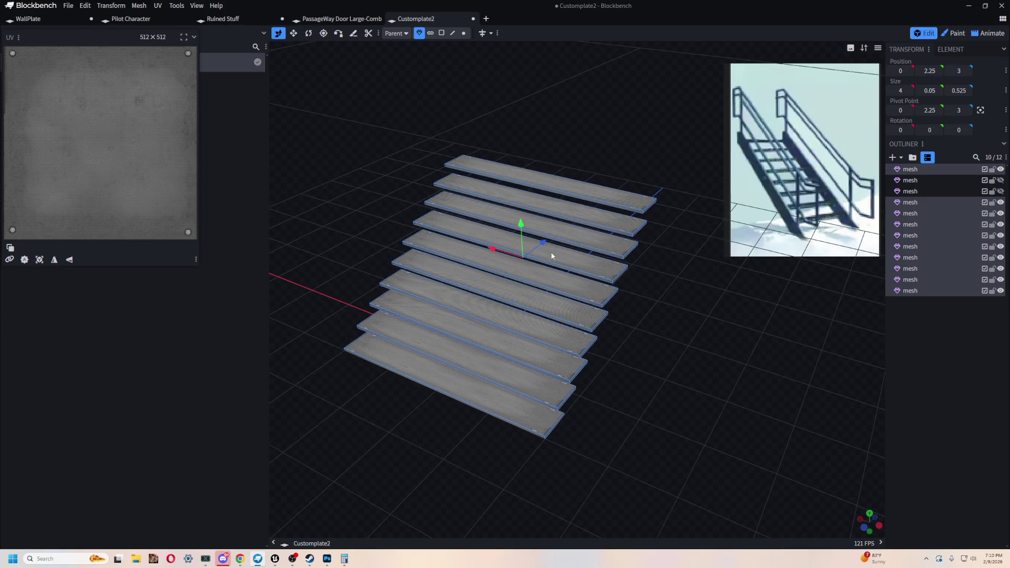
pyautogui.press('e')
pyautogui.press('1')
pyautogui.moveTo(524, 257)
pyautogui.mouseDown()
pyautogui.moveTo(712, 314)
pyautogui.moveTo(689, 351)
pyautogui.moveTo(626, 318)
pyautogui.mouseUp()
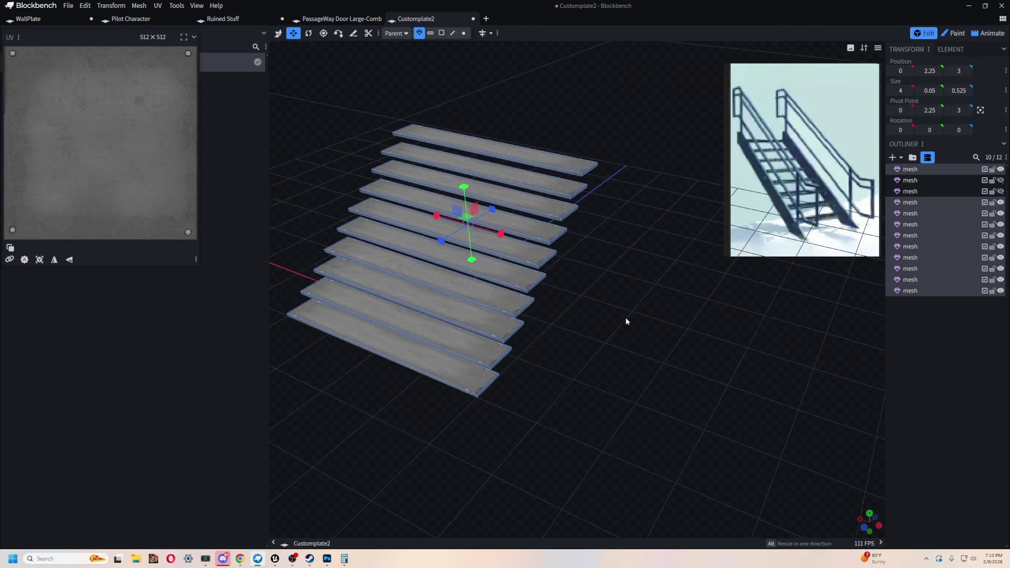
pyautogui.scroll(3, 683, 251)
# Step: Select all plank meshes in the Outliner and narrow them to Size X 3
pyautogui.click(934, 196)
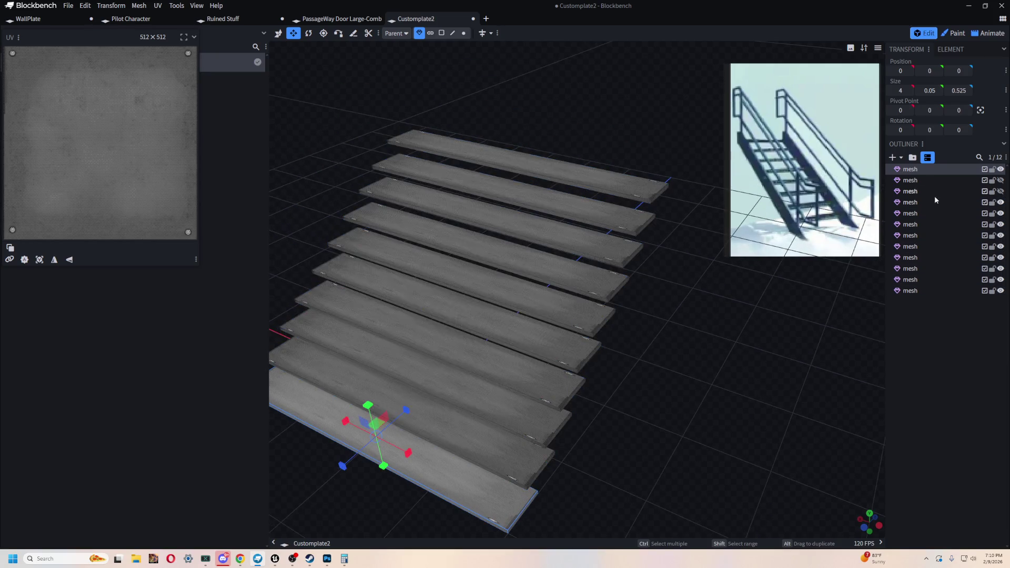
pyautogui.keyDown('ctrl'); pyautogui.click(920, 213); pyautogui.keyUp('ctrl')
pyautogui.keyDown('ctrl'); pyautogui.click(920, 224); pyautogui.keyUp('ctrl')
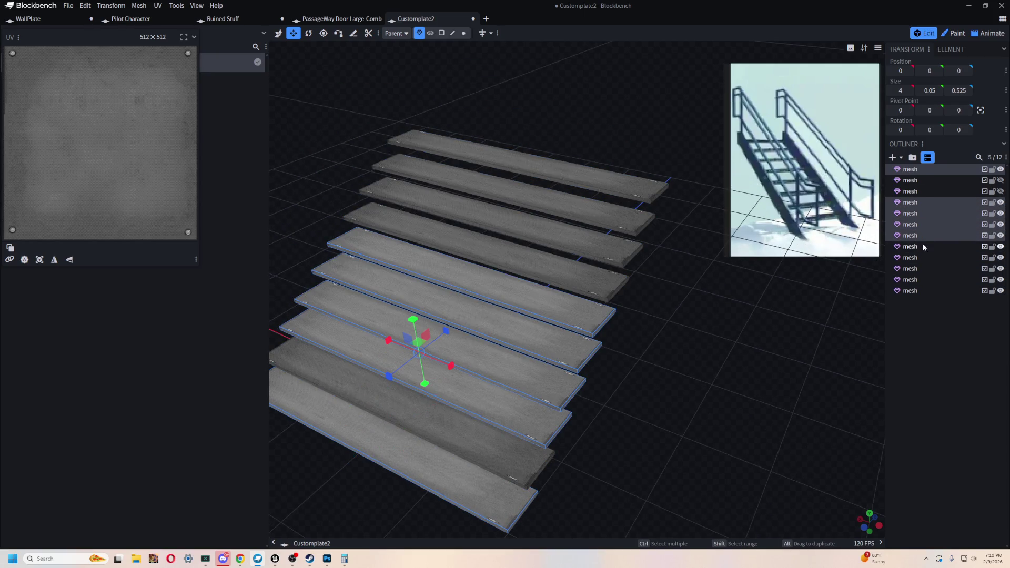
pyautogui.keyDown('ctrl'); pyautogui.click(922, 246); pyautogui.keyUp('ctrl')
pyautogui.keyDown('ctrl'); pyautogui.click(924, 257); pyautogui.keyUp('ctrl')
pyautogui.keyDown('ctrl'); pyautogui.click(924, 280); pyautogui.keyUp('ctrl')
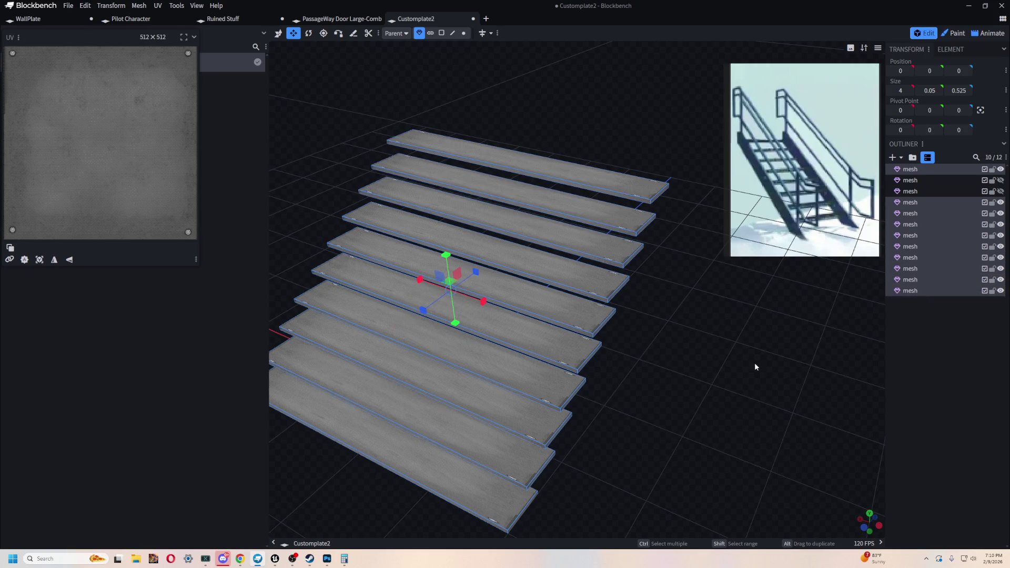
pyautogui.moveTo(484, 301); pyautogui.dragTo(415, 278)
pyautogui.moveTo(522, 410)
pyautogui.mouseDown()
pyautogui.moveTo(687, 288)
pyautogui.moveTo(683, 374)
pyautogui.moveTo(463, 382)
pyautogui.moveTo(636, 387)
pyautogui.moveTo(766, 411)
pyautogui.moveTo(701, 338)
pyautogui.moveTo(700, 312)
pyautogui.mouseUp()
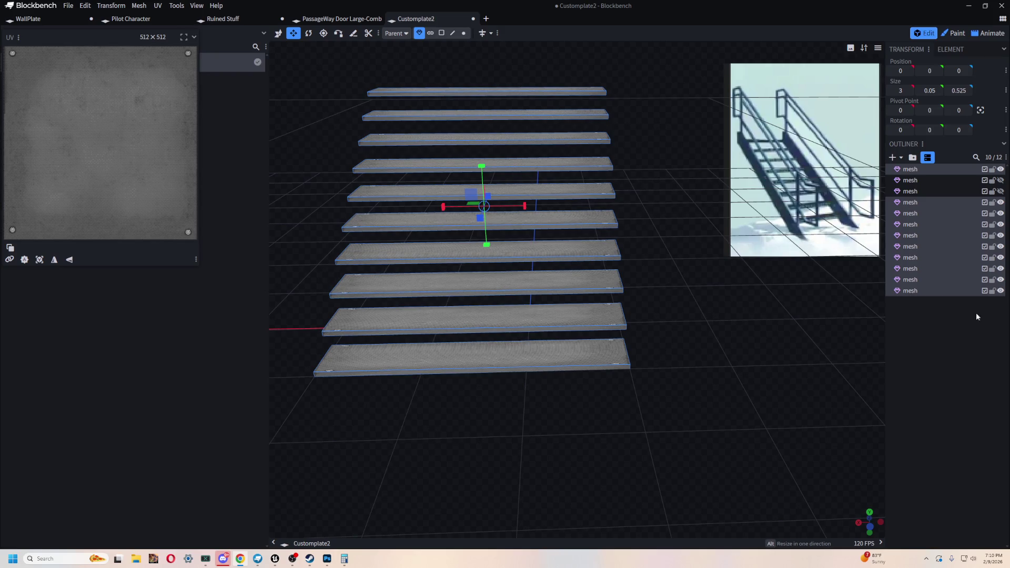
# Step: Check the planks from the right and select only the bottom plank for moving
pyautogui.moveTo(769, 399)
pyautogui.mouseDown()
pyautogui.moveTo(754, 376)
pyautogui.moveTo(733, 396)
pyautogui.moveTo(745, 386)
pyautogui.moveTo(600, 365)
pyautogui.moveTo(621, 363)
pyautogui.moveTo(605, 441)
pyautogui.moveTo(625, 413)
pyautogui.moveTo(482, 480)
pyautogui.moveTo(634, 392)
pyautogui.mouseUp()
pyautogui.scroll(2, 733, 396)
pyautogui.scroll(-2, 734, 394)
pyautogui.click(497, 459)
pyautogui.press('v')
pyautogui.moveTo(640, 384); pyautogui.dragTo(632, 298, button='right')
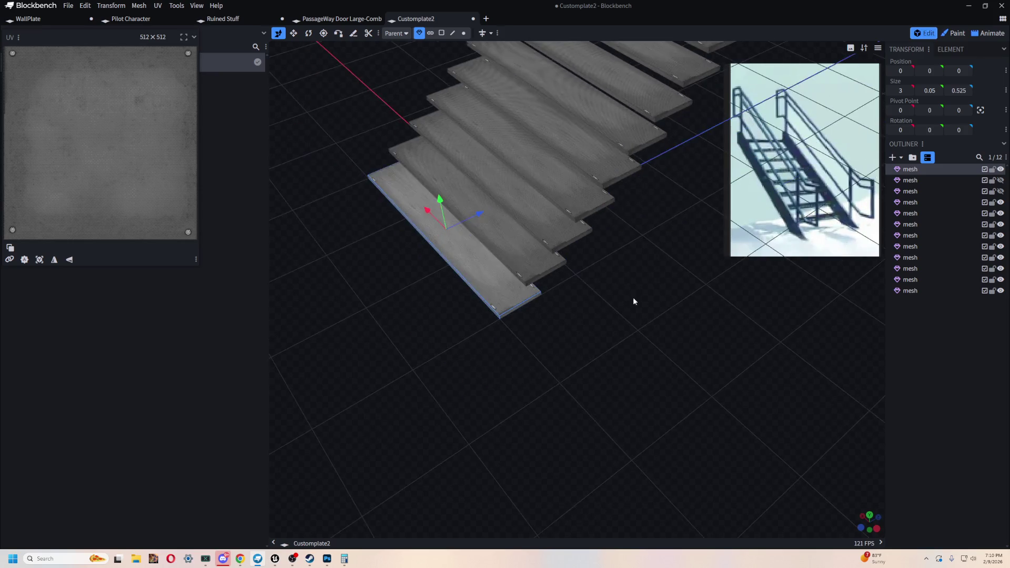
# Step: Add a new cylinder mesh from the Outliner's Add Element menu
pyautogui.click(894, 157)
pyautogui.click(533, 66)
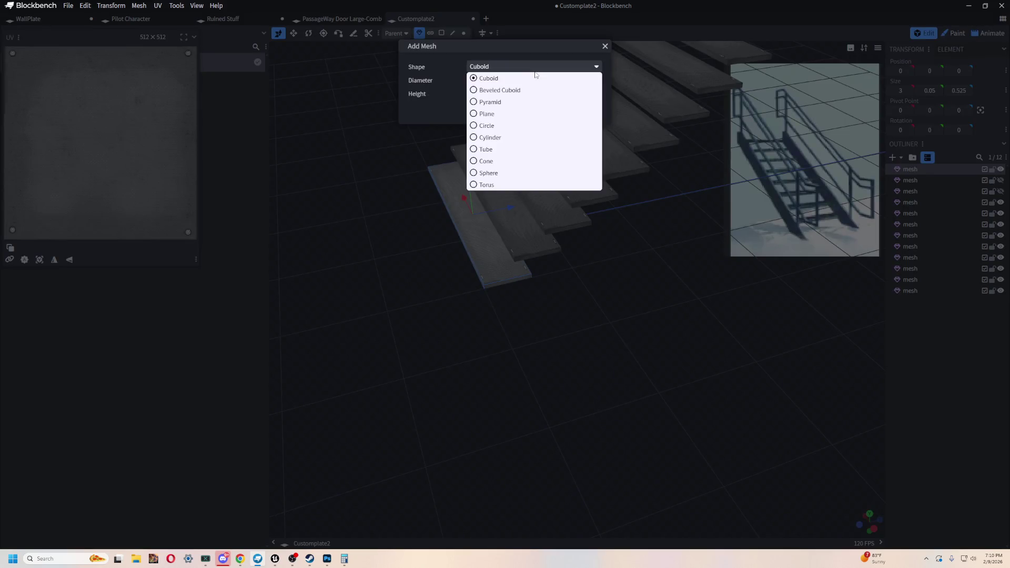
pyautogui.click(506, 139)
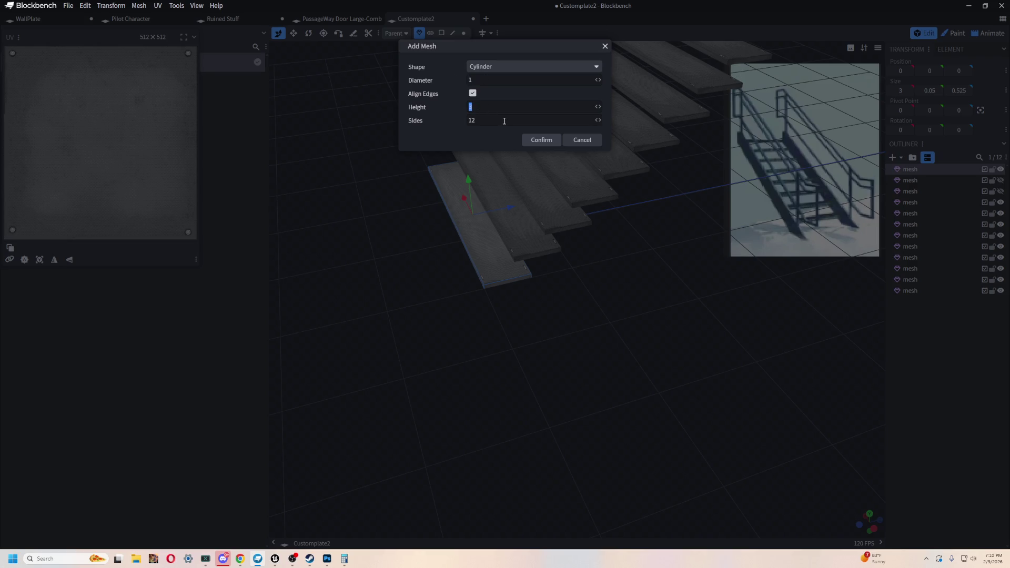
pyautogui.click(544, 140)
pyautogui.moveTo(638, 342); pyautogui.dragTo(643, 400)
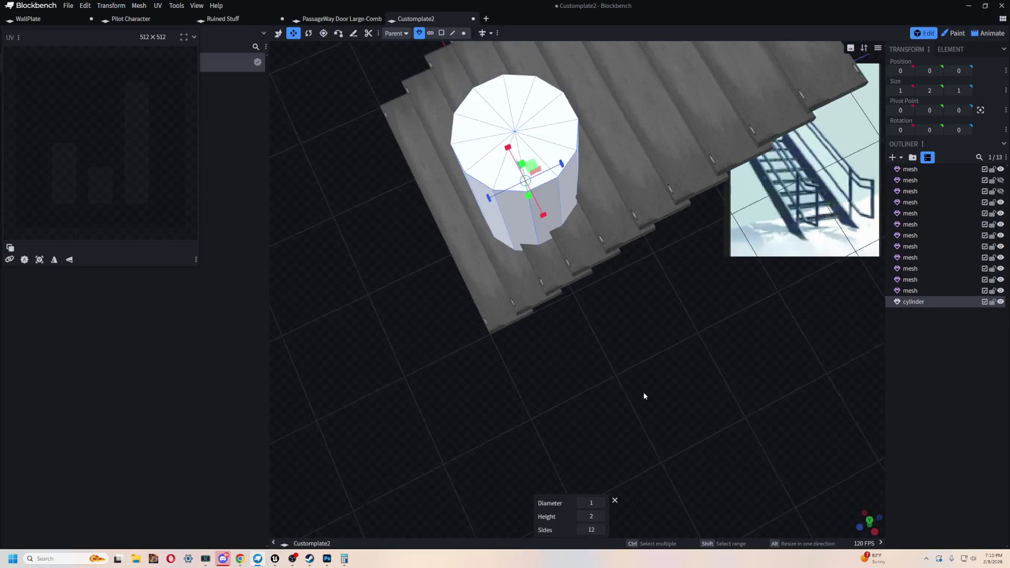
# Step: Thin the cylinder to 0.1 by 0.1 and move it to X -1 beside the bottom step
pyautogui.moveTo(529, 202)
pyautogui.mouseDown()
pyautogui.moveTo(484, 149)
pyautogui.moveTo(542, 137)
pyautogui.mouseUp()
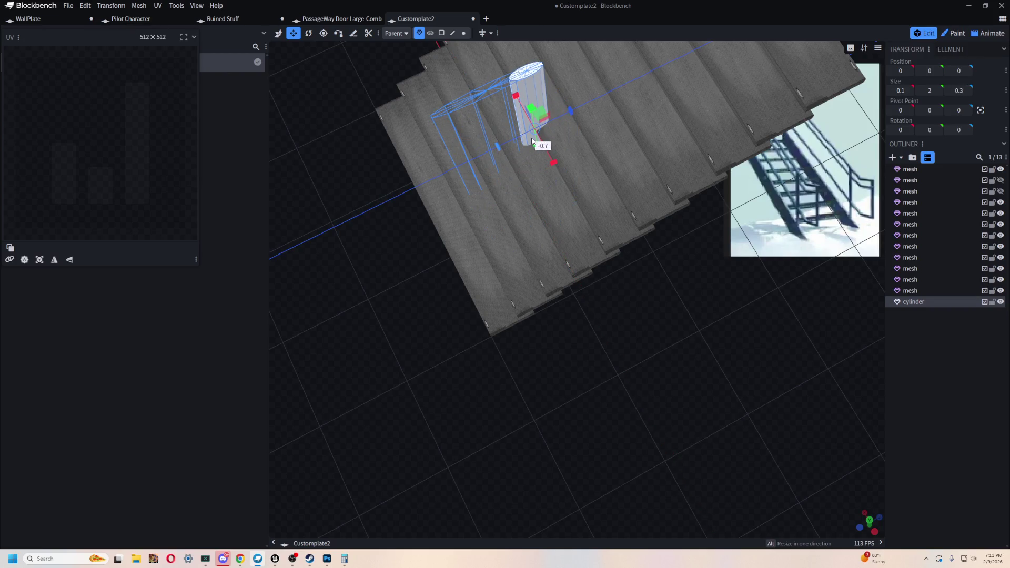
pyautogui.moveTo(542, 136); pyautogui.dragTo(549, 131)
pyautogui.press('v')
pyautogui.moveTo(617, 333)
pyautogui.mouseDown()
pyautogui.moveTo(745, 285)
pyautogui.moveTo(478, 199)
pyautogui.moveTo(720, 343)
pyautogui.moveTo(743, 391)
pyautogui.moveTo(613, 390)
pyautogui.mouseUp()
pyautogui.moveTo(464, 360)
pyautogui.mouseDown()
pyautogui.moveTo(582, 305)
pyautogui.moveTo(746, 370)
pyautogui.mouseUp()
pyautogui.moveTo(619, 278)
pyautogui.mouseDown()
pyautogui.moveTo(560, 275)
pyautogui.moveTo(637, 330)
pyautogui.moveTo(622, 341)
pyautogui.moveTo(639, 413)
pyautogui.moveTo(627, 378)
pyautogui.moveTo(623, 392)
pyautogui.mouseUp()
pyautogui.click(563, 150)
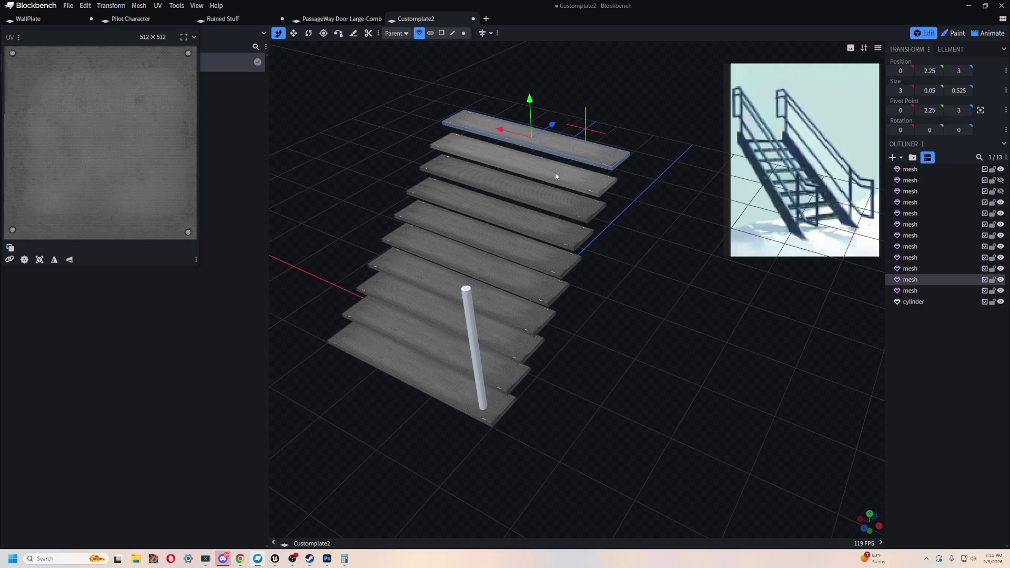
# Step: Add the remaining planks so all ten stair treads are selected (10/13), excluding the post
pyautogui.keyDown('shift'); pyautogui.click(555, 172); pyautogui.keyUp('shift')
pyautogui.keyDown('shift'); pyautogui.click(548, 200); pyautogui.keyUp('shift')
pyautogui.keyDown('shift'); pyautogui.click(549, 226); pyautogui.keyUp('shift')
pyautogui.keyDown('shift'); pyautogui.click(552, 256); pyautogui.keyUp('shift')
pyautogui.moveTo(542, 316); pyautogui.dragTo(453, 478)
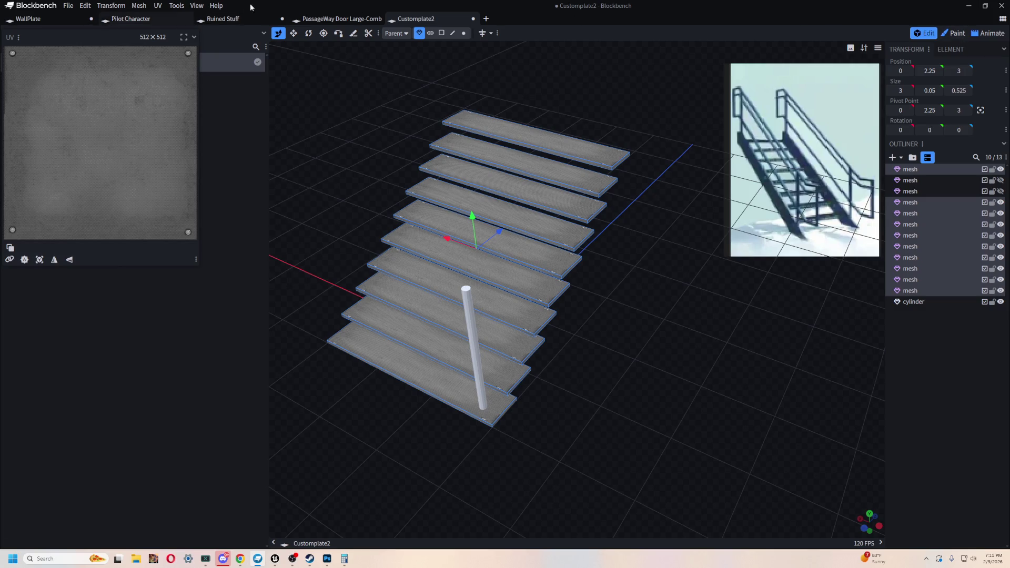
pyautogui.click(953, 33)
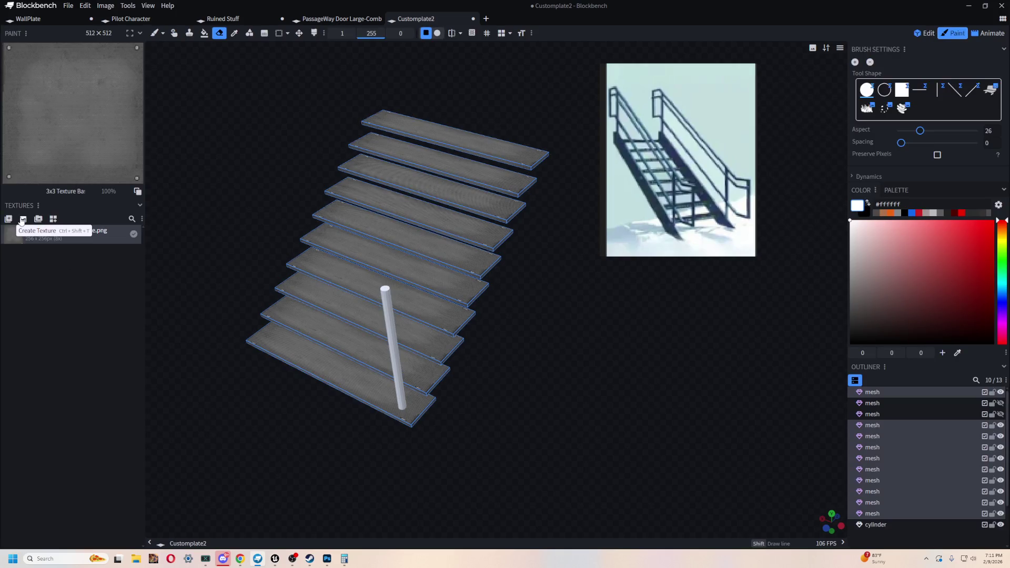
# Step: Create a new texture named Stairs for the selected planks in Paint mode
pyautogui.click(22, 220)
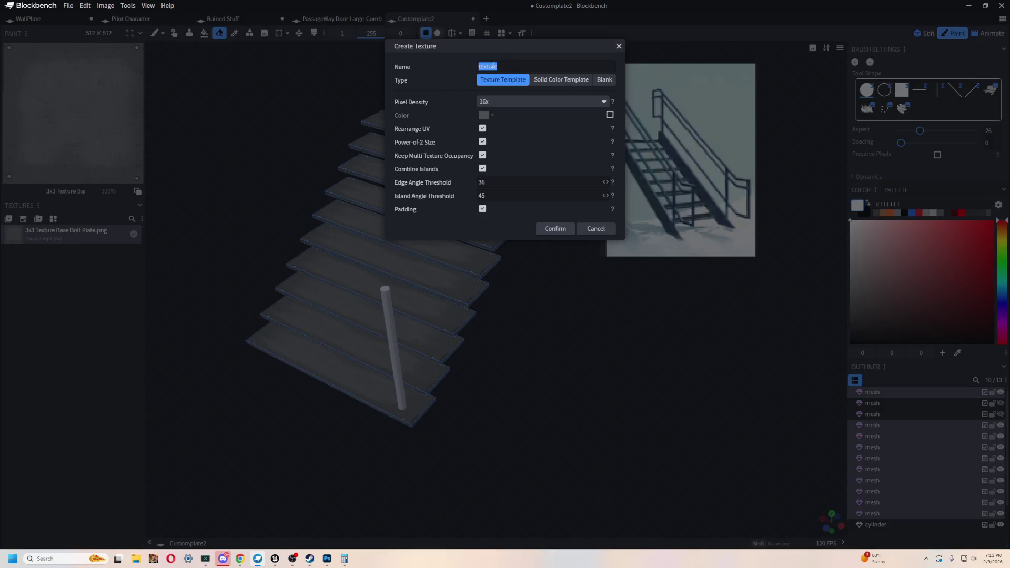
pyautogui.write('airs')
pyautogui.press('Return')
pyautogui.moveTo(588, 409)
pyautogui.mouseDown()
pyautogui.moveTo(616, 415)
pyautogui.moveTo(593, 360)
pyautogui.moveTo(505, 271)
pyautogui.moveTo(586, 400)
pyautogui.moveTo(658, 384)
pyautogui.moveTo(636, 410)
pyautogui.moveTo(669, 411)
pyautogui.moveTo(621, 378)
pyautogui.moveTo(625, 402)
pyautogui.moveTo(731, 221)
pyautogui.mouseUp()
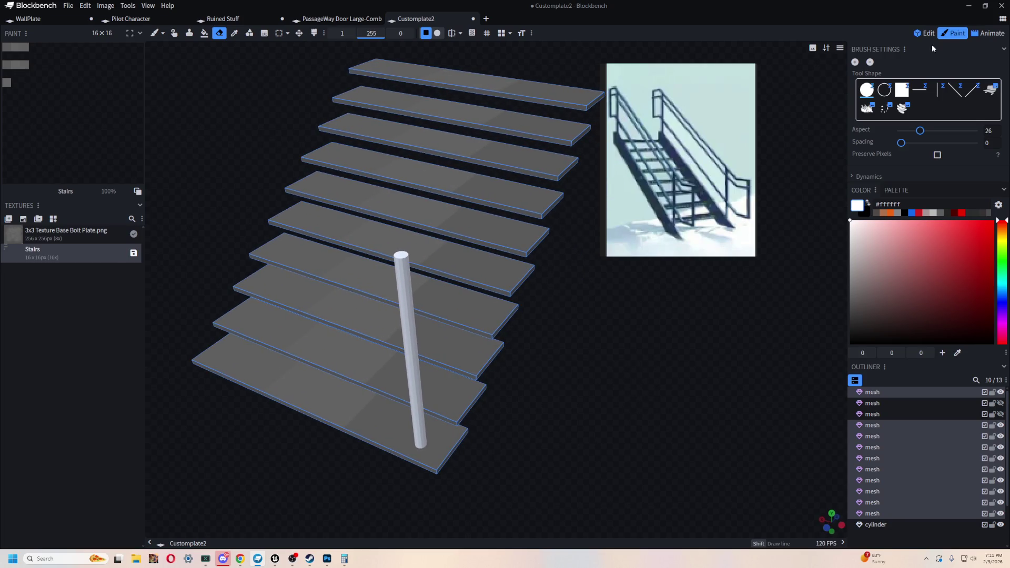
pyautogui.click(922, 33)
# Step: Shorten the cylinder post to 0.975 tall and move it to depth -0.85 by the treads
pyautogui.moveTo(584, 444)
pyautogui.mouseDown()
pyautogui.moveTo(686, 316)
pyautogui.moveTo(762, 367)
pyautogui.moveTo(696, 375)
pyautogui.mouseUp()
pyautogui.click(685, 316)
pyautogui.press('s')
pyautogui.moveTo(591, 326)
pyautogui.mouseDown()
pyautogui.moveTo(585, 456)
pyautogui.moveTo(585, 442)
pyautogui.moveTo(519, 406)
pyautogui.mouseUp()
pyautogui.press('v')
pyautogui.moveTo(600, 442)
pyautogui.mouseDown()
pyautogui.moveTo(594, 422)
pyautogui.moveTo(632, 347)
pyautogui.moveTo(577, 367)
pyautogui.mouseUp()
pyautogui.moveTo(653, 405)
pyautogui.mouseDown()
pyautogui.moveTo(569, 410)
pyautogui.moveTo(655, 429)
pyautogui.moveTo(647, 358)
pyautogui.mouseUp()
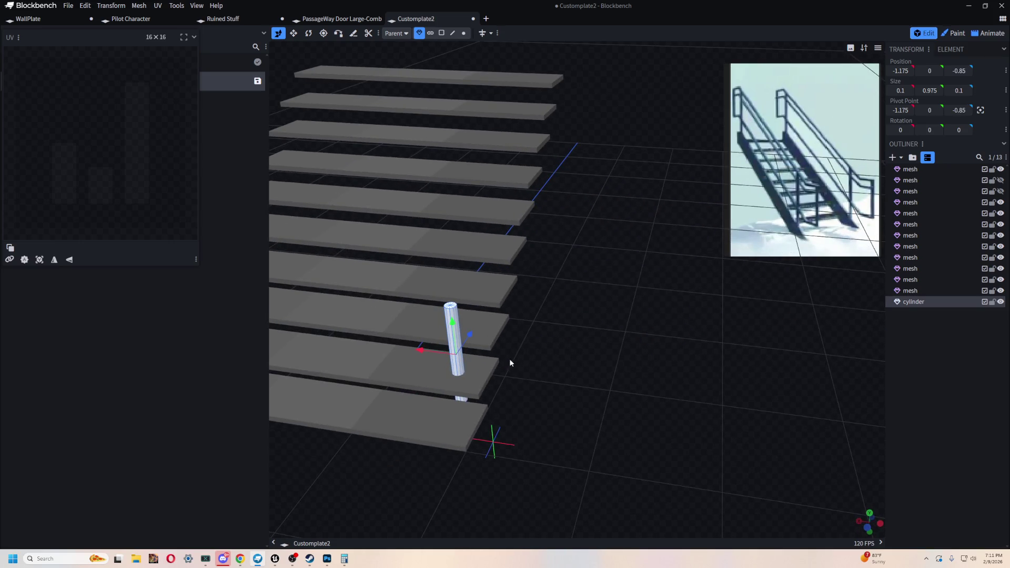
# Step: Duplicate the bottom plank, shift the copy to X 2 and rotate it 82.5° upright on X
pyautogui.moveTo(424, 353)
pyautogui.mouseDown()
pyautogui.moveTo(604, 395)
pyautogui.moveTo(524, 424)
pyautogui.moveTo(453, 351)
pyautogui.mouseUp()
pyautogui.click(453, 351)
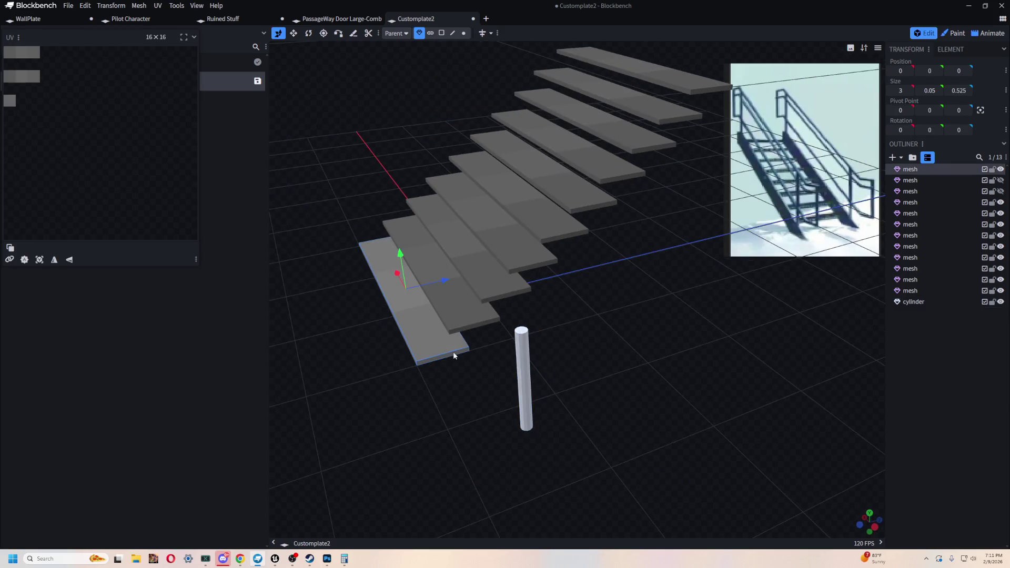
pyautogui.hotkey('ctrl', 'd')
pyautogui.moveTo(486, 432)
pyautogui.mouseDown()
pyautogui.moveTo(680, 340)
pyautogui.moveTo(652, 436)
pyautogui.moveTo(728, 416)
pyautogui.moveTo(691, 440)
pyautogui.moveTo(675, 435)
pyautogui.moveTo(690, 409)
pyautogui.mouseUp()
pyautogui.press('Right')
pyautogui.press('Right')
pyautogui.press('r')
pyautogui.moveTo(550, 276)
pyautogui.mouseDown()
pyautogui.moveTo(533, 261)
pyautogui.moveTo(519, 361)
pyautogui.moveTo(521, 295)
pyautogui.moveTo(501, 289)
pyautogui.mouseUp()
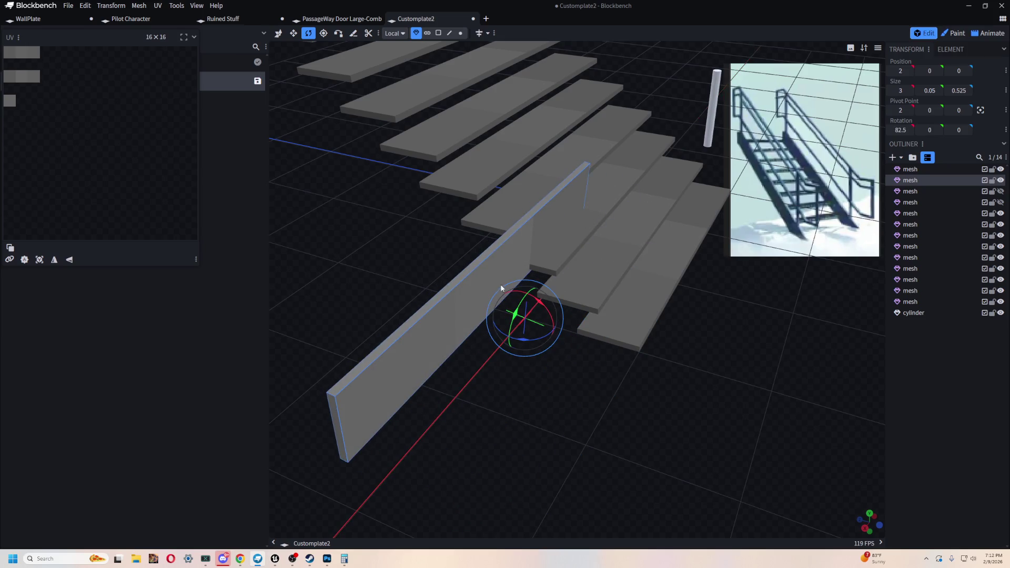
# Step: Centre the pivot on the copied plank and tilt it back to about 37 degrees
pyautogui.click(981, 112)
pyautogui.moveTo(689, 401); pyautogui.dragTo(726, 379)
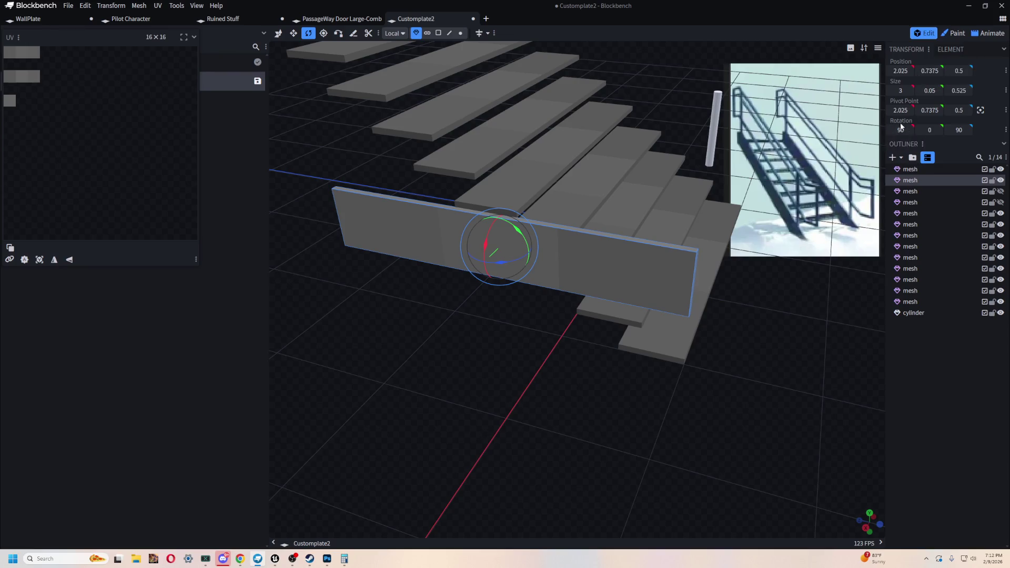
pyautogui.moveTo(520, 231); pyautogui.dragTo(533, 235)
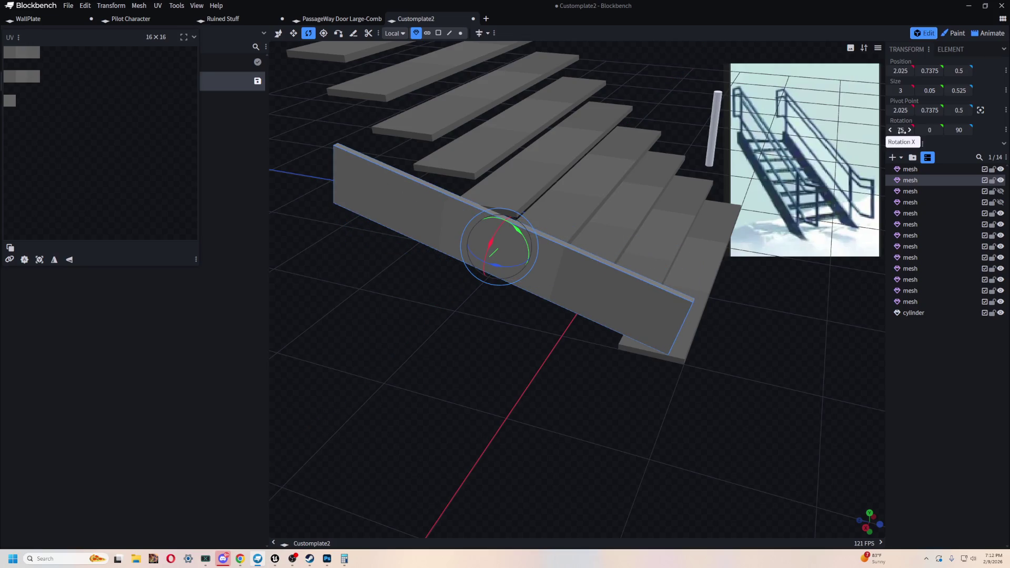
pyautogui.press('Return')
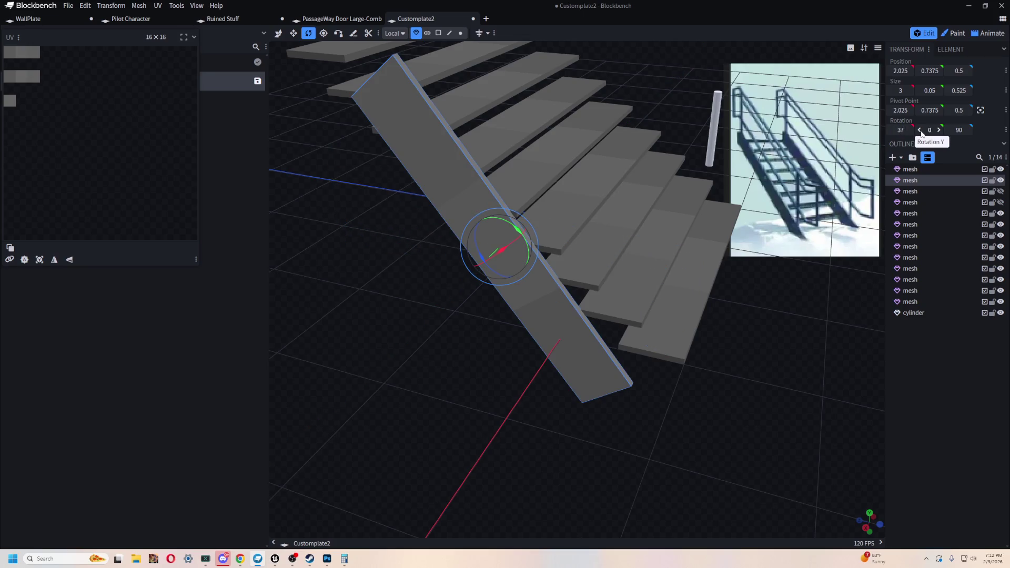
pyautogui.moveTo(738, 411)
pyautogui.mouseDown()
pyautogui.moveTo(521, 397)
pyautogui.moveTo(778, 392)
pyautogui.moveTo(760, 393)
pyautogui.moveTo(773, 416)
pyautogui.mouseUp()
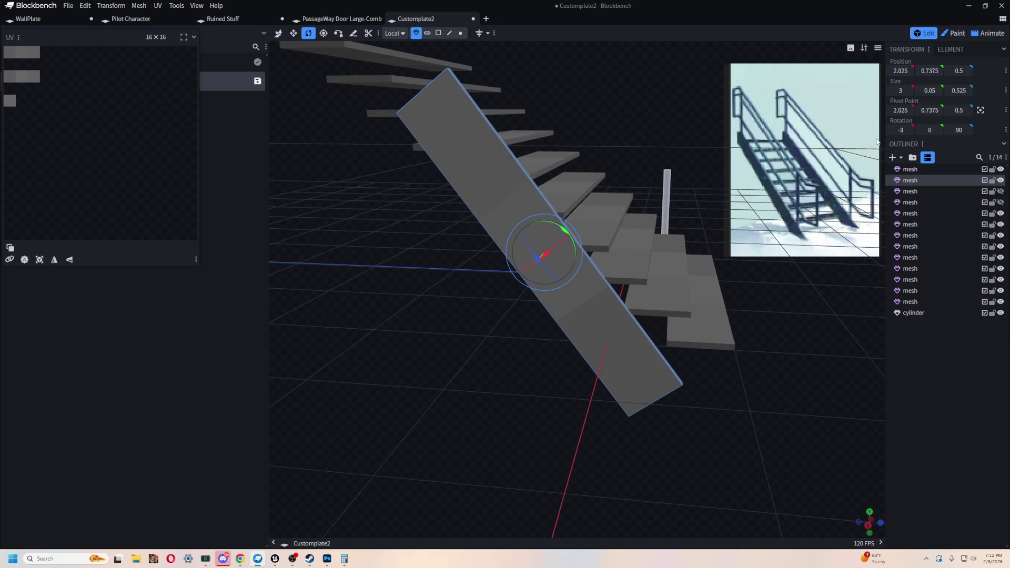
pyautogui.write('7')
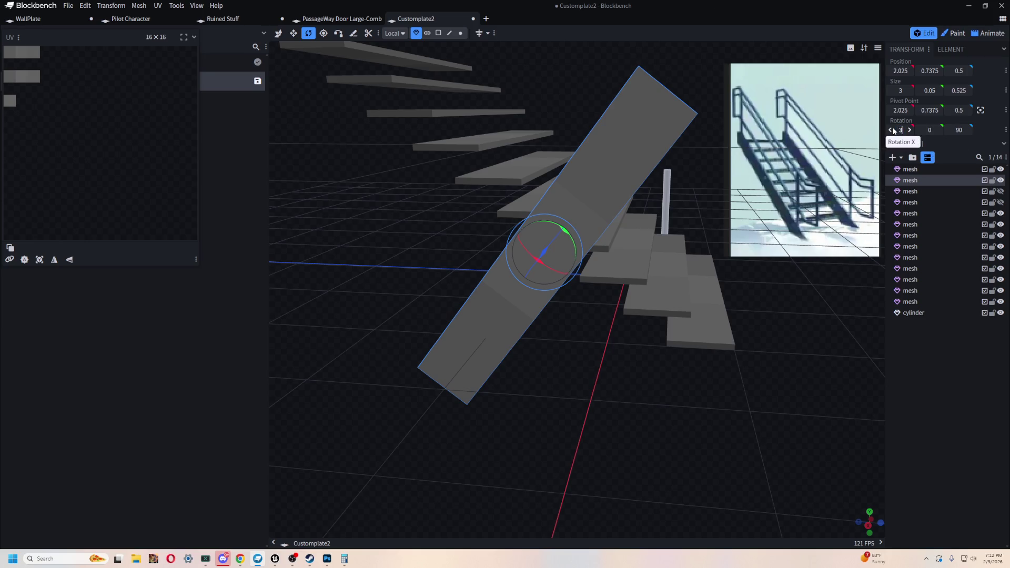
pyautogui.write('9')
# Step: Tilt the stringer further to 45° on X and raise it by 0.25
pyautogui.moveTo(796, 379)
pyautogui.mouseDown()
pyautogui.moveTo(624, 394)
pyautogui.moveTo(674, 361)
pyautogui.moveTo(789, 369)
pyautogui.moveTo(745, 371)
pyautogui.moveTo(781, 382)
pyautogui.moveTo(785, 368)
pyautogui.moveTo(780, 391)
pyautogui.mouseUp()
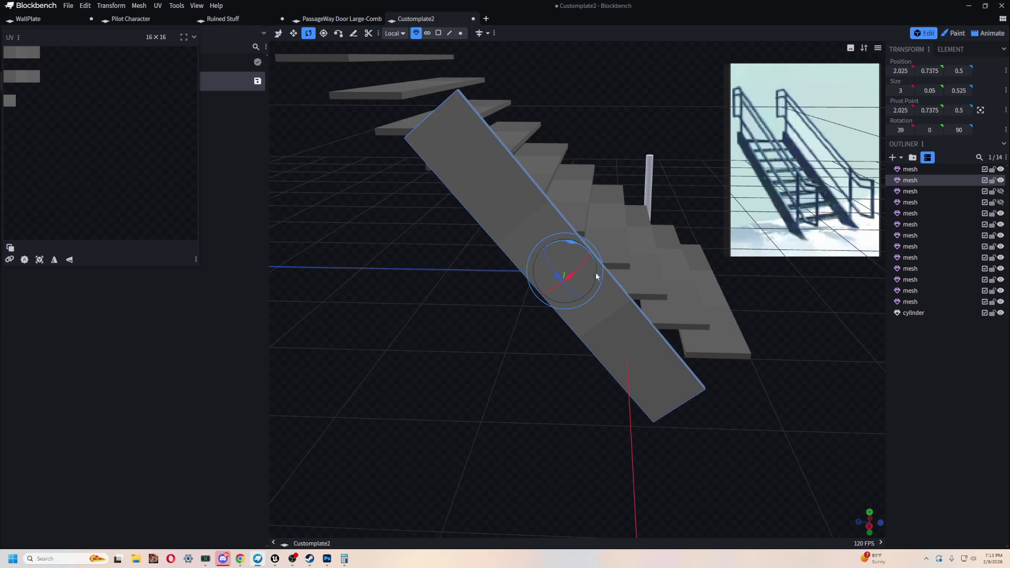
pyautogui.moveTo(569, 241); pyautogui.dragTo(570, 246)
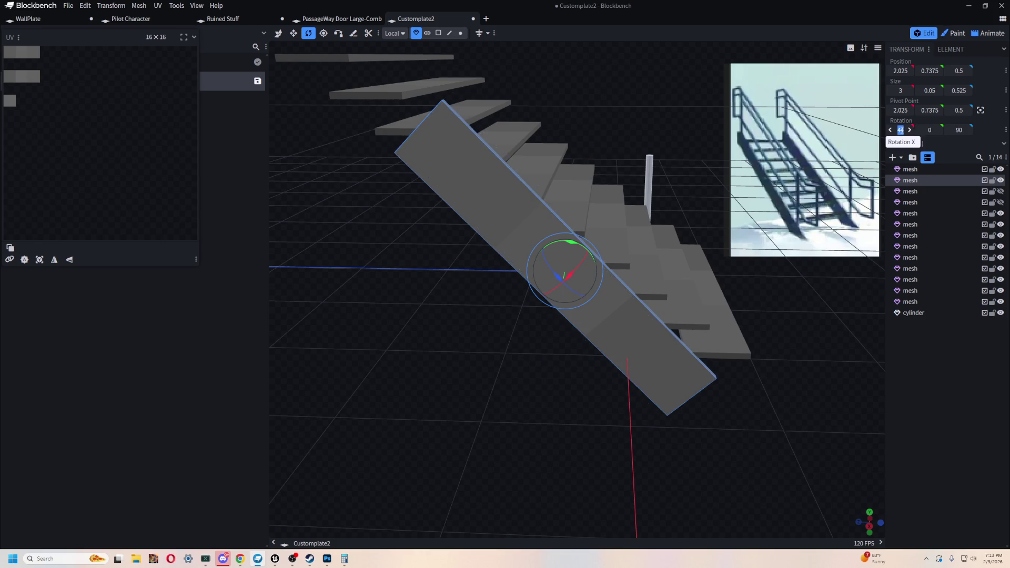
pyautogui.write('45')
pyautogui.press('Return')
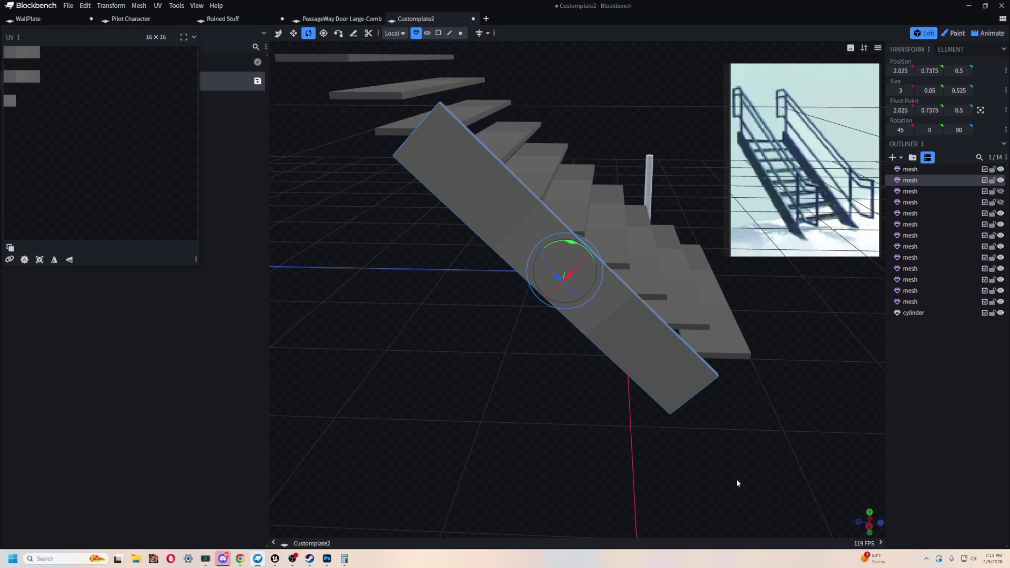
pyautogui.press('s')
pyautogui.moveTo(566, 235); pyautogui.dragTo(570, 224)
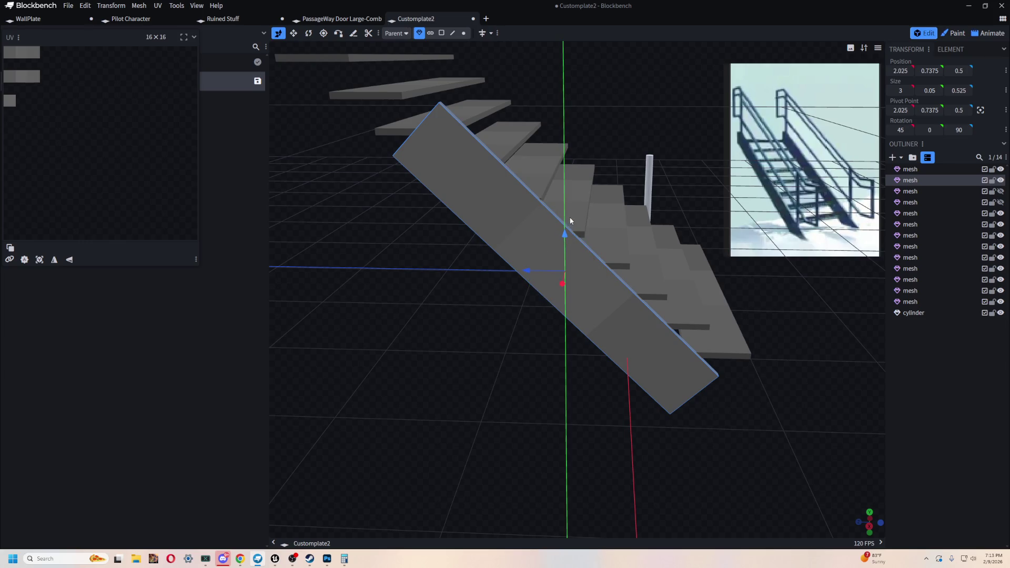
# Step: Rotate the stringer between 50 and 52.5 degrees, checking it against the steps
pyautogui.moveTo(794, 445); pyautogui.dragTo(823, 448)
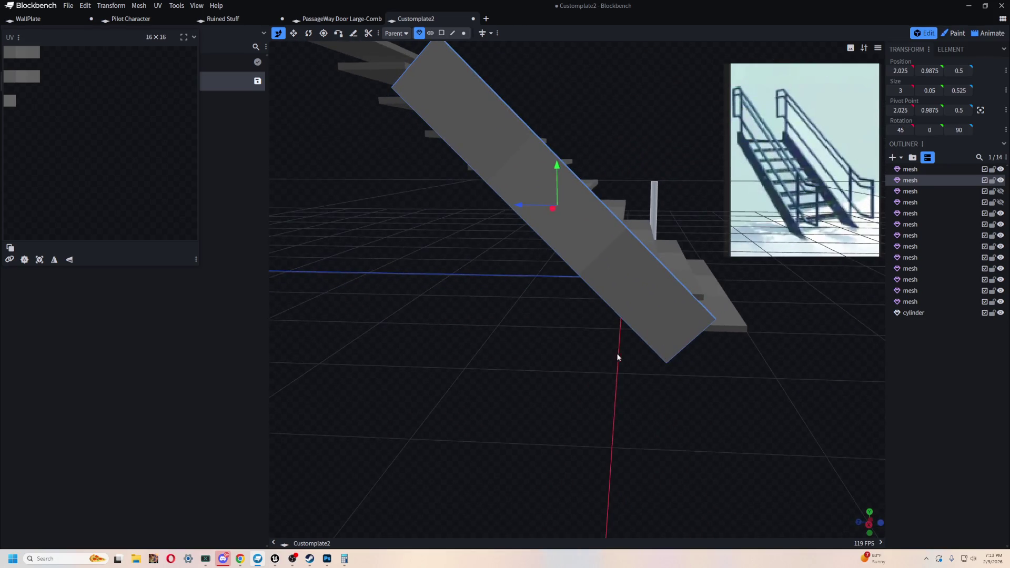
pyautogui.moveTo(824, 453); pyautogui.dragTo(481, 374)
pyautogui.press('2')
pyautogui.press('1')
pyautogui.press('v')
pyautogui.press('r')
pyautogui.moveTo(583, 257); pyautogui.dragTo(581, 257)
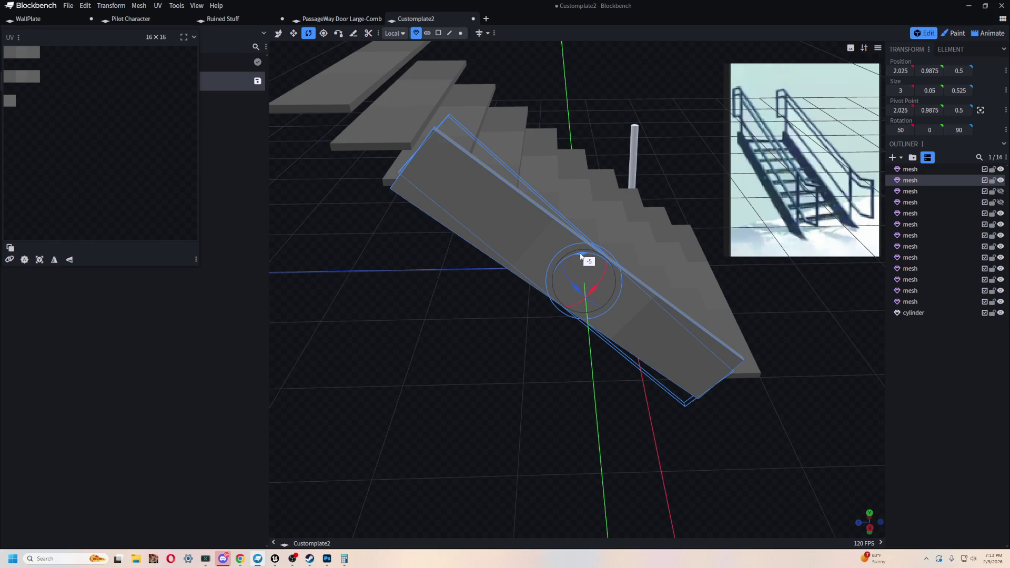
pyautogui.moveTo(434, 413)
pyautogui.mouseDown()
pyautogui.moveTo(544, 347)
pyautogui.moveTo(477, 347)
pyautogui.moveTo(383, 376)
pyautogui.moveTo(282, 372)
pyautogui.moveTo(509, 346)
pyautogui.moveTo(647, 352)
pyautogui.moveTo(503, 368)
pyautogui.moveTo(521, 363)
pyautogui.moveTo(450, 388)
pyautogui.moveTo(479, 392)
pyautogui.moveTo(519, 322)
pyautogui.moveTo(591, 382)
pyautogui.moveTo(721, 340)
pyautogui.moveTo(521, 419)
pyautogui.moveTo(605, 334)
pyautogui.moveTo(627, 334)
pyautogui.moveTo(700, 286)
pyautogui.moveTo(686, 291)
pyautogui.mouseUp()
pyautogui.moveTo(639, 217)
pyautogui.mouseDown()
pyautogui.moveTo(616, 291)
pyautogui.moveTo(602, 193)
pyautogui.mouseUp()
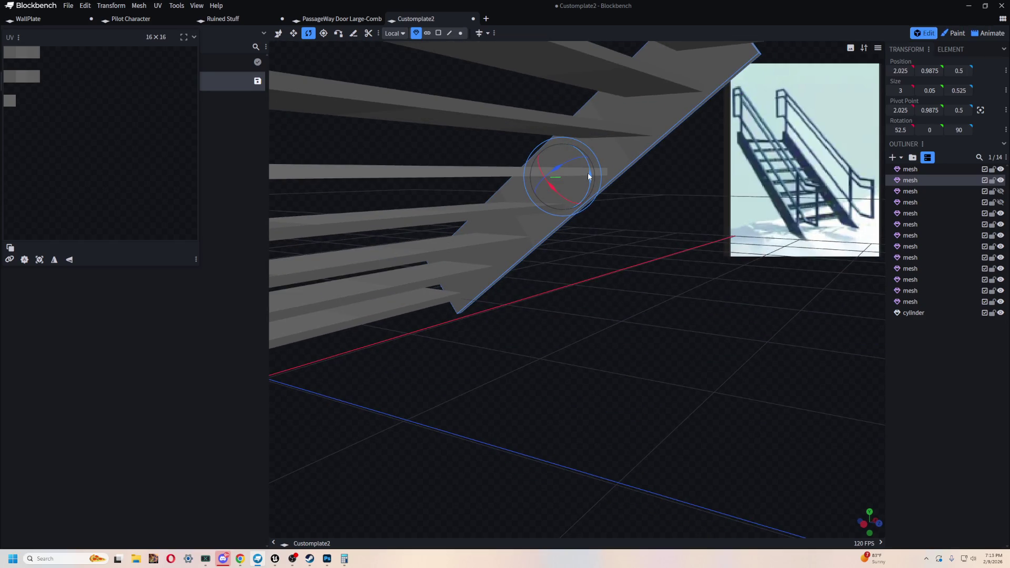
pyautogui.moveTo(590, 176); pyautogui.dragTo(591, 178)
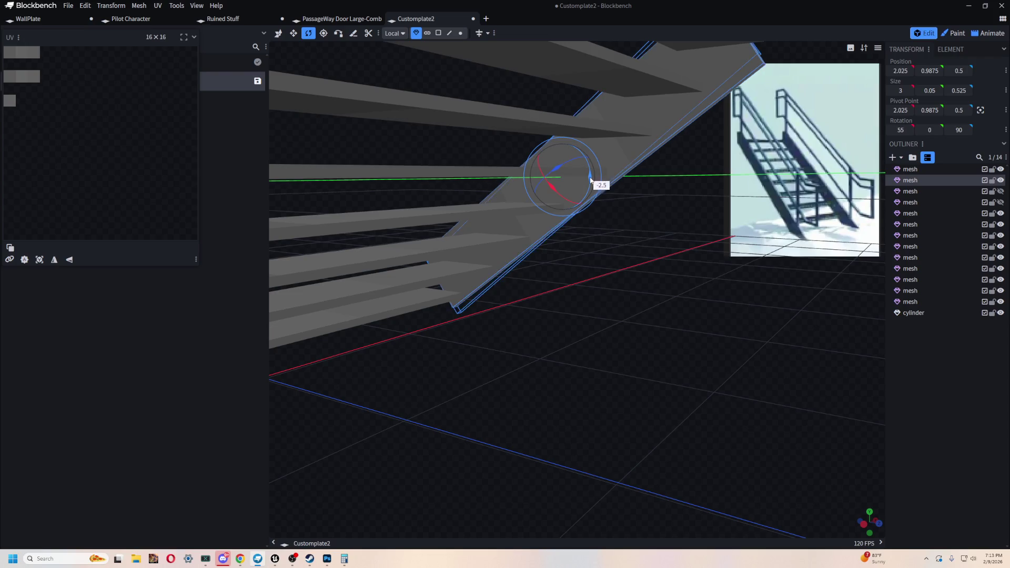
# Step: Settle the stringer at 52.5° so it lies flush along the tread edges at height 0.9875
pyautogui.moveTo(644, 260); pyautogui.dragTo(674, 246)
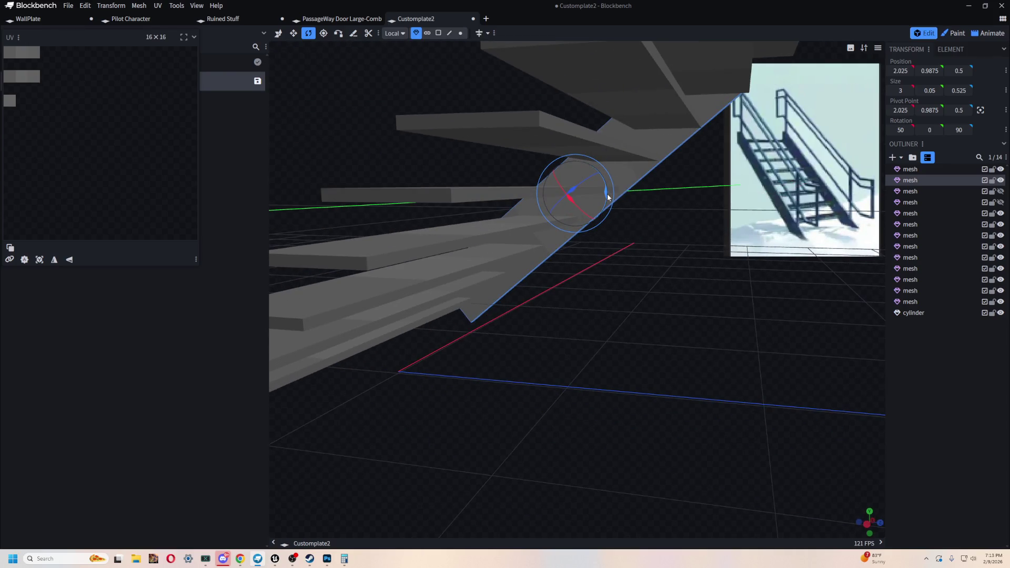
pyautogui.moveTo(606, 196)
pyautogui.mouseDown()
pyautogui.moveTo(373, 315)
pyautogui.moveTo(320, 296)
pyautogui.moveTo(307, 261)
pyautogui.moveTo(319, 272)
pyautogui.mouseUp()
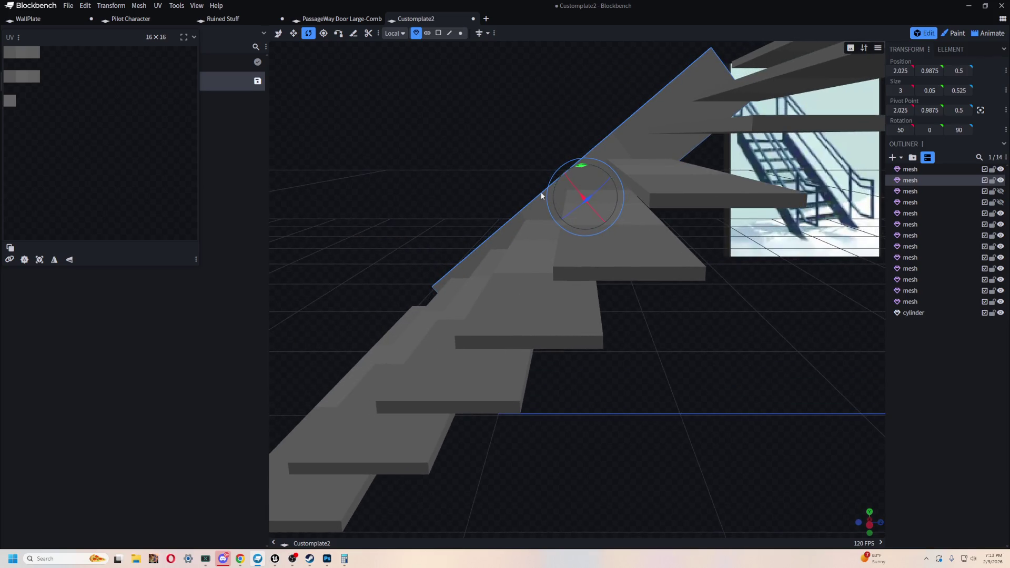
pyautogui.moveTo(579, 168)
pyautogui.mouseDown()
pyautogui.moveTo(466, 145)
pyautogui.moveTo(634, 165)
pyautogui.moveTo(698, 143)
pyautogui.moveTo(655, 134)
pyautogui.moveTo(635, 187)
pyautogui.moveTo(416, 213)
pyautogui.moveTo(426, 176)
pyautogui.moveTo(496, 166)
pyautogui.moveTo(491, 157)
pyautogui.moveTo(484, 177)
pyautogui.moveTo(451, 177)
pyautogui.moveTo(542, 294)
pyautogui.mouseUp()
pyautogui.scroll(3, 634, 197)
pyautogui.moveTo(482, 173)
pyautogui.mouseDown()
pyautogui.moveTo(717, 164)
pyautogui.moveTo(629, 154)
pyautogui.moveTo(499, 163)
pyautogui.moveTo(704, 181)
pyautogui.mouseUp()
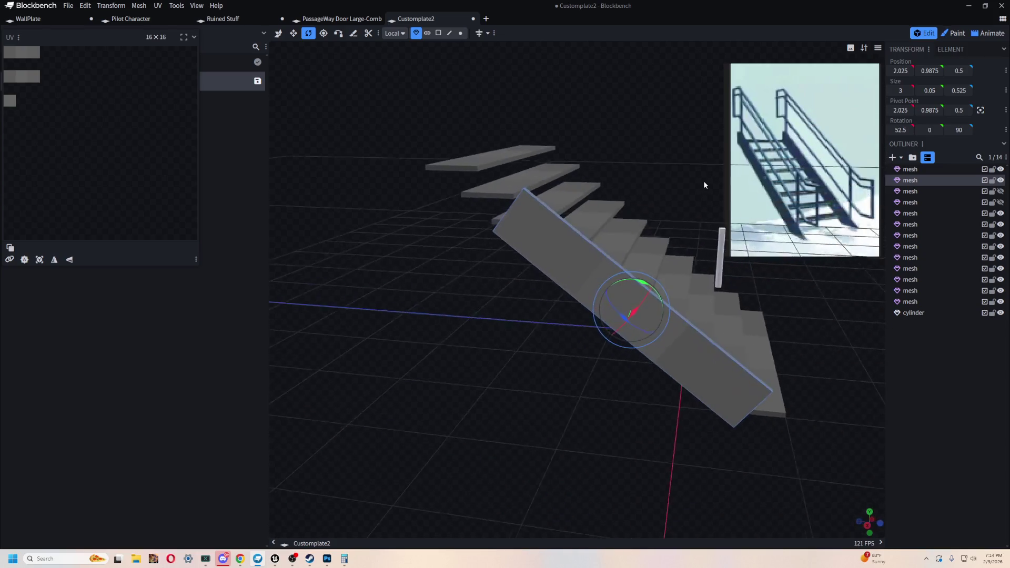
pyautogui.moveTo(518, 363)
pyautogui.mouseDown()
pyautogui.moveTo(444, 367)
pyautogui.moveTo(546, 327)
pyautogui.moveTo(686, 341)
pyautogui.moveTo(420, 346)
pyautogui.moveTo(485, 389)
pyautogui.moveTo(341, 325)
pyautogui.moveTo(316, 323)
pyautogui.moveTo(251, 356)
pyautogui.moveTo(475, 365)
pyautogui.moveTo(466, 352)
pyautogui.mouseUp()
pyautogui.press('v')
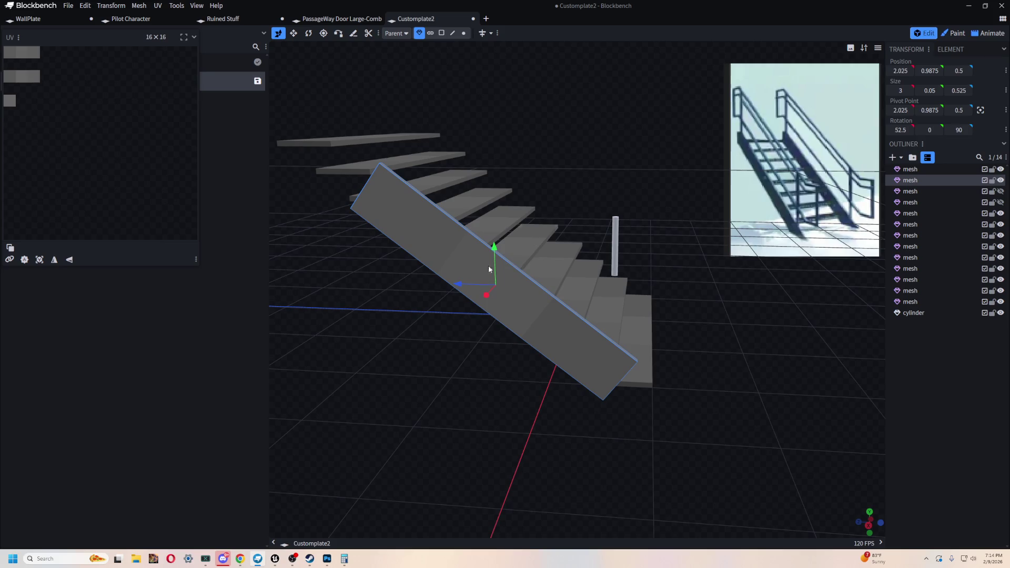
# Step: Shift the stringer 0.5 along Z and lower it to Y 0.8625 beneath the treads
pyautogui.moveTo(467, 285)
pyautogui.mouseDown()
pyautogui.moveTo(526, 293)
pyautogui.moveTo(469, 288)
pyautogui.moveTo(522, 298)
pyautogui.moveTo(431, 315)
pyautogui.moveTo(456, 311)
pyautogui.moveTo(497, 377)
pyautogui.moveTo(546, 422)
pyautogui.moveTo(408, 438)
pyautogui.moveTo(499, 394)
pyautogui.mouseUp()
pyautogui.scroll(1, 633, 285)
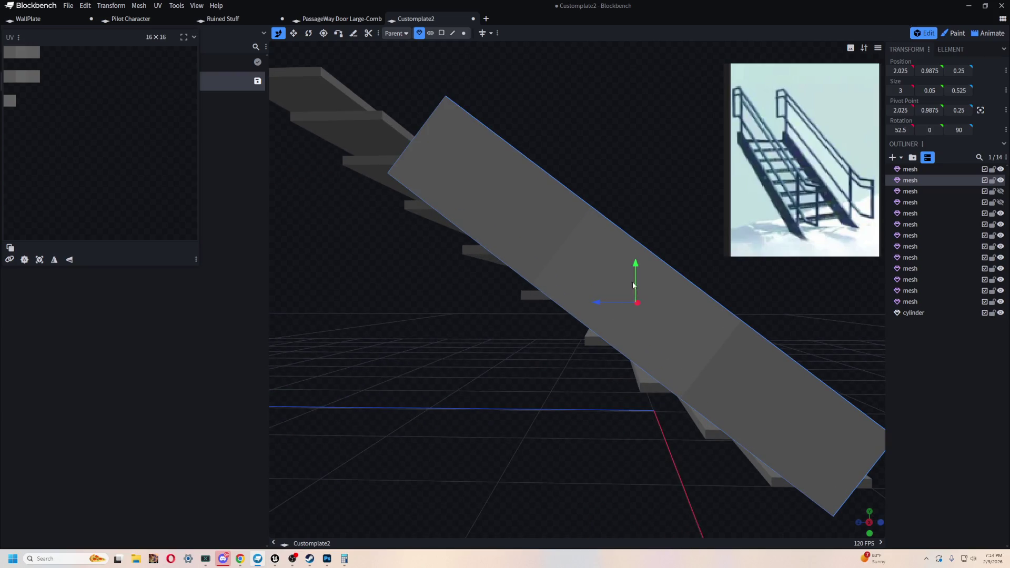
pyautogui.moveTo(632, 268); pyautogui.dragTo(636, 295)
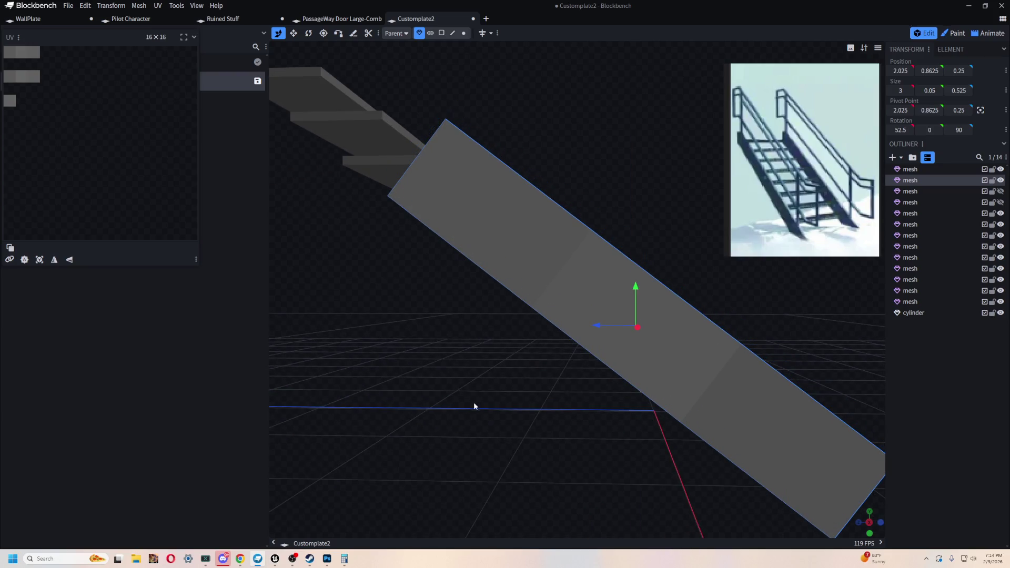
pyautogui.moveTo(513, 407)
pyautogui.mouseDown()
pyautogui.moveTo(480, 350)
pyautogui.moveTo(614, 382)
pyautogui.moveTo(696, 340)
pyautogui.moveTo(571, 404)
pyautogui.moveTo(603, 401)
pyautogui.moveTo(385, 455)
pyautogui.moveTo(323, 451)
pyautogui.moveTo(358, 455)
pyautogui.moveTo(340, 465)
pyautogui.mouseUp()
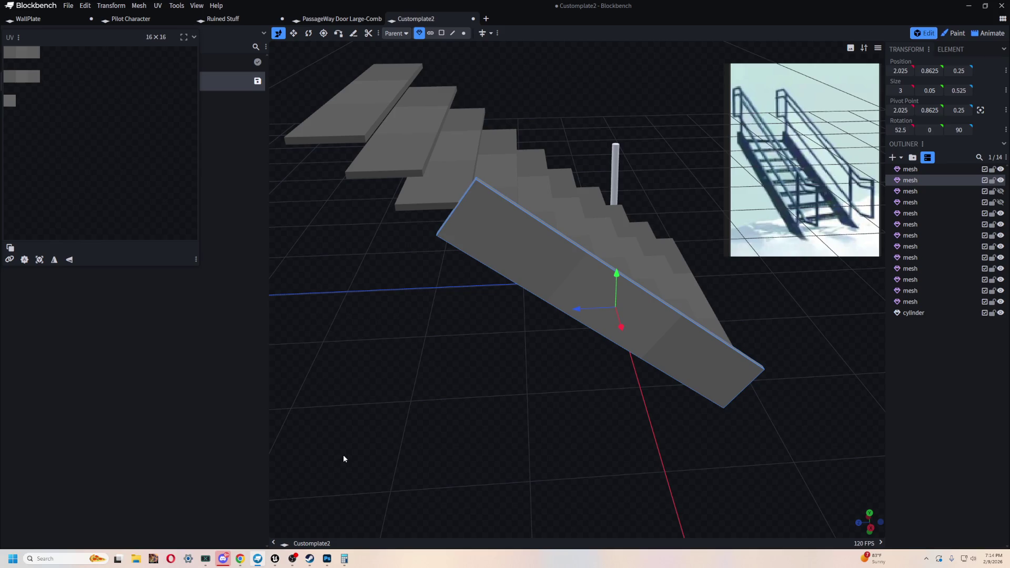
pyautogui.moveTo(345, 457)
pyautogui.mouseDown()
pyautogui.moveTo(476, 438)
pyautogui.moveTo(521, 413)
pyautogui.moveTo(363, 384)
pyautogui.moveTo(629, 402)
pyautogui.moveTo(597, 379)
pyautogui.moveTo(423, 16)
pyautogui.mouseUp()
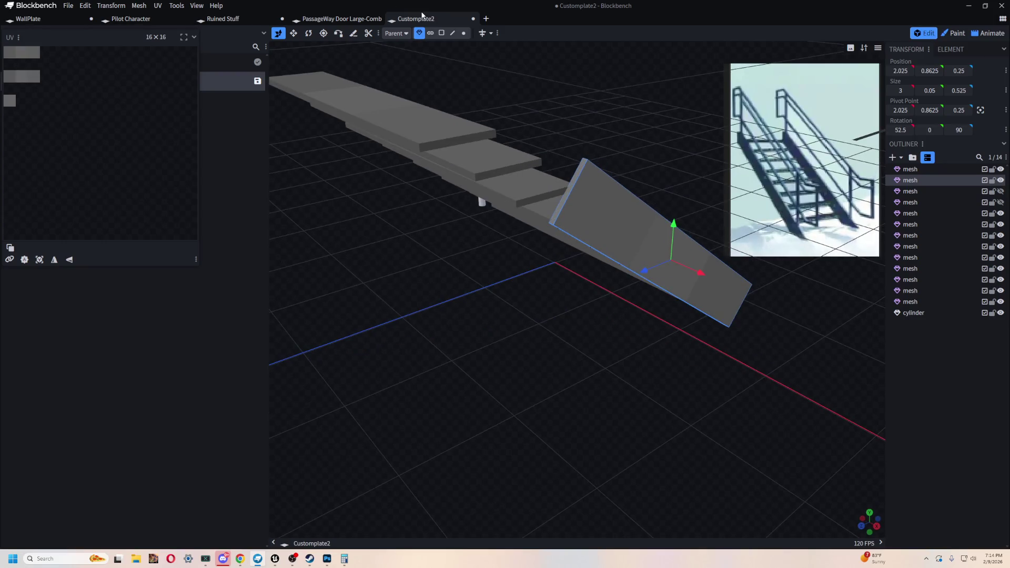
pyautogui.click(440, 32)
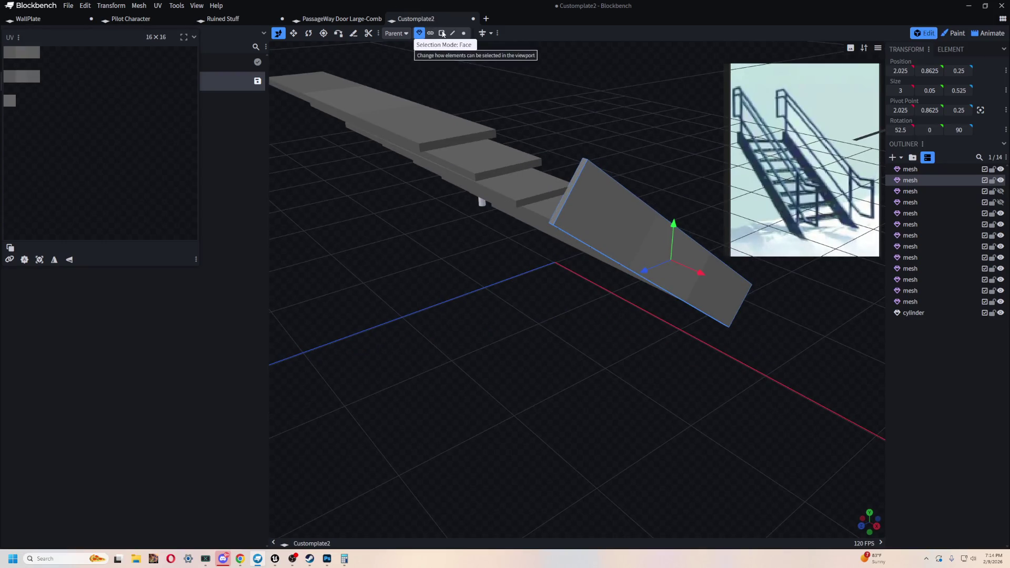
# Step: Resize the plate's end face to lengthen the stringer to 4.225 along the full flight
pyautogui.click(563, 204)
pyautogui.moveTo(542, 238)
pyautogui.mouseDown()
pyautogui.moveTo(524, 266)
pyautogui.moveTo(513, 252)
pyautogui.moveTo(485, 311)
pyautogui.moveTo(550, 311)
pyautogui.moveTo(547, 222)
pyautogui.moveTo(525, 263)
pyautogui.moveTo(521, 214)
pyautogui.mouseUp()
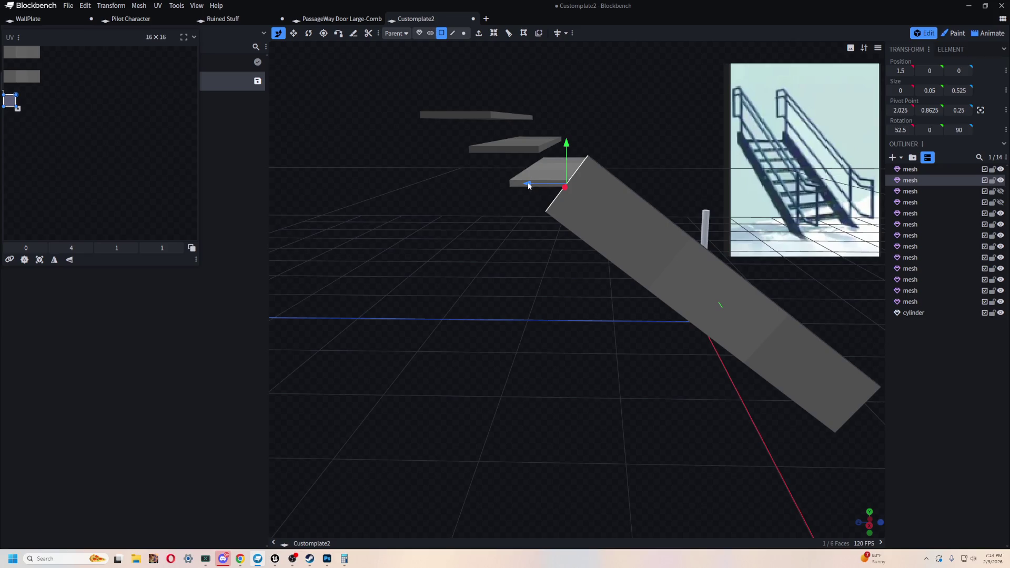
pyautogui.press('s')
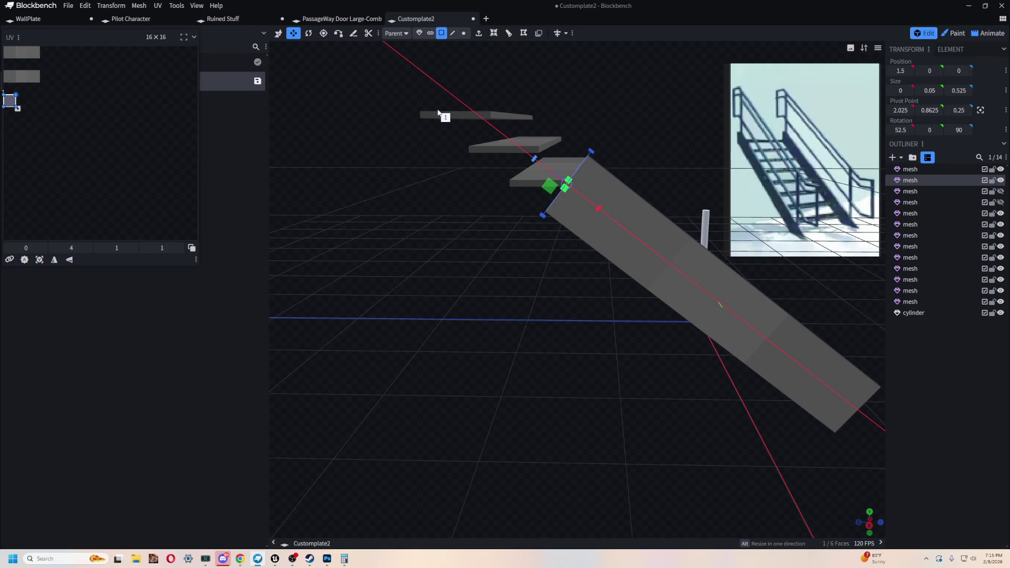
pyautogui.moveTo(427, 122)
pyautogui.mouseDown()
pyautogui.moveTo(458, 291)
pyautogui.moveTo(566, 184)
pyautogui.mouseUp()
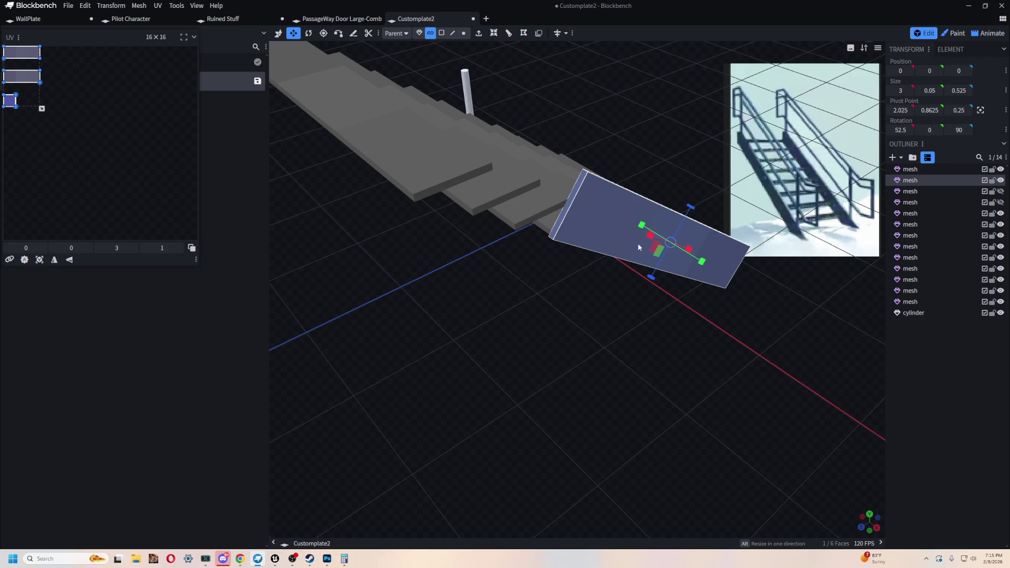
pyautogui.moveTo(612, 217)
pyautogui.mouseDown()
pyautogui.moveTo(672, 277)
pyautogui.moveTo(544, 208)
pyautogui.moveTo(553, 328)
pyautogui.moveTo(684, 329)
pyautogui.moveTo(588, 411)
pyautogui.moveTo(658, 420)
pyautogui.moveTo(623, 433)
pyautogui.moveTo(573, 408)
pyautogui.moveTo(596, 403)
pyautogui.moveTo(615, 429)
pyautogui.mouseUp()
# Step: Rotate the lengthened plate slightly so its slope matches the treads
pyautogui.press('2')
pyautogui.press('1')
pyautogui.press('r')
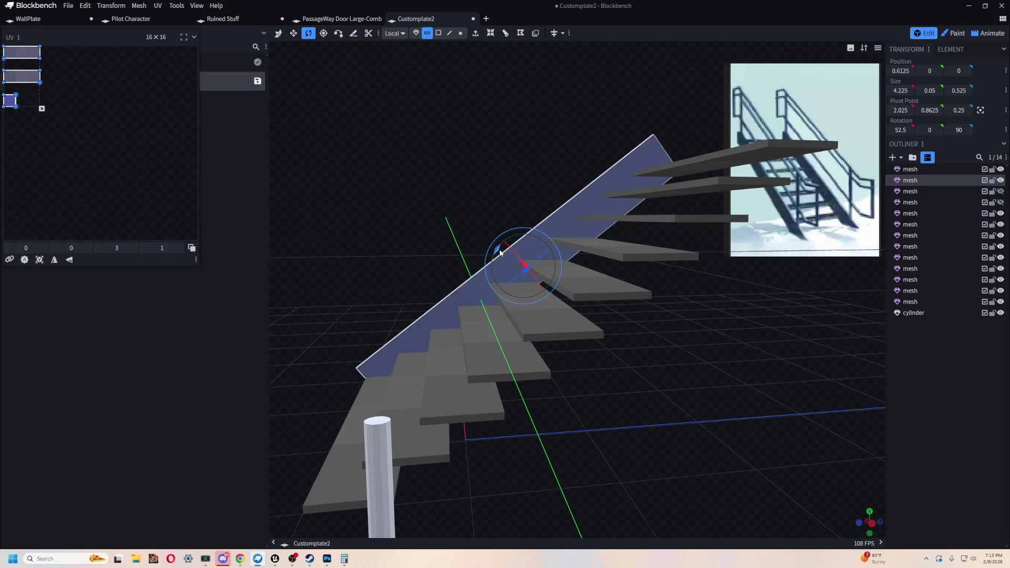
pyautogui.moveTo(500, 252)
pyautogui.mouseDown()
pyautogui.moveTo(598, 338)
pyautogui.moveTo(630, 347)
pyautogui.moveTo(569, 372)
pyautogui.moveTo(608, 377)
pyautogui.mouseUp()
pyautogui.scroll(2, 609, 378)
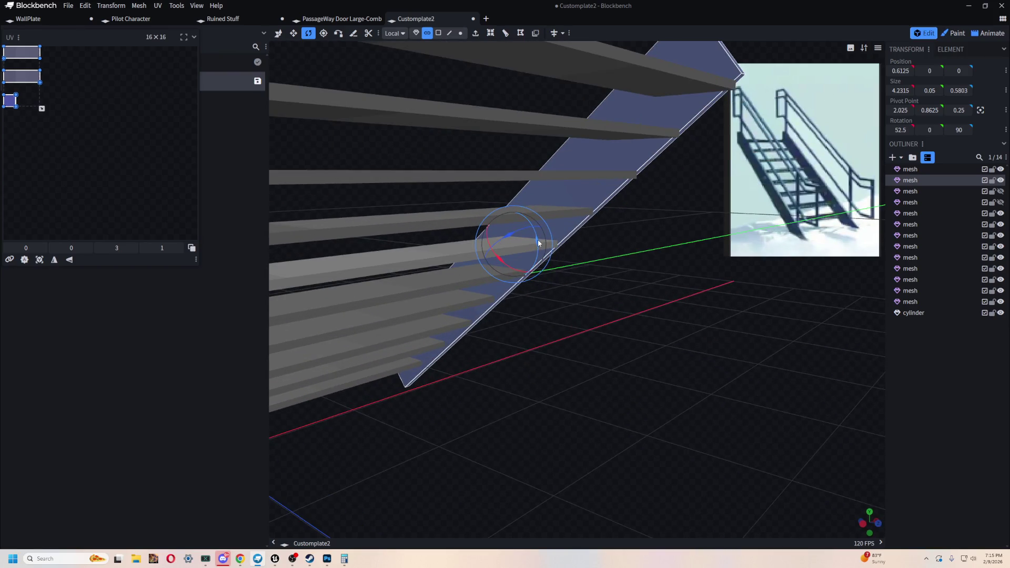
pyautogui.moveTo(537, 239); pyautogui.dragTo(544, 248)
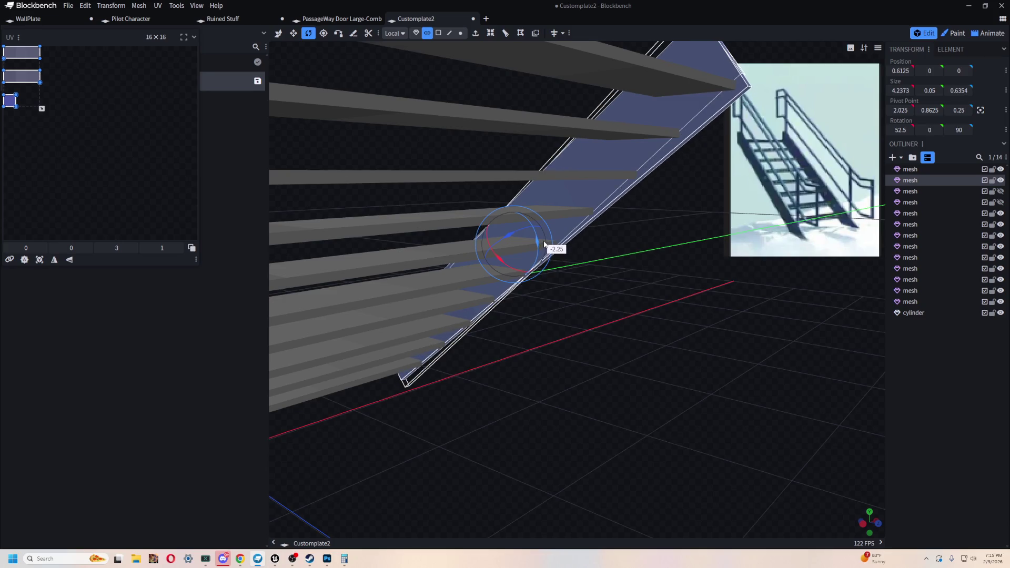
pyautogui.moveTo(545, 247); pyautogui.dragTo(544, 241)
pyautogui.moveTo(617, 384)
pyautogui.mouseDown()
pyautogui.moveTo(668, 372)
pyautogui.moveTo(666, 359)
pyautogui.moveTo(455, 402)
pyautogui.moveTo(562, 395)
pyautogui.moveTo(569, 374)
pyautogui.moveTo(558, 410)
pyautogui.moveTo(558, 395)
pyautogui.moveTo(649, 372)
pyautogui.mouseUp()
# Step: Try repositioning the plate, then undo to keep it at the stairs' left edge at Y 0
pyautogui.hotkey('ctrl', 'c')
pyautogui.rightClick(553, 376)
pyautogui.moveTo(707, 216); pyautogui.dragTo(542, 256)
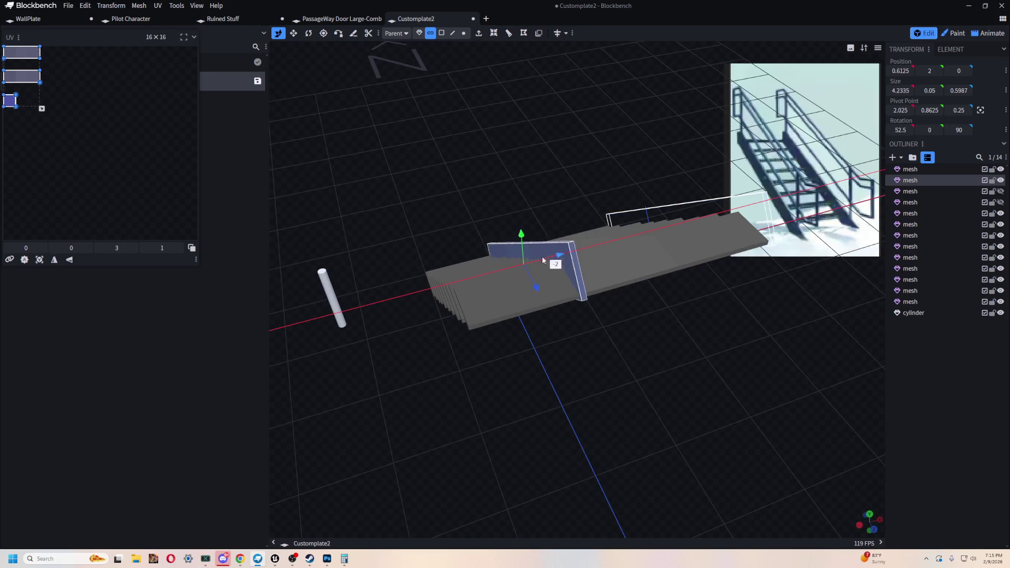
pyautogui.moveTo(468, 280)
pyautogui.mouseDown()
pyautogui.moveTo(533, 377)
pyautogui.moveTo(684, 371)
pyautogui.moveTo(668, 379)
pyautogui.moveTo(654, 282)
pyautogui.mouseUp()
pyautogui.moveTo(667, 413)
pyautogui.mouseDown()
pyautogui.moveTo(706, 378)
pyautogui.moveTo(721, 406)
pyautogui.moveTo(784, 399)
pyautogui.moveTo(722, 411)
pyautogui.moveTo(606, 401)
pyautogui.moveTo(717, 421)
pyautogui.mouseUp()
pyautogui.hotkey('ctrl', 'z')
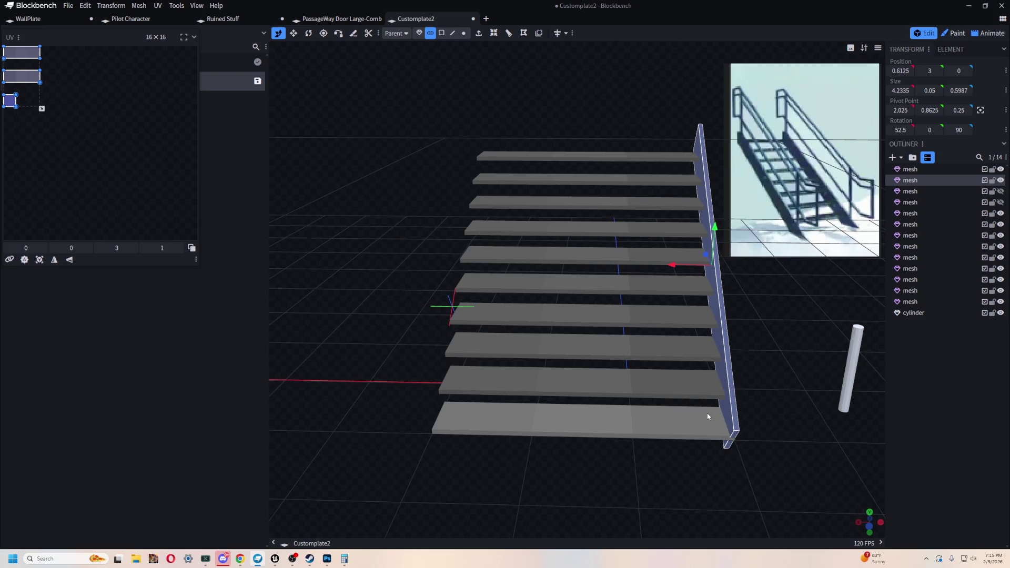
pyautogui.hotkey('ctrl', 'c')
pyautogui.rightClick(694, 399)
pyautogui.click(422, 264)
pyautogui.moveTo(422, 263)
pyautogui.mouseDown()
pyautogui.moveTo(577, 276)
pyautogui.moveTo(431, 268)
pyautogui.mouseUp()
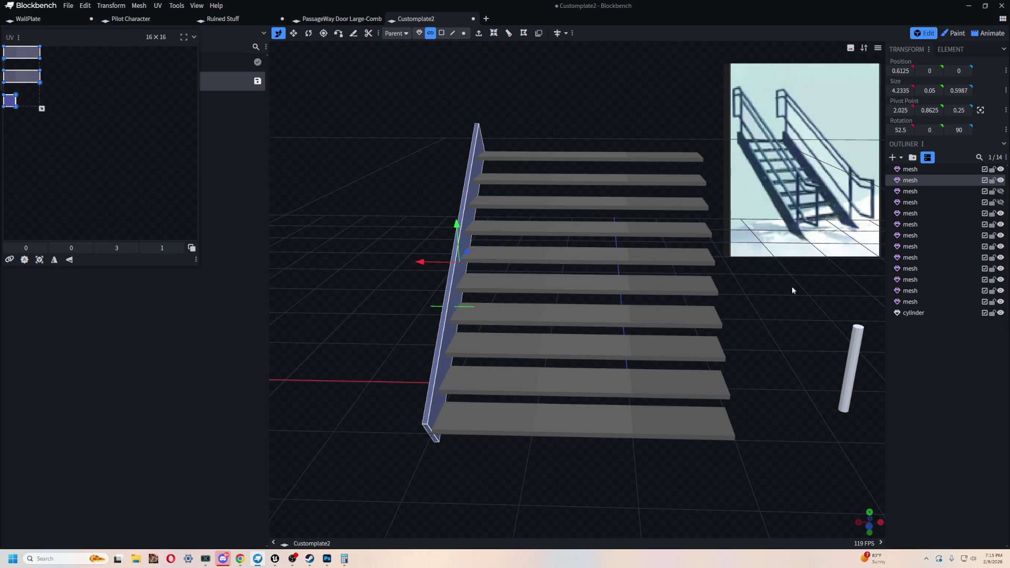
pyautogui.moveTo(561, 99); pyautogui.dragTo(433, 208)
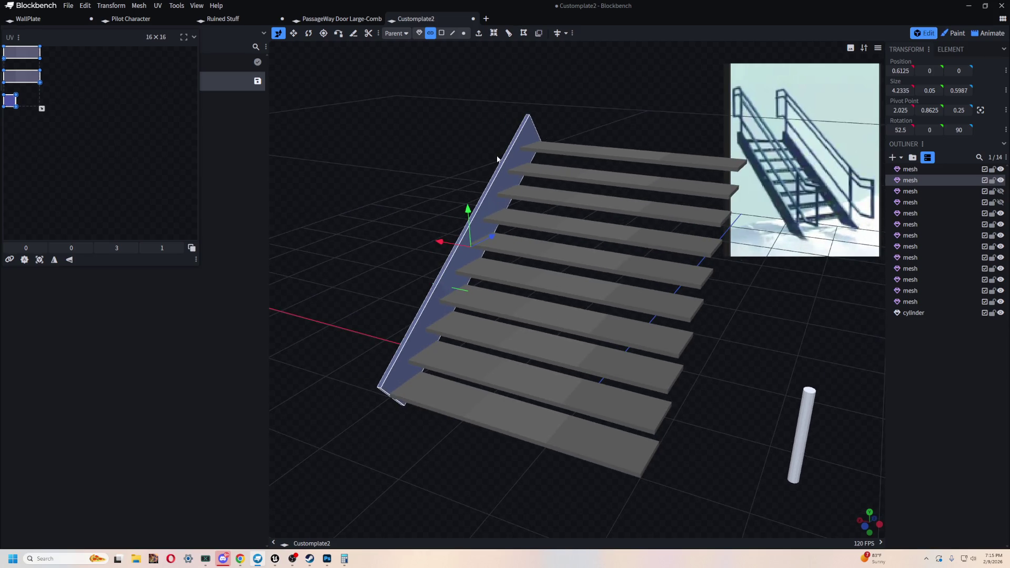
# Step: Duplicate the stringer in Object mode and move the copy to the stairs' right edge
pyautogui.click(420, 33)
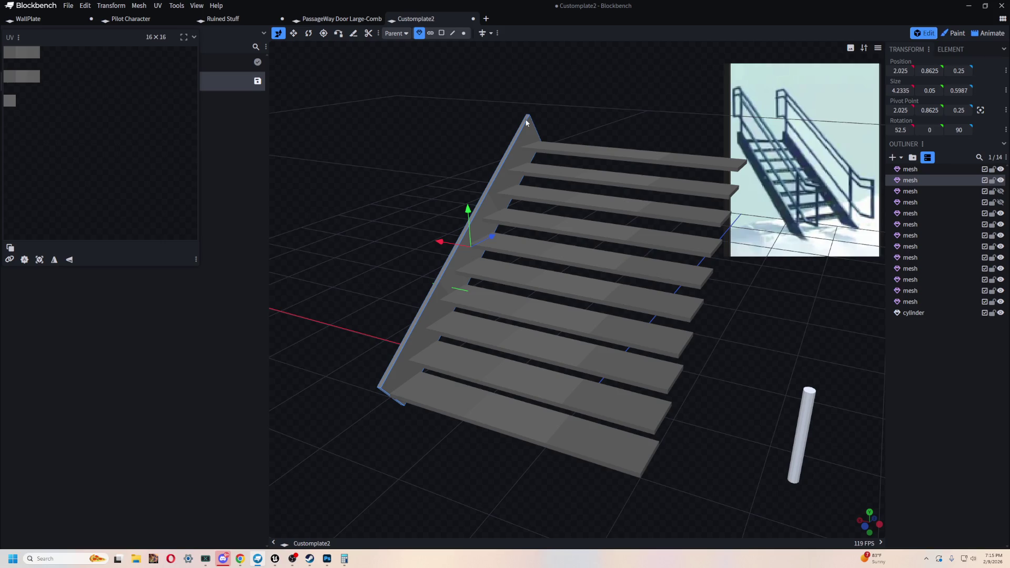
pyautogui.hotkey('ctrl', 'd')
pyautogui.moveTo(452, 243)
pyautogui.mouseDown()
pyautogui.moveTo(701, 346)
pyautogui.moveTo(671, 286)
pyautogui.moveTo(783, 315)
pyautogui.moveTo(781, 296)
pyautogui.mouseUp()
pyautogui.moveTo(521, 233)
pyautogui.mouseDown()
pyautogui.moveTo(565, 126)
pyautogui.moveTo(548, 222)
pyautogui.moveTo(465, 150)
pyautogui.moveTo(575, 168)
pyautogui.moveTo(539, 222)
pyautogui.moveTo(525, 211)
pyautogui.moveTo(701, 266)
pyautogui.moveTo(629, 327)
pyautogui.moveTo(622, 290)
pyautogui.moveTo(694, 301)
pyautogui.moveTo(678, 297)
pyautogui.mouseUp()
pyautogui.hotkey('alt', 'Tab')
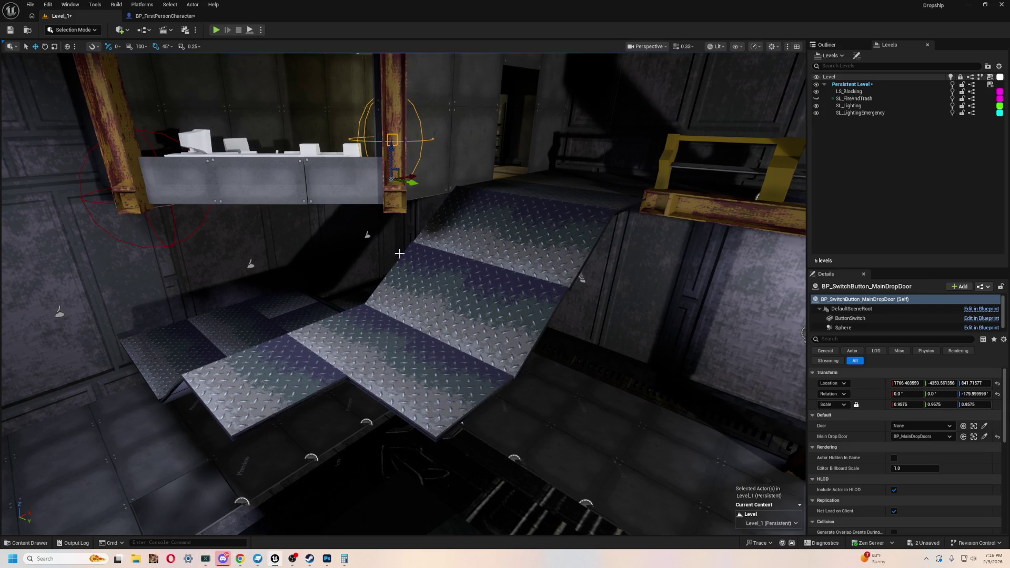
# Step: Test-delete and restore WalkingPath5 and another walkway tile, then slide a tile right
pyautogui.click(448, 230)
pyautogui.press('Delete')
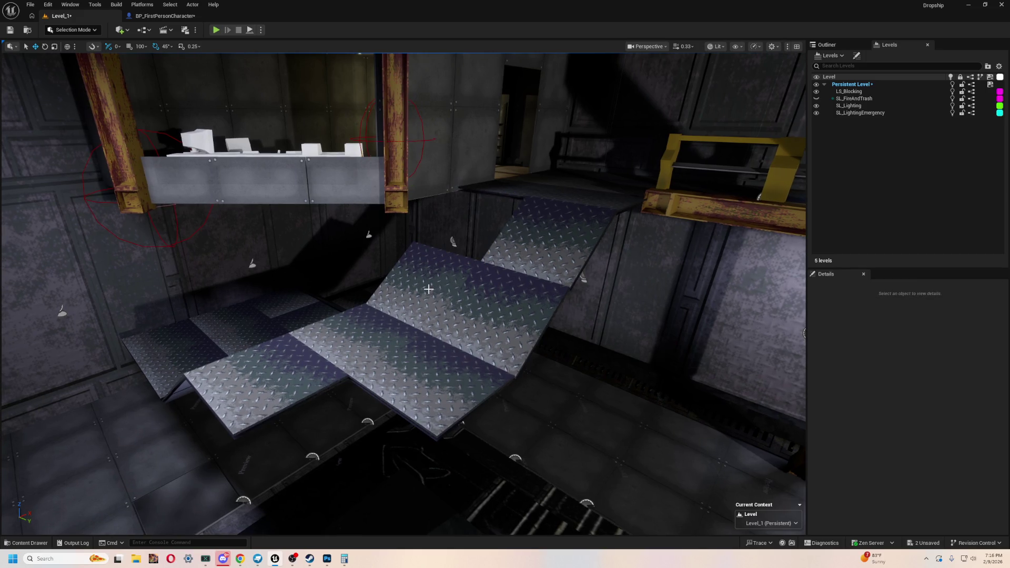
pyautogui.hotkey('ctrl', 'z')
pyautogui.moveTo(602, 339); pyautogui.dragTo(440, 127, button='right')
pyautogui.moveTo(471, 261); pyautogui.dragTo(468, 221, button='right')
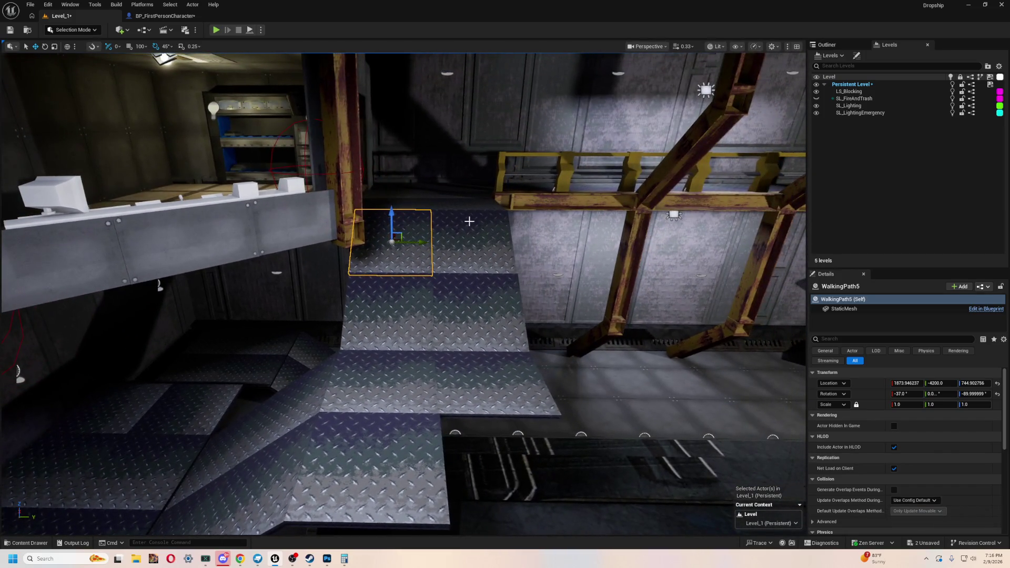
pyautogui.click(479, 245)
pyautogui.press('Delete')
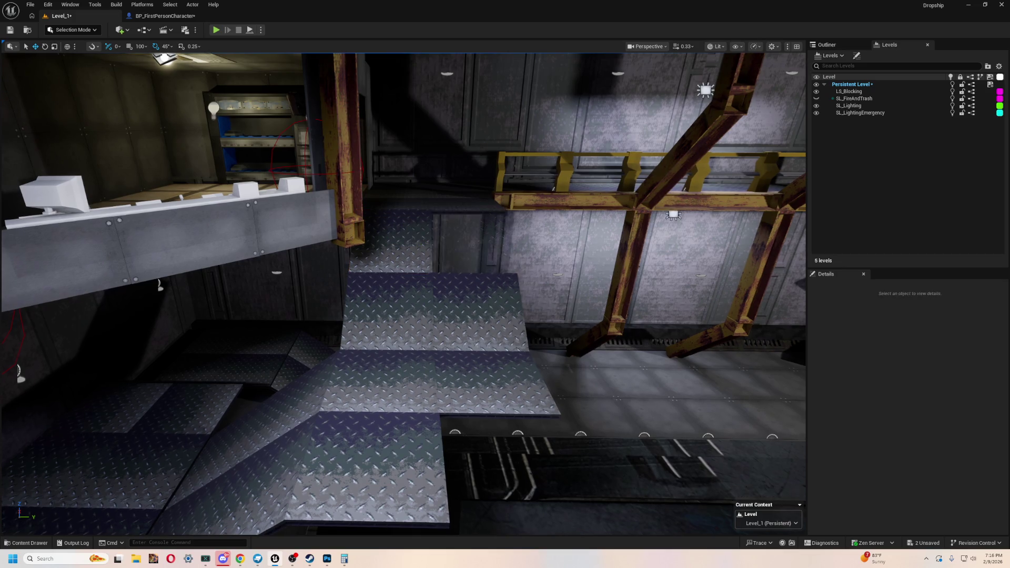
pyautogui.hotkey('ctrl', 'z')
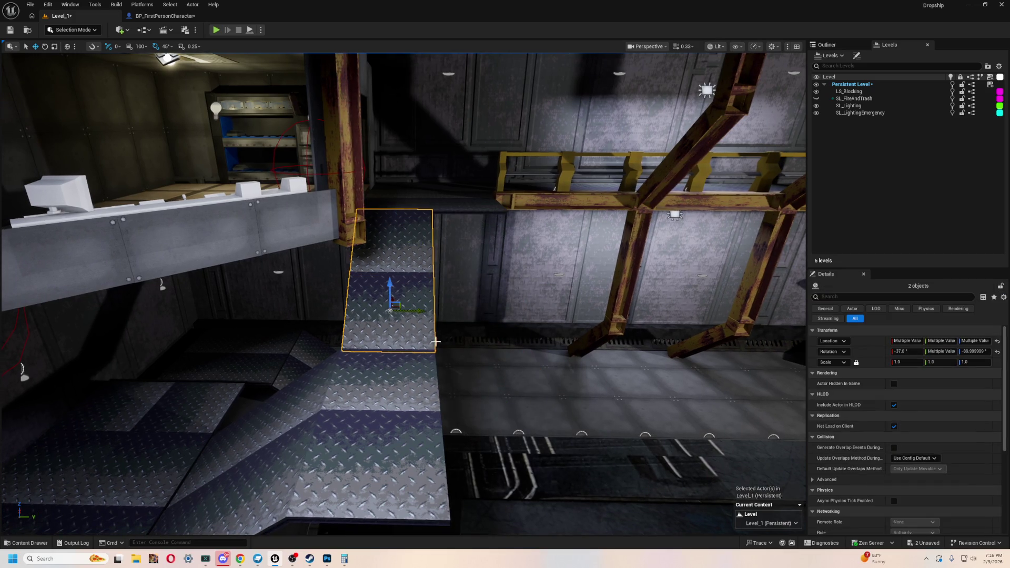
pyautogui.moveTo(419, 311); pyautogui.dragTo(453, 314)
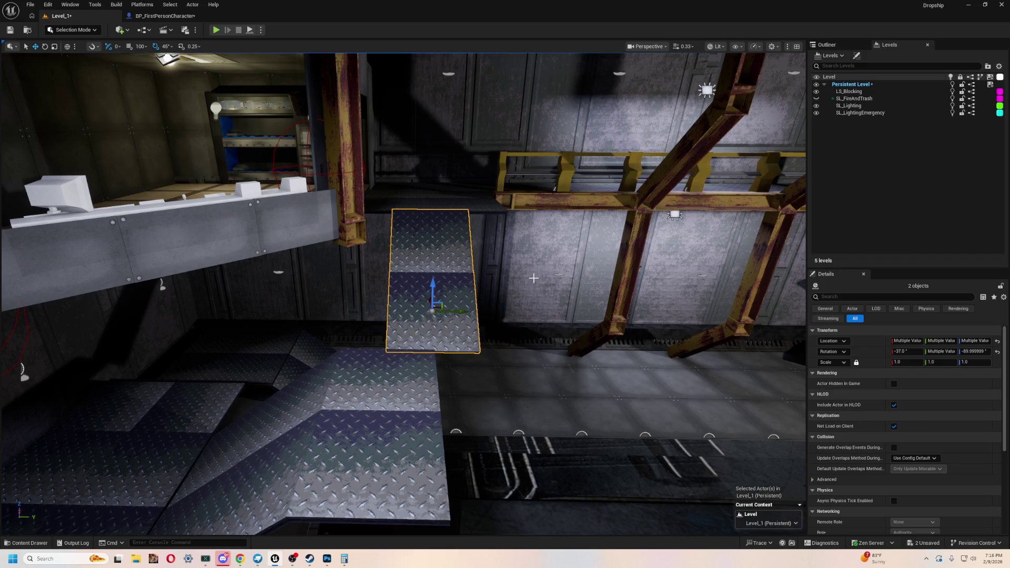
# Step: Slide the WalkingPath19 tile right and move the slanted ramp down and right
pyautogui.moveTo(534, 277); pyautogui.dragTo(488, 336, button='right')
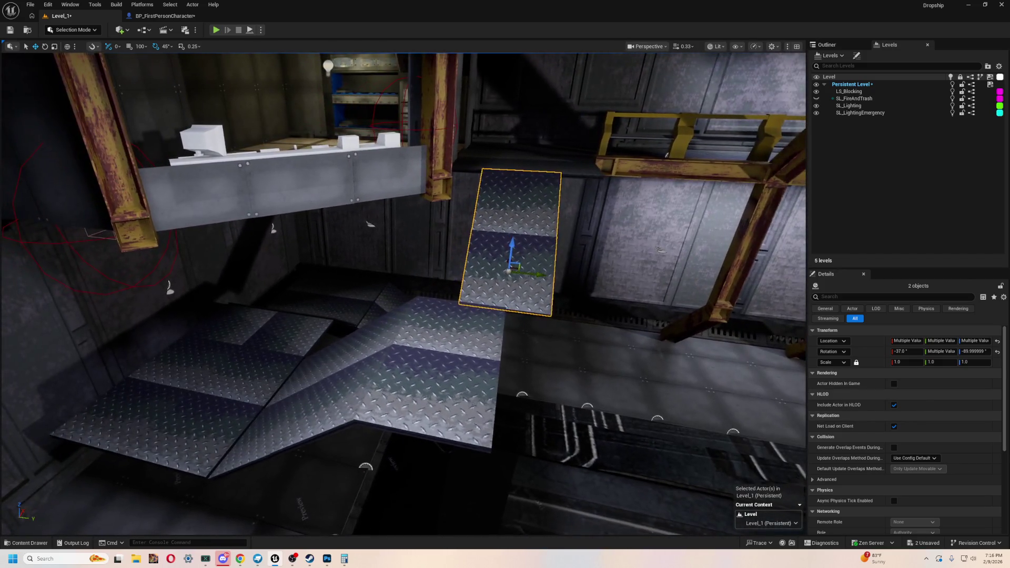
pyautogui.click(487, 335)
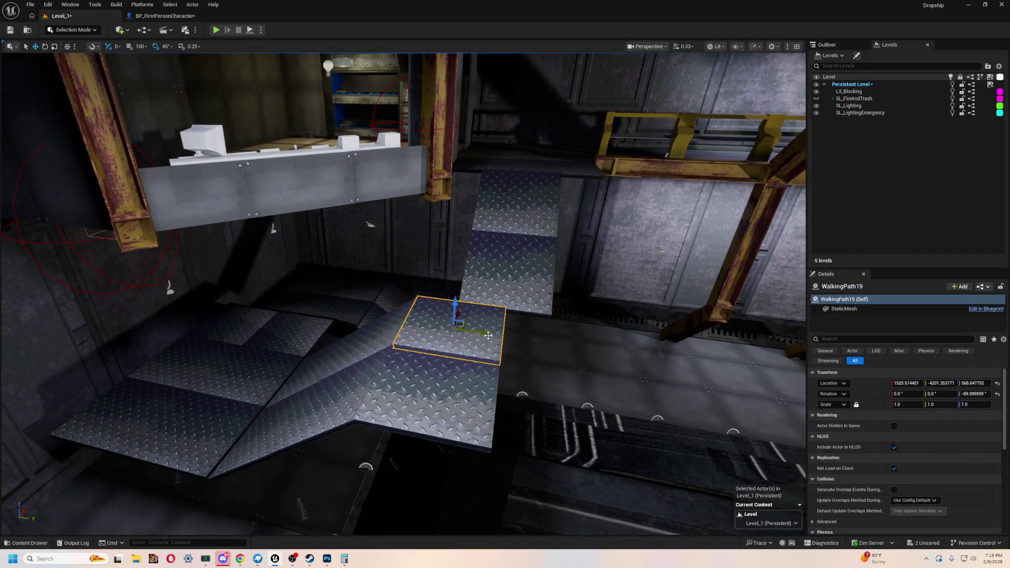
pyautogui.moveTo(489, 335); pyautogui.dragTo(537, 345)
pyautogui.click(347, 339)
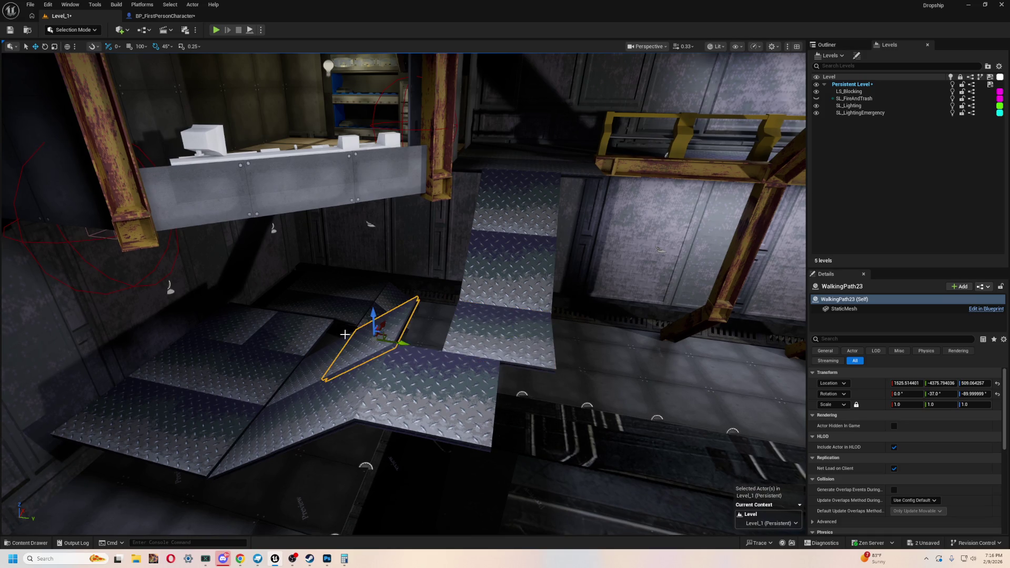
pyautogui.moveTo(358, 370); pyautogui.dragTo(380, 386)
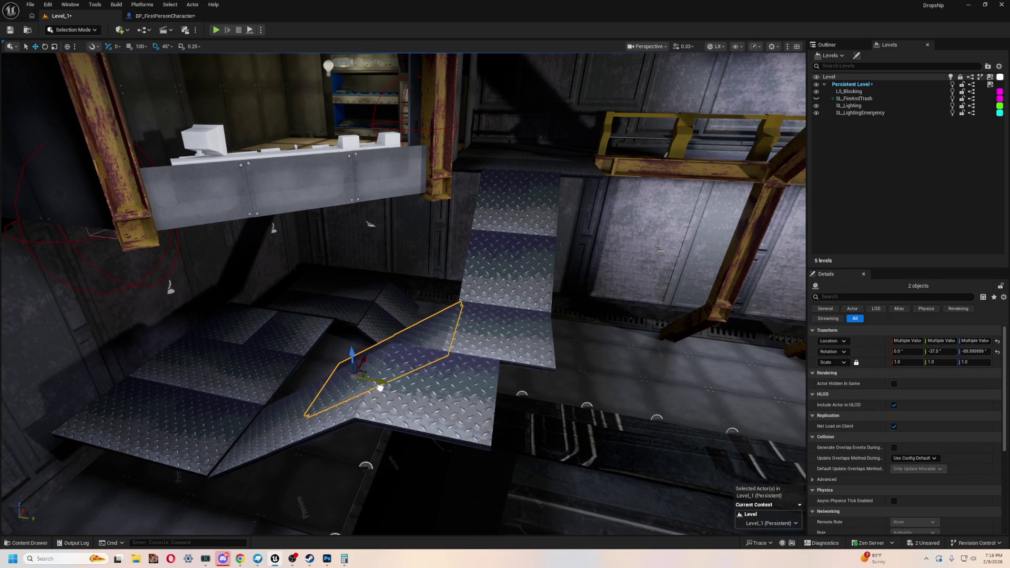
# Step: Delete WalkingPath29 and a floor tile, slide another floor tile right
pyautogui.click(440, 407)
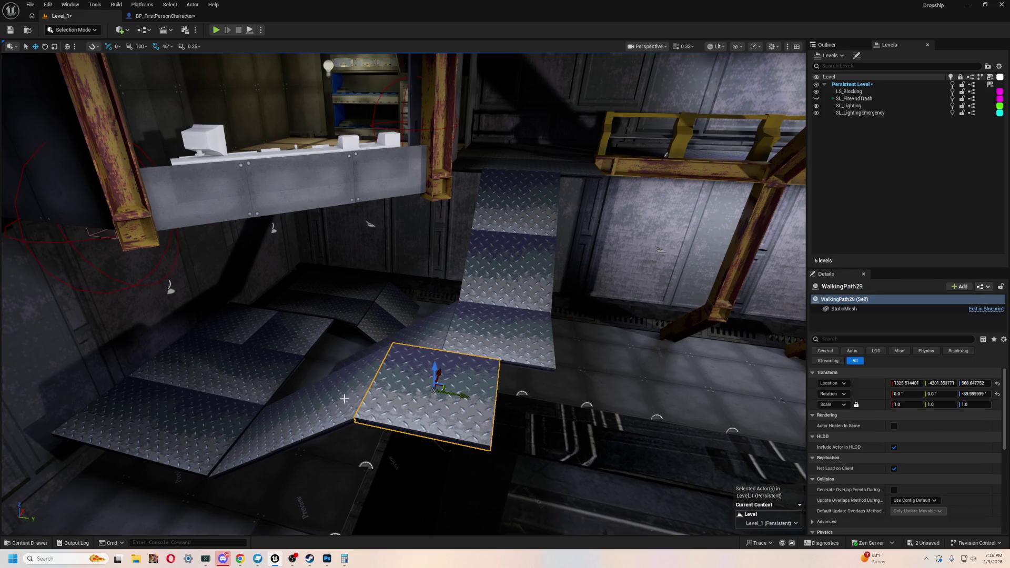
pyautogui.press('Delete')
pyautogui.scroll(5, 344, 399)
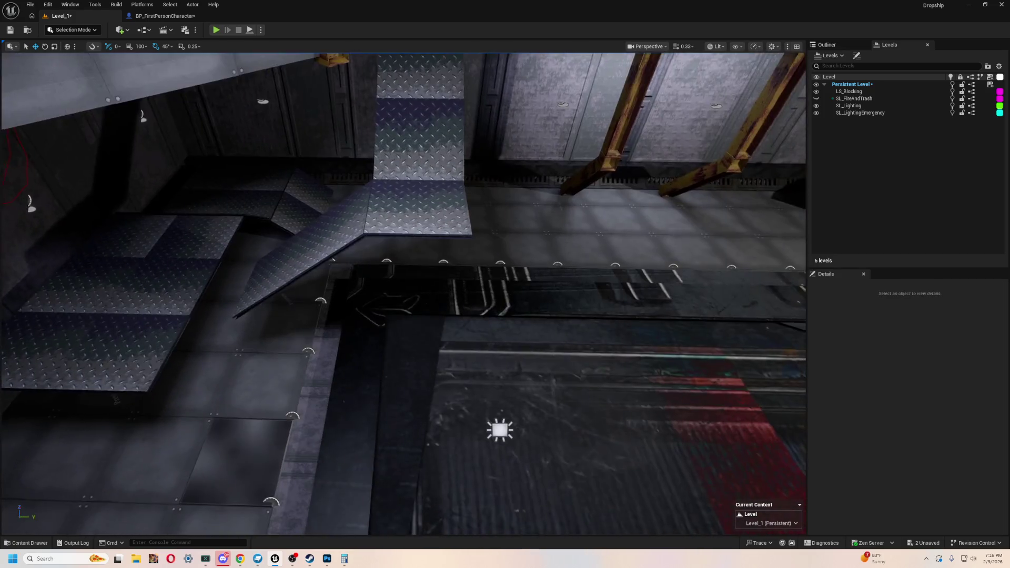
pyautogui.scroll(-5, 265, 406)
pyautogui.click(323, 347)
pyautogui.press('Delete')
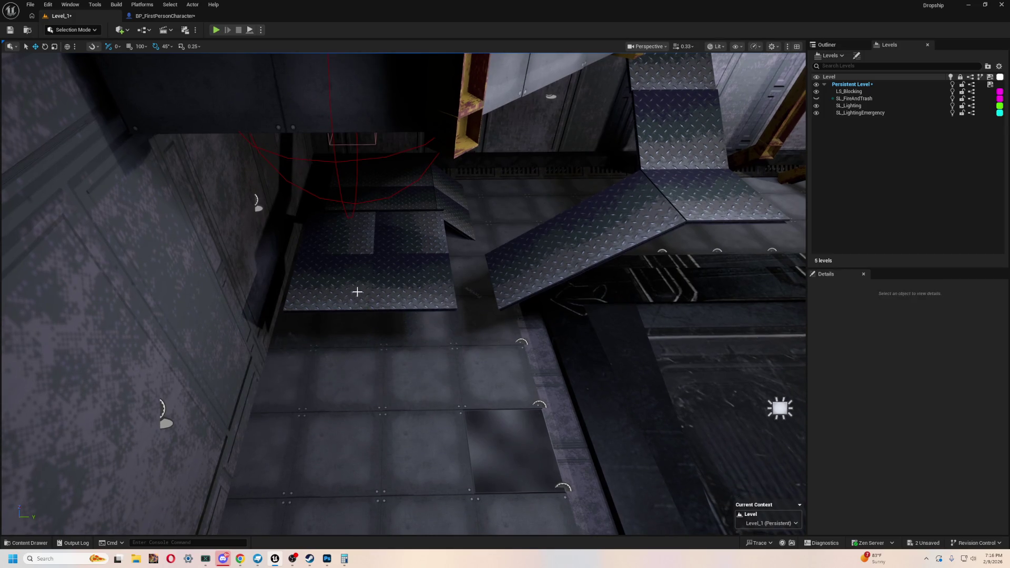
pyautogui.click(404, 285)
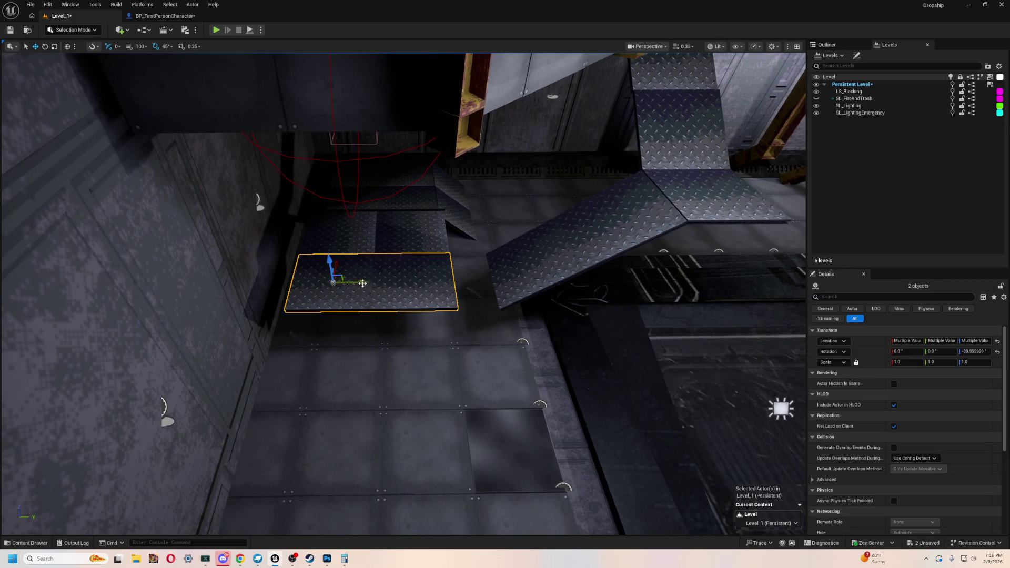
pyautogui.moveTo(362, 283); pyautogui.dragTo(403, 283)
pyautogui.moveTo(378, 264)
pyautogui.mouseDown(button='right')
pyautogui.moveTo(379, 198)
pyautogui.moveTo(451, 255)
pyautogui.mouseUp(button='right')
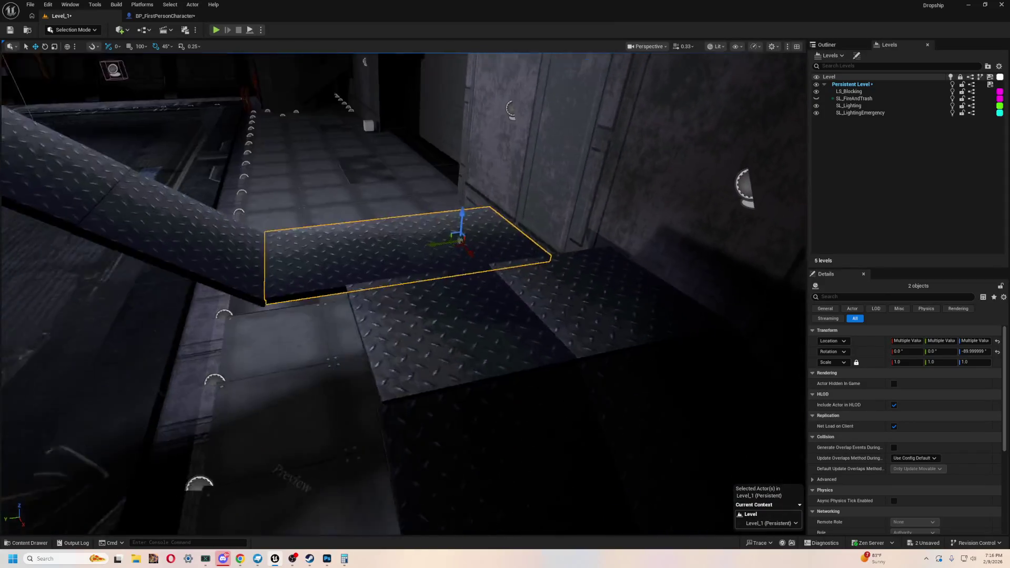
# Step: Fly down to the floor tiles and delete the stray WalkingPath15 walkway tile
pyautogui.press('Escape')
pyautogui.click(513, 349)
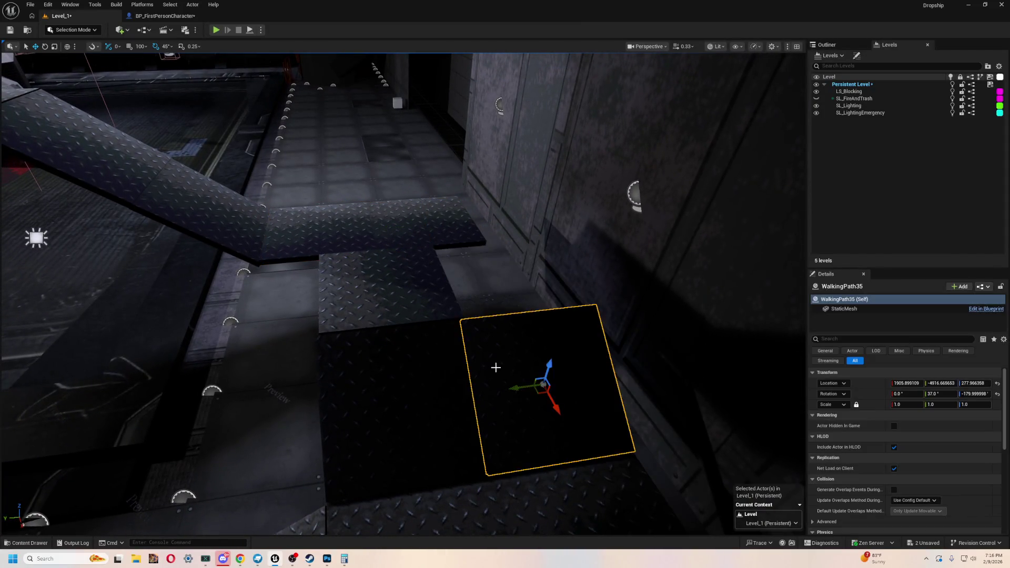
pyautogui.moveTo(512, 361); pyautogui.dragTo(550, 382)
pyautogui.click(550, 401)
pyautogui.moveTo(550, 401); pyautogui.dragTo(538, 388, button='right')
pyautogui.press('Escape')
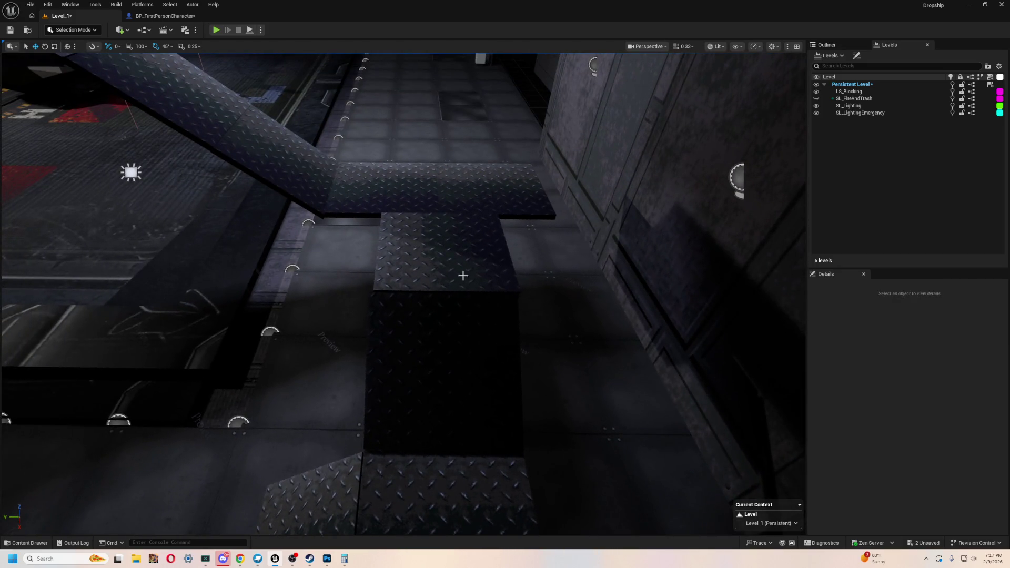
pyautogui.click(463, 275)
pyautogui.press('Delete')
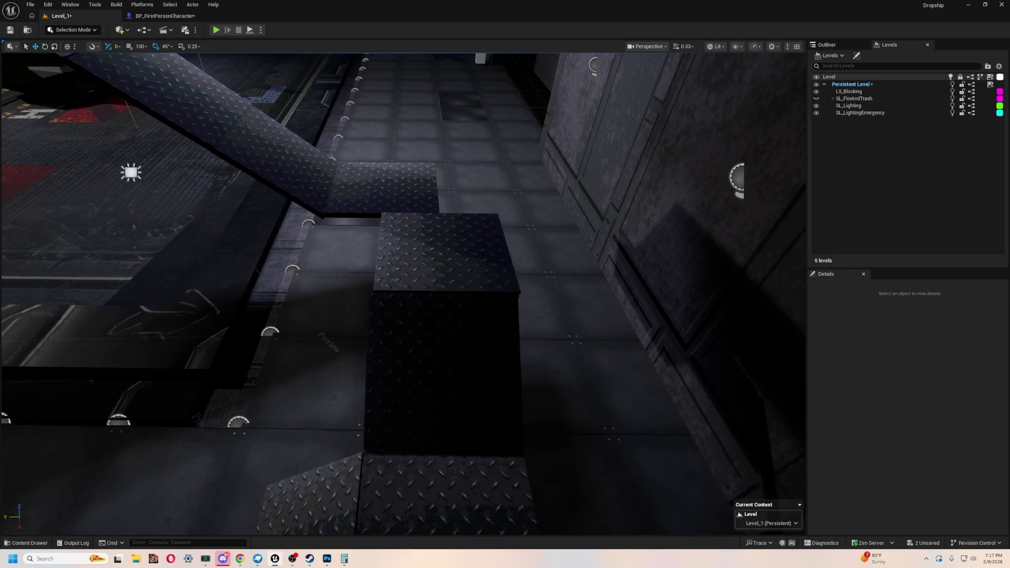
# Step: Select the box piece and bottom-left floor tile and view the ramp pieces from above and close up
pyautogui.click(453, 361)
pyautogui.keyDown('ctrl'); pyautogui.click(320, 515); pyautogui.keyUp('ctrl')
pyautogui.moveTo(321, 514)
pyautogui.mouseDown(button='right')
pyautogui.moveTo(302, 417)
pyautogui.moveTo(335, 332)
pyautogui.mouseUp(button='right')
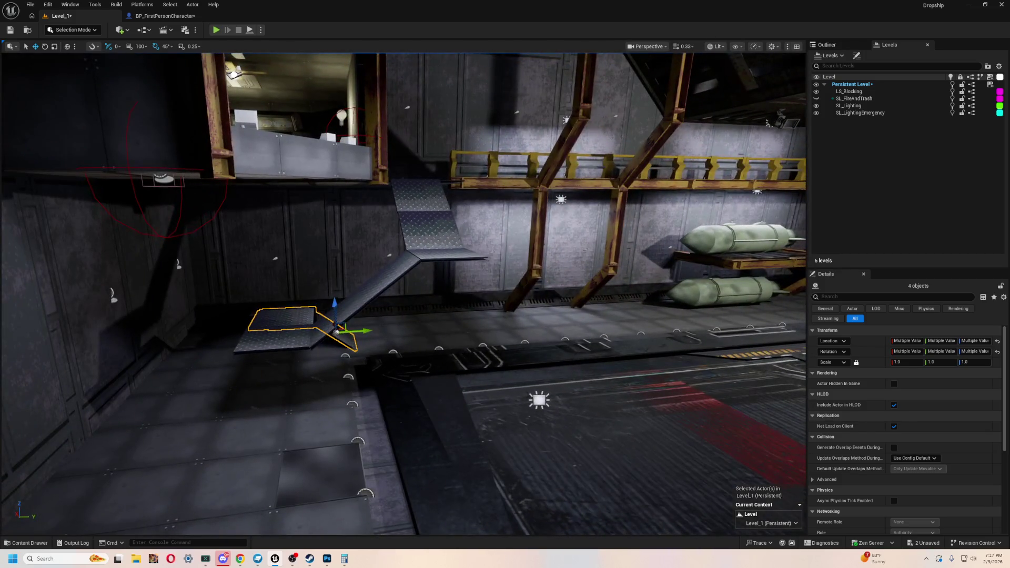
pyautogui.moveTo(416, 367); pyautogui.dragTo(423, 367, button='right')
pyautogui.moveTo(382, 317); pyautogui.dragTo(382, 316, button='right')
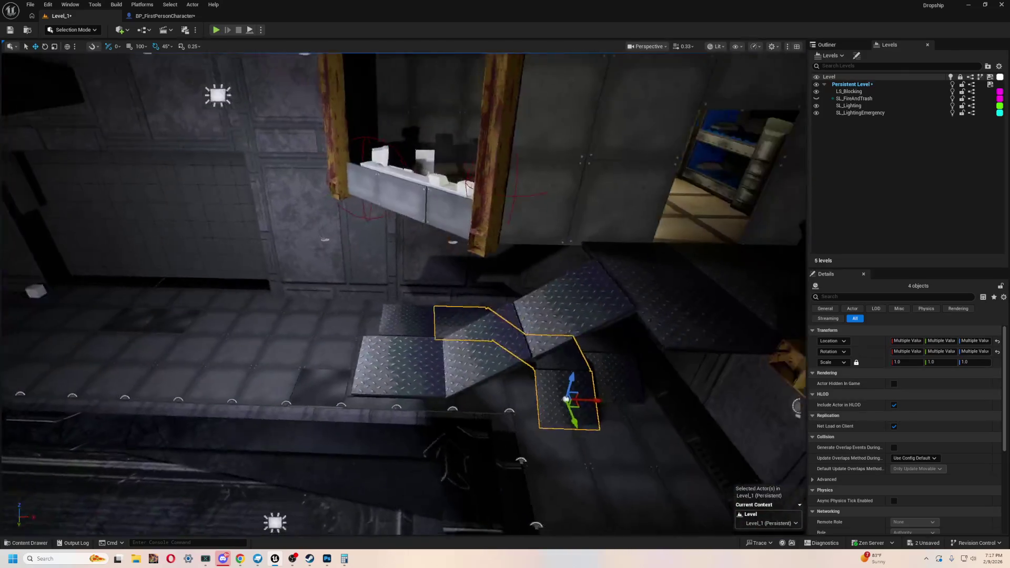
pyautogui.moveTo(333, 339); pyautogui.dragTo(334, 340, button='right')
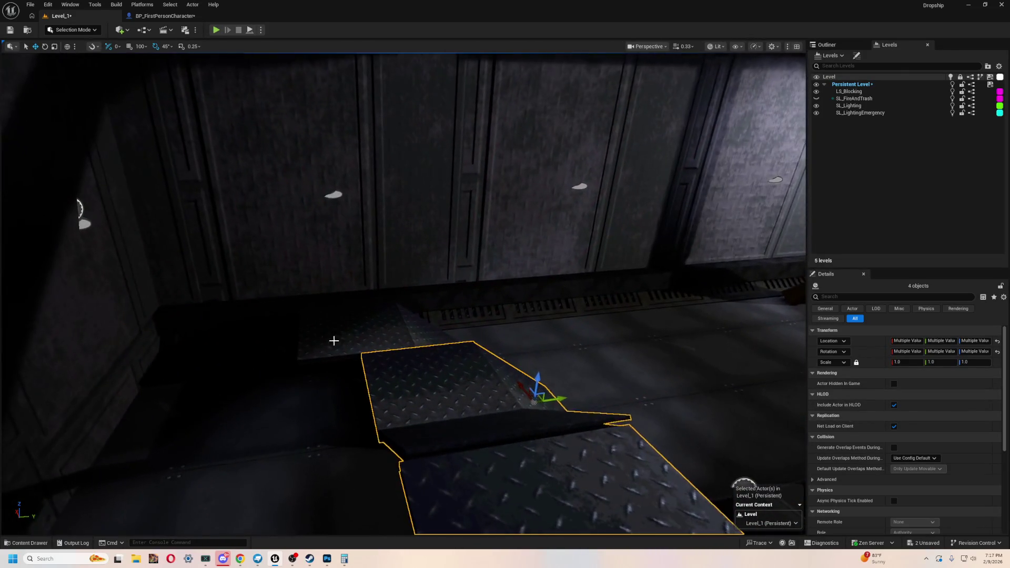
# Step: Deselect and pull back to view the ramp together with the upper catwalk room
pyautogui.click(335, 340)
pyautogui.press('Escape')
pyautogui.moveTo(434, 333); pyautogui.dragTo(454, 356, button='right')
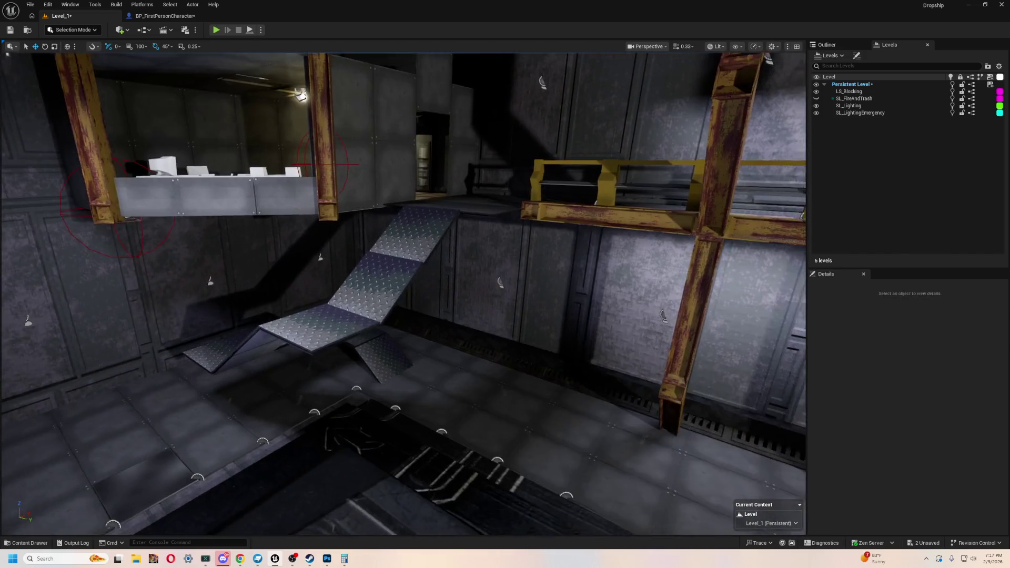
pyautogui.moveTo(404, 294); pyautogui.dragTo(404, 294, button='right')
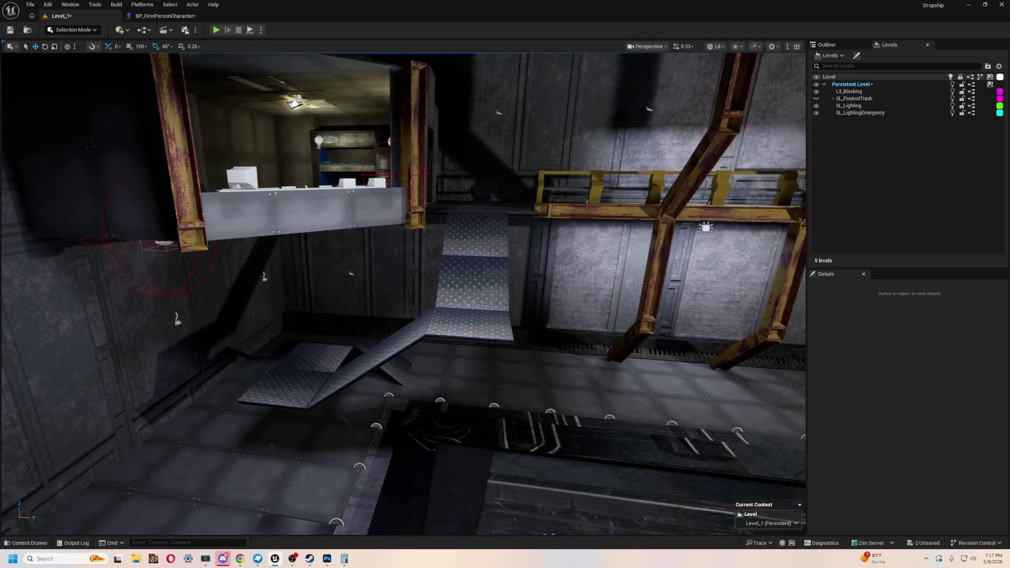
pyautogui.moveTo(456, 322); pyautogui.dragTo(456, 322, button='right')
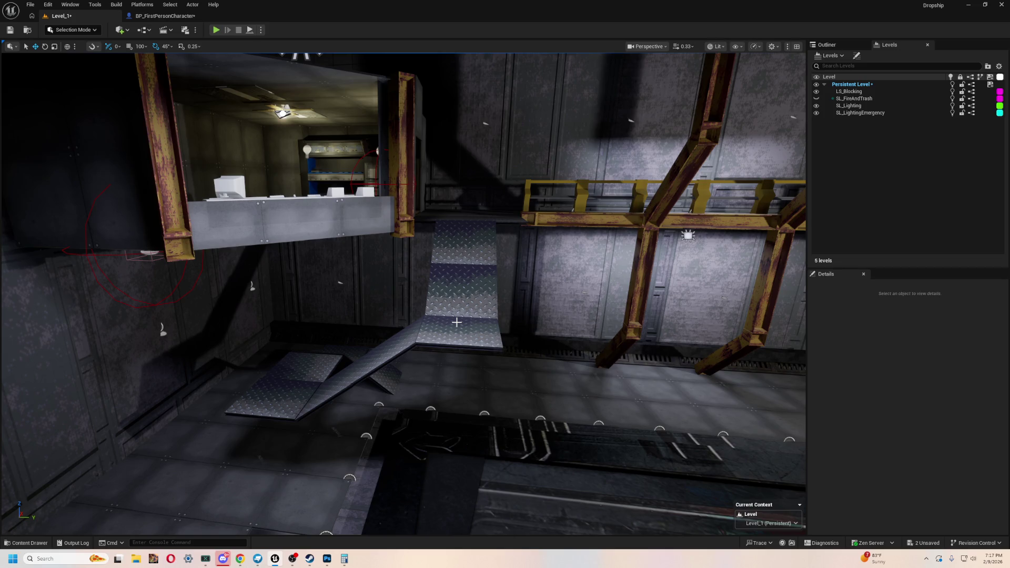
# Step: Fly the camera around the hangar ramp, floor and upper gantry, then Alt+Tab toward Blockbench
pyautogui.moveTo(457, 322); pyautogui.dragTo(457, 323, button='right')
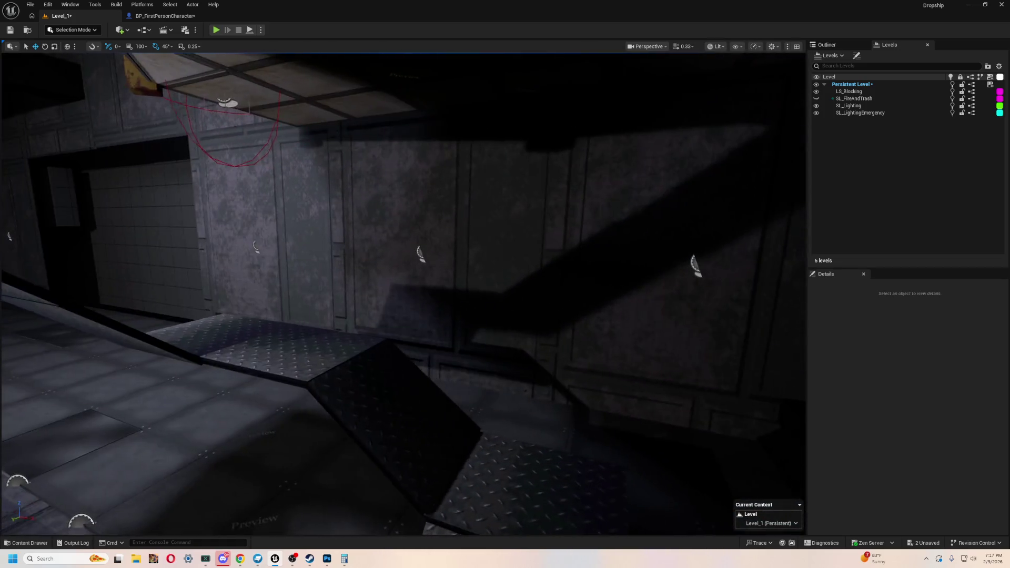
pyautogui.moveTo(416, 372); pyautogui.dragTo(178, 274, button='right')
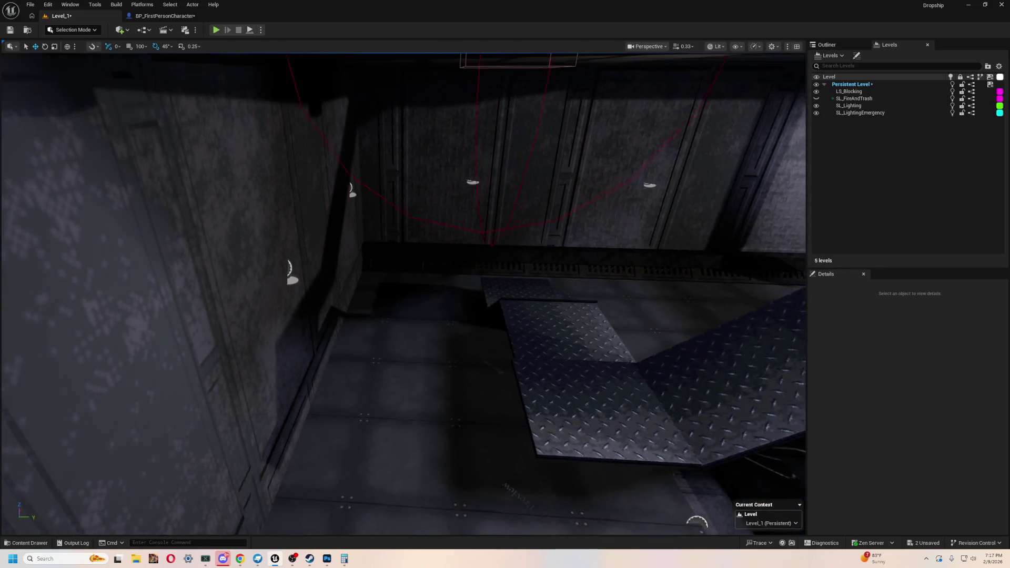
pyautogui.moveTo(179, 273); pyautogui.dragTo(360, 146, button='right')
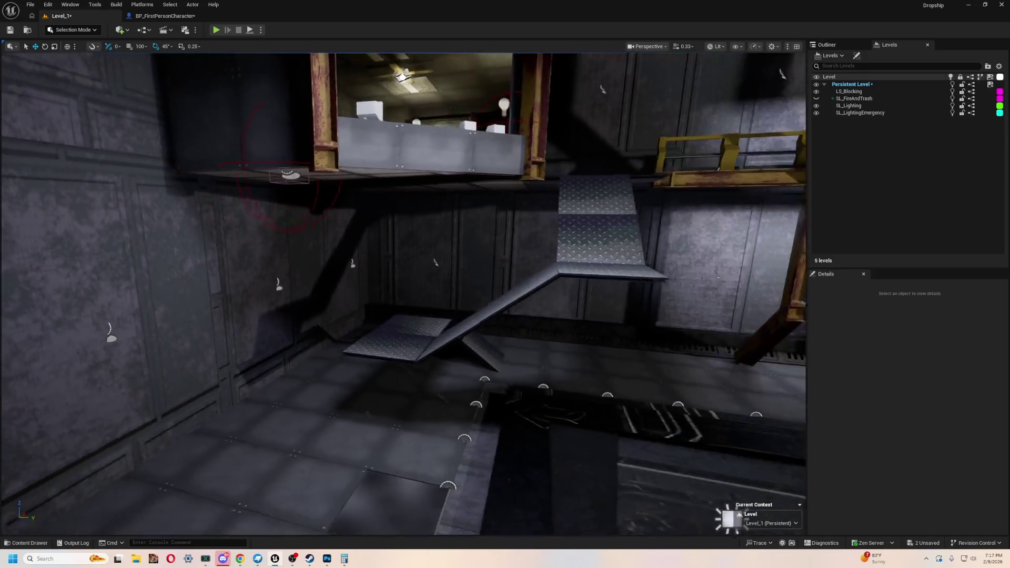
pyautogui.moveTo(326, 304); pyautogui.dragTo(326, 303, button='right')
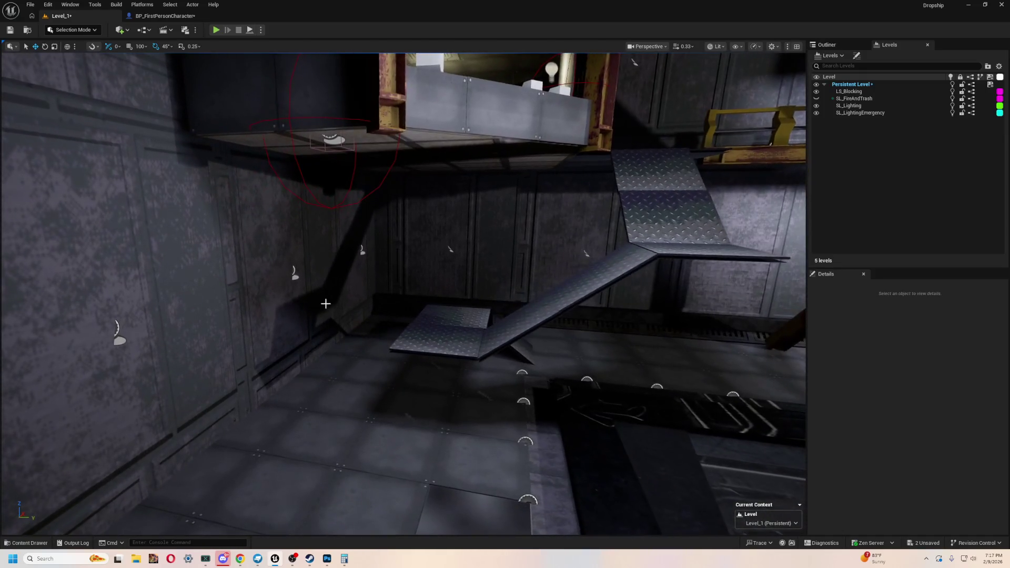
pyautogui.moveTo(438, 361); pyautogui.dragTo(335, 287, button='right')
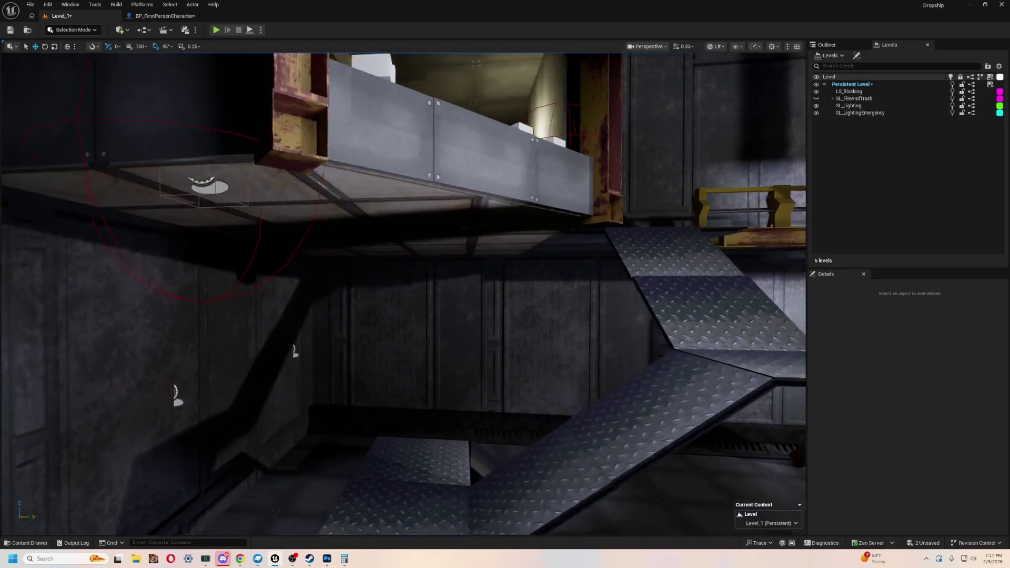
pyautogui.moveTo(225, 377); pyautogui.dragTo(255, 406, button='right')
pyautogui.hotkey('alt', 'Tab')
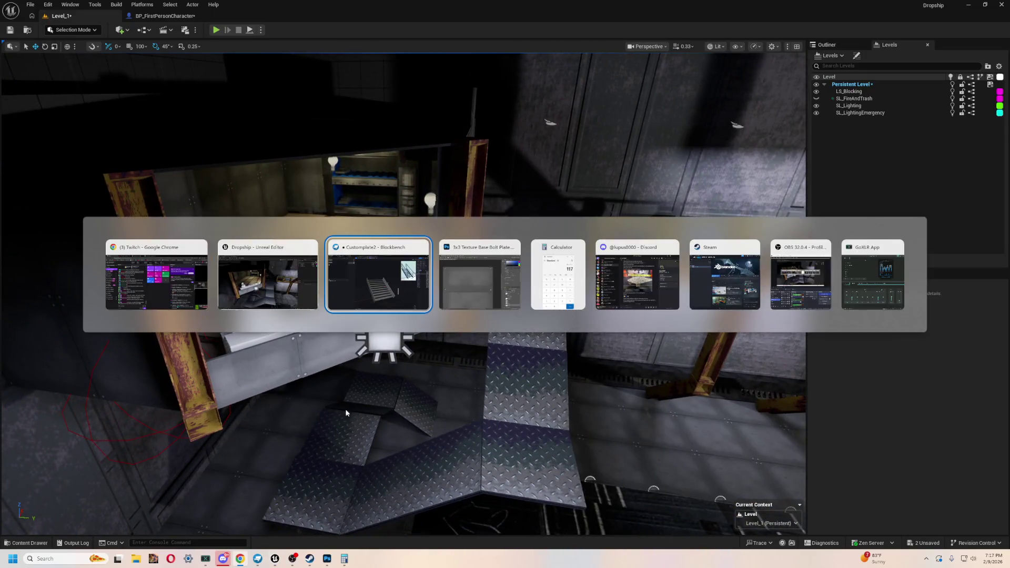
# Step: Multi-select all ten stair treads from the bottom step to the top
pyautogui.moveTo(662, 405)
pyautogui.mouseDown()
pyautogui.moveTo(522, 411)
pyautogui.moveTo(637, 398)
pyautogui.moveTo(562, 450)
pyautogui.mouseUp()
pyautogui.click(563, 450)
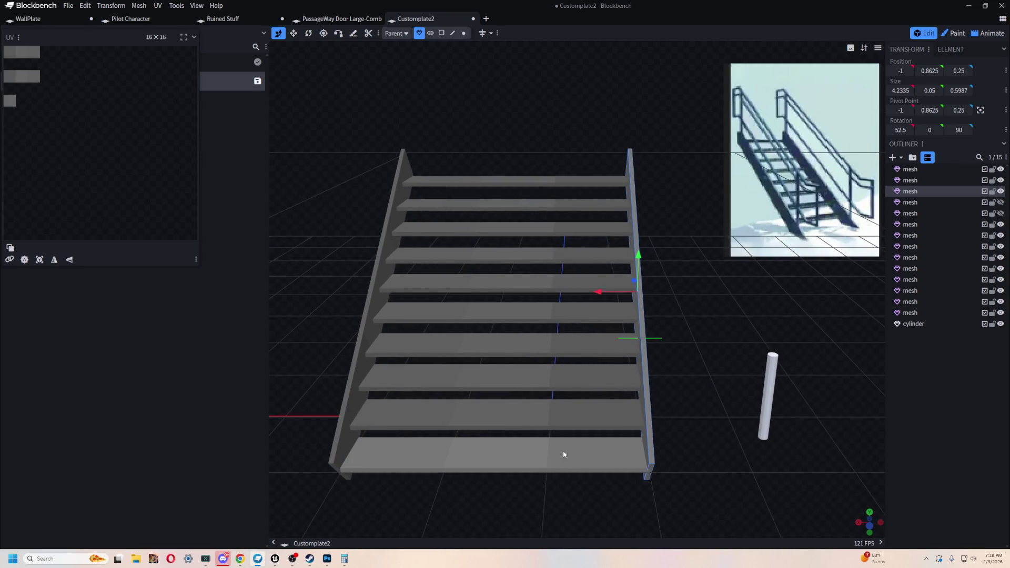
pyautogui.keyDown('shift'); pyautogui.click(553, 423); pyautogui.keyUp('shift')
pyautogui.keyDown('shift'); pyautogui.click(555, 380); pyautogui.keyUp('shift')
pyautogui.keyDown('shift'); pyautogui.click(551, 343); pyautogui.keyUp('shift')
pyautogui.keyDown('shift'); pyautogui.click(548, 311); pyautogui.keyUp('shift')
pyautogui.keyDown('shift'); pyautogui.click(547, 282); pyautogui.keyUp('shift')
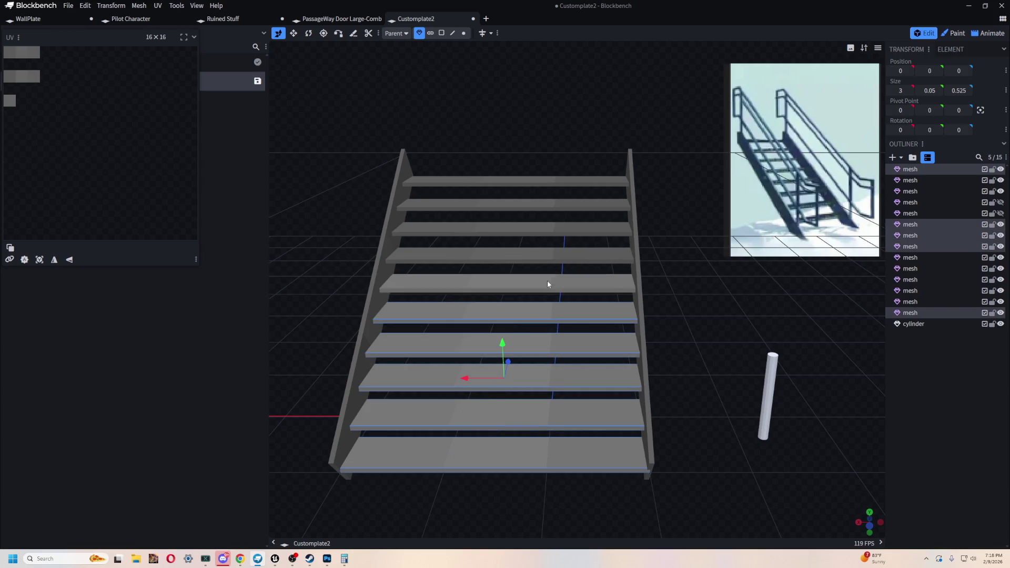
pyautogui.keyDown('shift'); pyautogui.click(545, 255); pyautogui.keyUp('shift')
pyautogui.keyDown('shift'); pyautogui.click(543, 228); pyautogui.keyUp('shift')
pyautogui.keyDown('shift'); pyautogui.click(542, 205); pyautogui.keyUp('shift')
pyautogui.keyDown('shift'); pyautogui.click(537, 183); pyautogui.keyUp('shift')
# Step: Narrow the selected treads to about 2 units wide and move the right stringer flush to X 0
pyautogui.press('s')
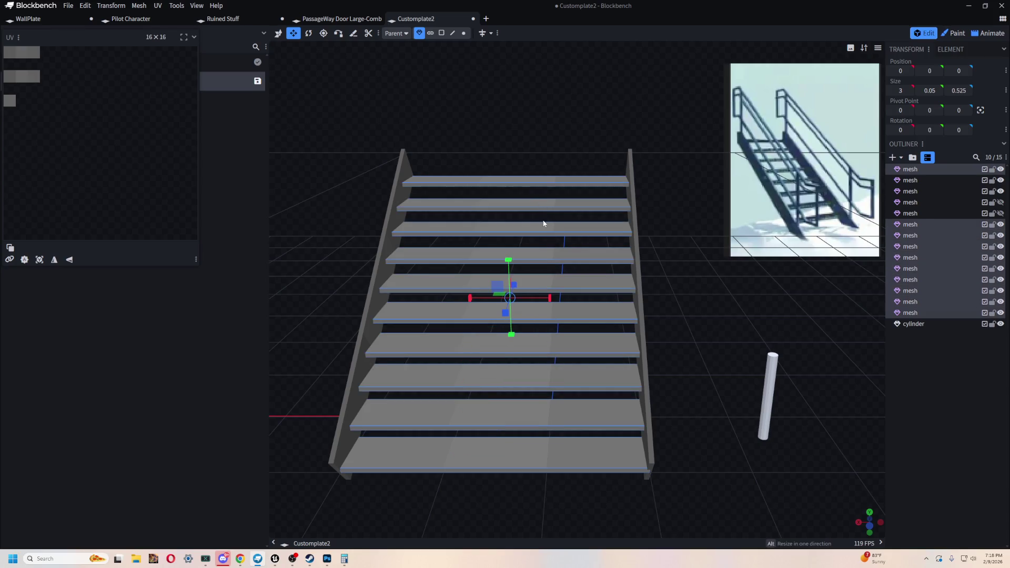
pyautogui.moveTo(556, 298); pyautogui.dragTo(468, 301)
pyautogui.click(641, 366)
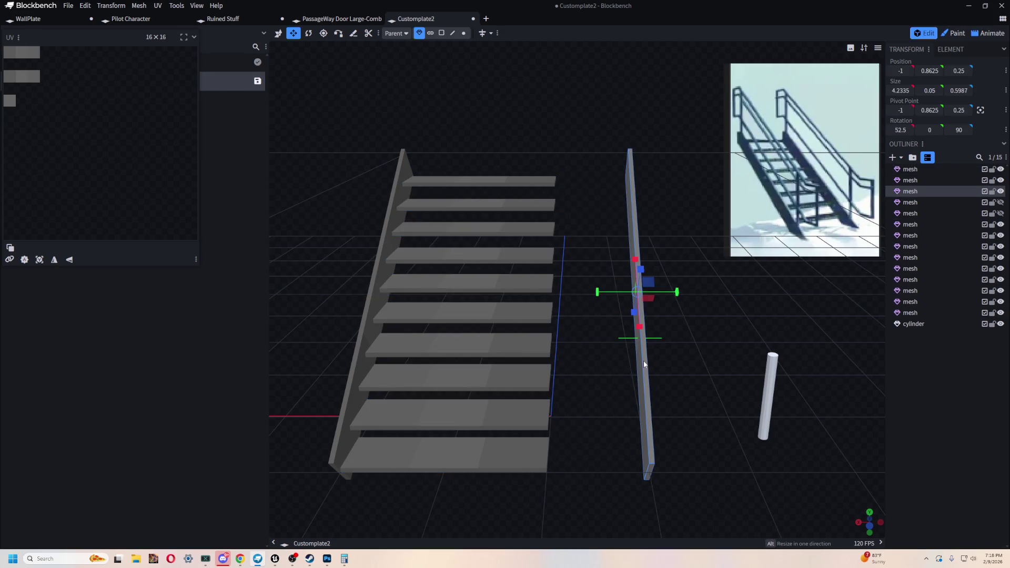
pyautogui.moveTo(585, 297)
pyautogui.mouseDown()
pyautogui.moveTo(508, 299)
pyautogui.moveTo(610, 341)
pyautogui.moveTo(367, 344)
pyautogui.moveTo(287, 359)
pyautogui.moveTo(636, 264)
pyautogui.moveTo(576, 266)
pyautogui.moveTo(725, 255)
pyautogui.moveTo(721, 280)
pyautogui.moveTo(756, 413)
pyautogui.moveTo(738, 376)
pyautogui.mouseUp()
# Step: Move the cylinder post over to the edge of the bottom stair step
pyautogui.click(736, 362)
pyautogui.moveTo(710, 344); pyautogui.dragTo(568, 384)
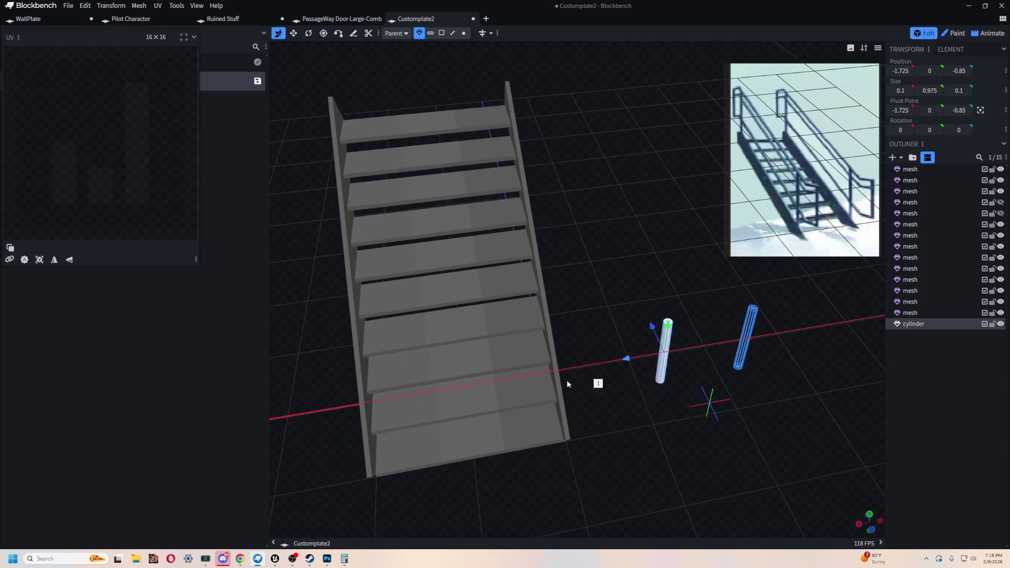
pyautogui.scroll(2, 568, 384)
pyautogui.moveTo(643, 451); pyautogui.dragTo(698, 331, button='right')
pyautogui.moveTo(698, 331)
pyautogui.mouseDown()
pyautogui.moveTo(785, 290)
pyautogui.moveTo(692, 301)
pyautogui.mouseUp()
pyautogui.moveTo(603, 254)
pyautogui.mouseDown()
pyautogui.moveTo(588, 248)
pyautogui.moveTo(623, 269)
pyautogui.mouseUp()
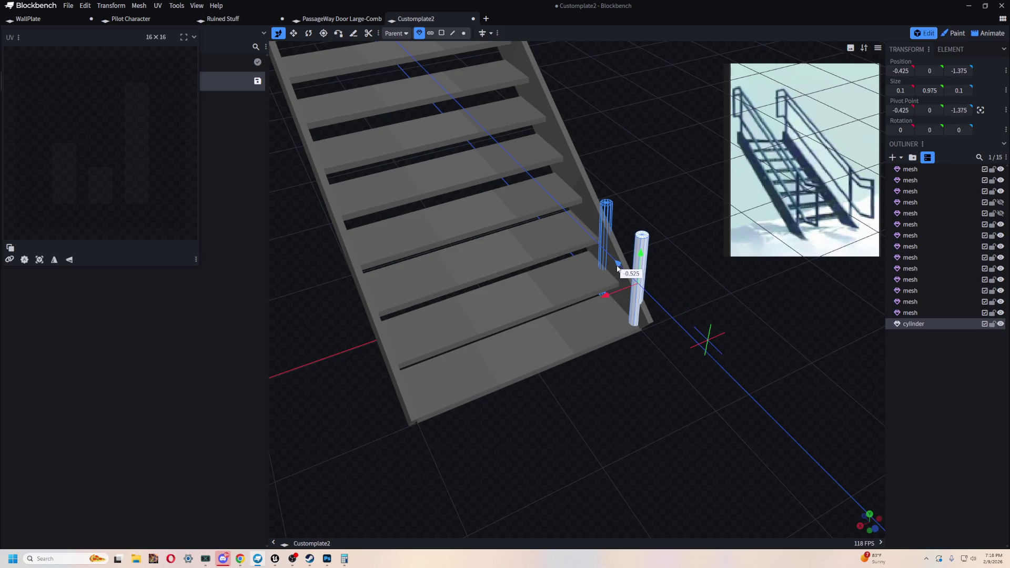
pyautogui.scroll(3, 644, 427)
# Step: Thicken the right-hand stringer along its Y size
pyautogui.moveTo(644, 426); pyautogui.dragTo(459, 197)
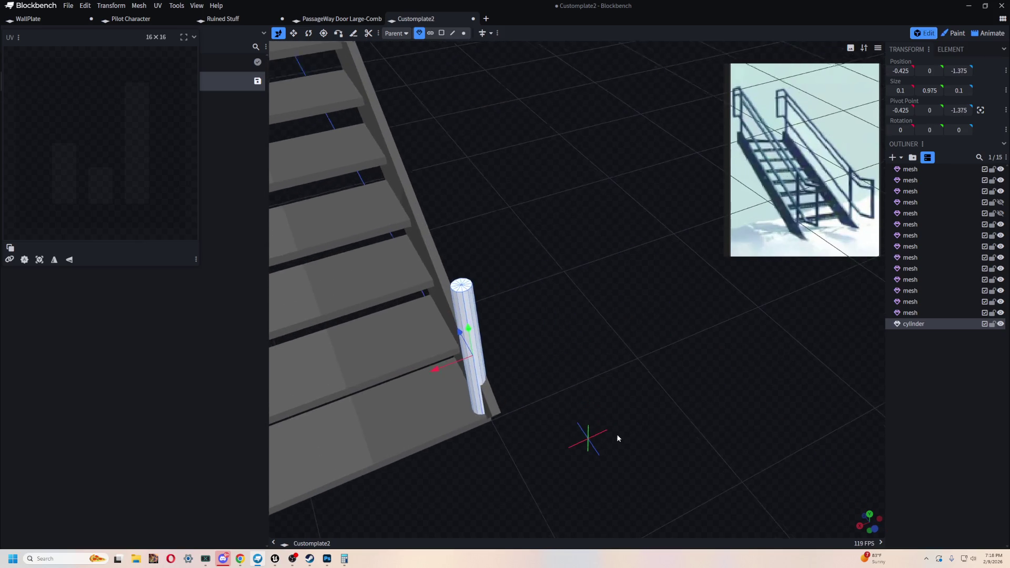
pyautogui.click(432, 216)
pyautogui.scroll(-3, 588, 260)
pyautogui.press('s')
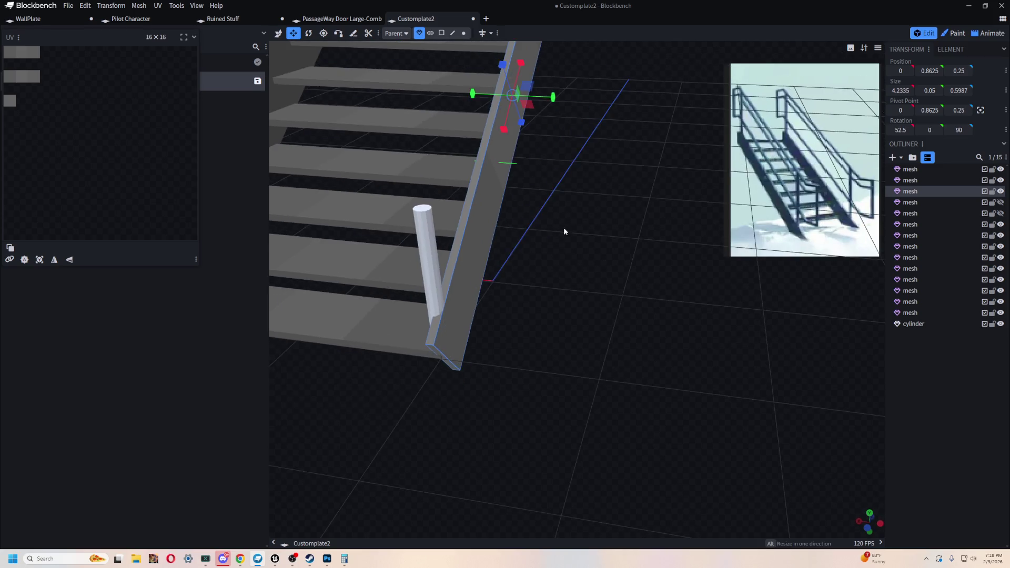
pyautogui.scroll(-2, 563, 228)
pyautogui.moveTo(569, 144); pyautogui.dragTo(577, 148)
# Step: Delete the left stringer and replace it with a copy of the right one moved to the left side
pyautogui.moveTo(604, 268); pyautogui.dragTo(684, 328)
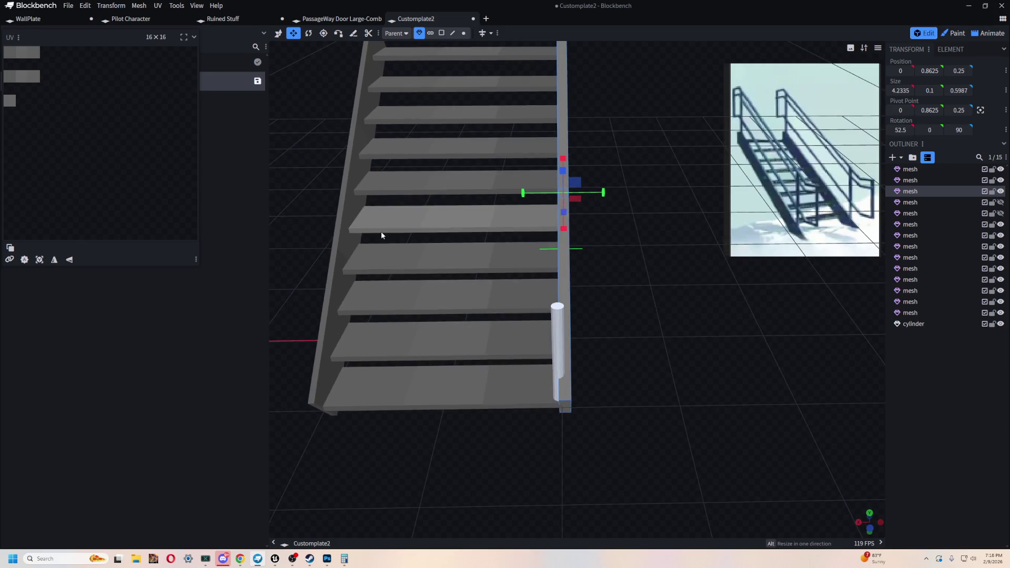
pyautogui.click(341, 205)
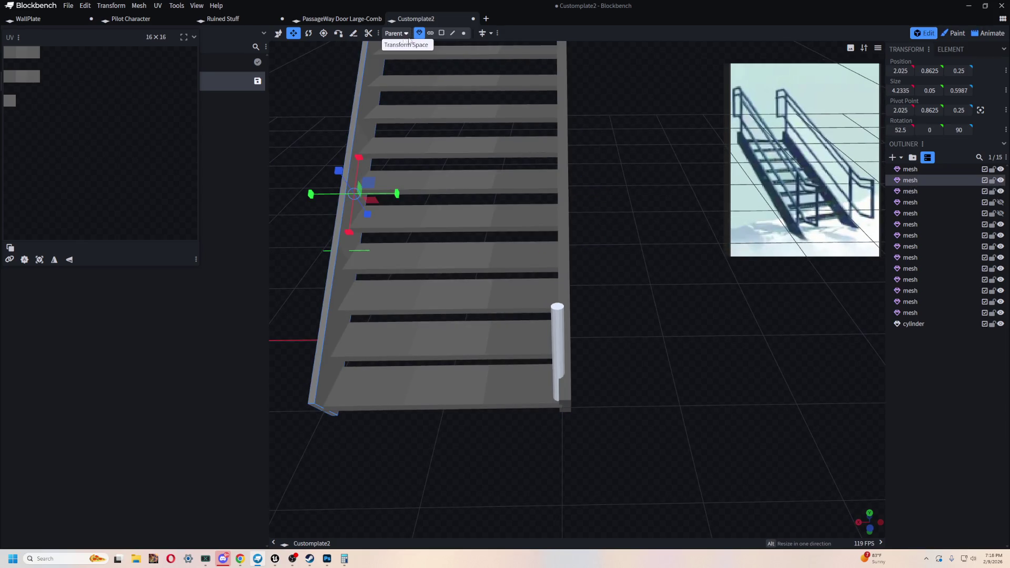
pyautogui.press('Delete')
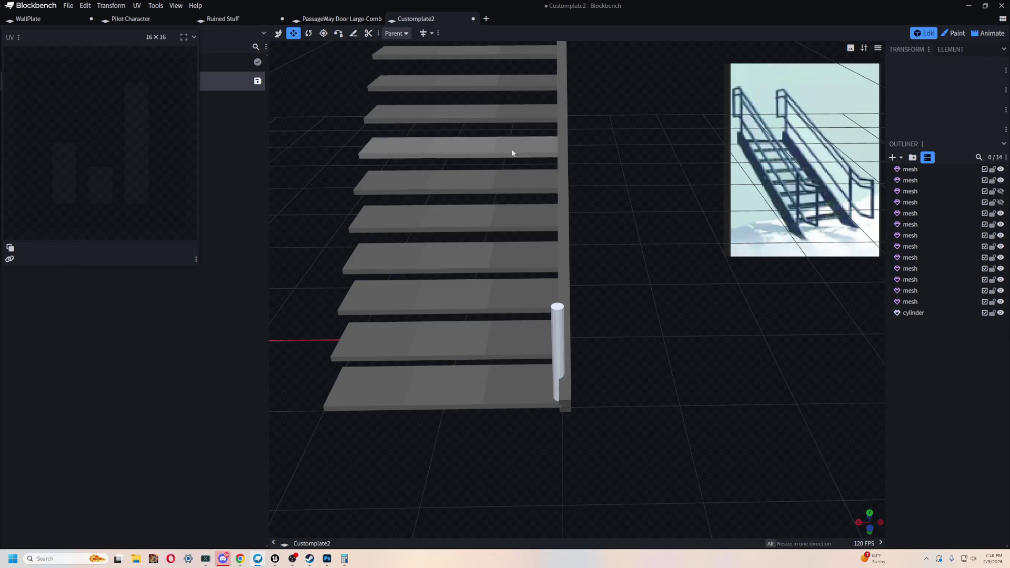
pyautogui.click(568, 181)
pyautogui.hotkey('ctrl', 'c')
pyautogui.hotkey('ctrl', 'v')
pyautogui.press('v')
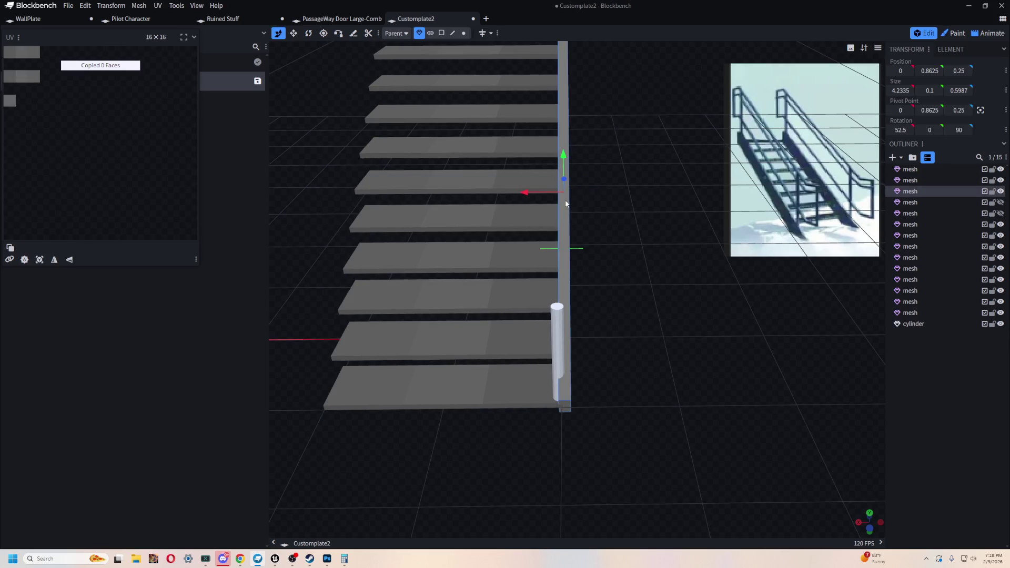
pyautogui.moveTo(526, 192); pyautogui.dragTo(340, 195)
# Step: Slim the cylinder post to 0.075 in both width and depth
pyautogui.moveTo(425, 433)
pyautogui.mouseDown()
pyautogui.moveTo(513, 428)
pyautogui.moveTo(531, 393)
pyautogui.moveTo(648, 413)
pyautogui.moveTo(650, 422)
pyautogui.moveTo(496, 433)
pyautogui.moveTo(418, 419)
pyautogui.moveTo(660, 422)
pyautogui.moveTo(581, 433)
pyautogui.mouseUp()
pyautogui.click(585, 332)
pyautogui.moveTo(585, 332)
pyautogui.mouseDown()
pyautogui.moveTo(651, 353)
pyautogui.moveTo(530, 393)
pyautogui.moveTo(538, 389)
pyautogui.mouseUp()
pyautogui.moveTo(631, 353)
pyautogui.mouseDown()
pyautogui.moveTo(632, 368)
pyautogui.moveTo(622, 278)
pyautogui.mouseUp()
pyautogui.press('v')
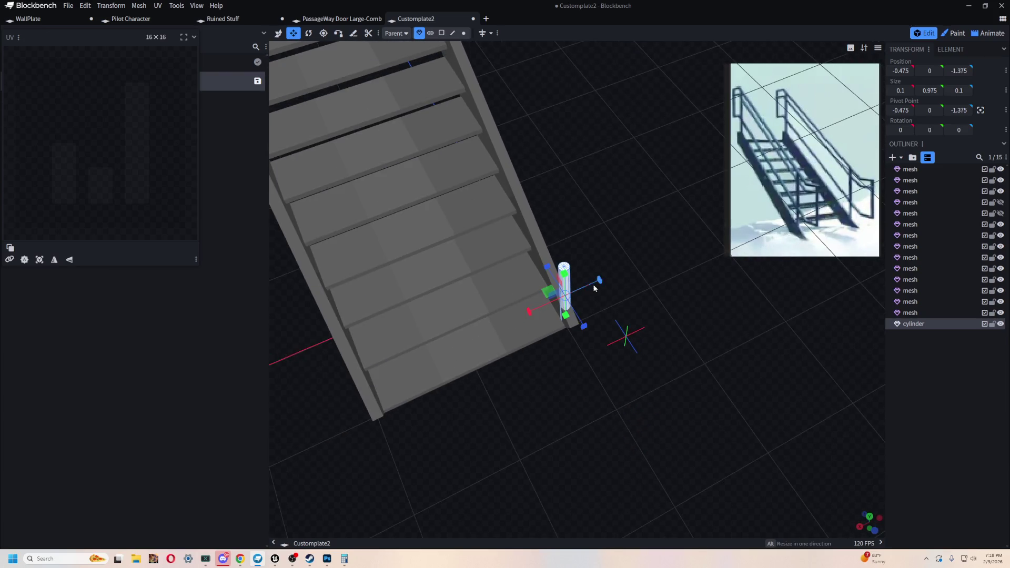
pyautogui.moveTo(585, 332); pyautogui.dragTo(582, 333)
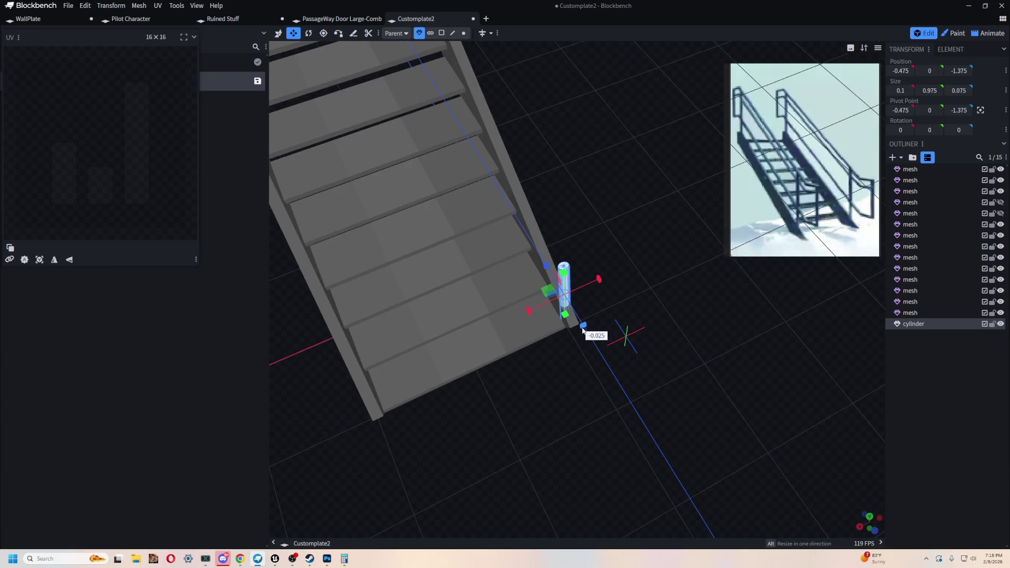
pyautogui.moveTo(527, 315); pyautogui.dragTo(531, 313)
pyautogui.press('v')
pyautogui.moveTo(688, 297)
pyautogui.mouseDown()
pyautogui.moveTo(657, 253)
pyautogui.moveTo(658, 274)
pyautogui.moveTo(585, 301)
pyautogui.moveTo(674, 299)
pyautogui.moveTo(526, 324)
pyautogui.moveTo(610, 303)
pyautogui.moveTo(602, 269)
pyautogui.moveTo(642, 363)
pyautogui.moveTo(625, 164)
pyautogui.moveTo(688, 304)
pyautogui.moveTo(694, 289)
pyautogui.moveTo(623, 342)
pyautogui.moveTo(711, 343)
pyautogui.moveTo(699, 387)
pyautogui.moveTo(639, 304)
pyautogui.moveTo(570, 293)
pyautogui.moveTo(697, 379)
pyautogui.mouseUp()
# Step: Stretch the post to 1.275 tall at X -0.475, Z -1.375
pyautogui.click(602, 265)
pyautogui.press('s')
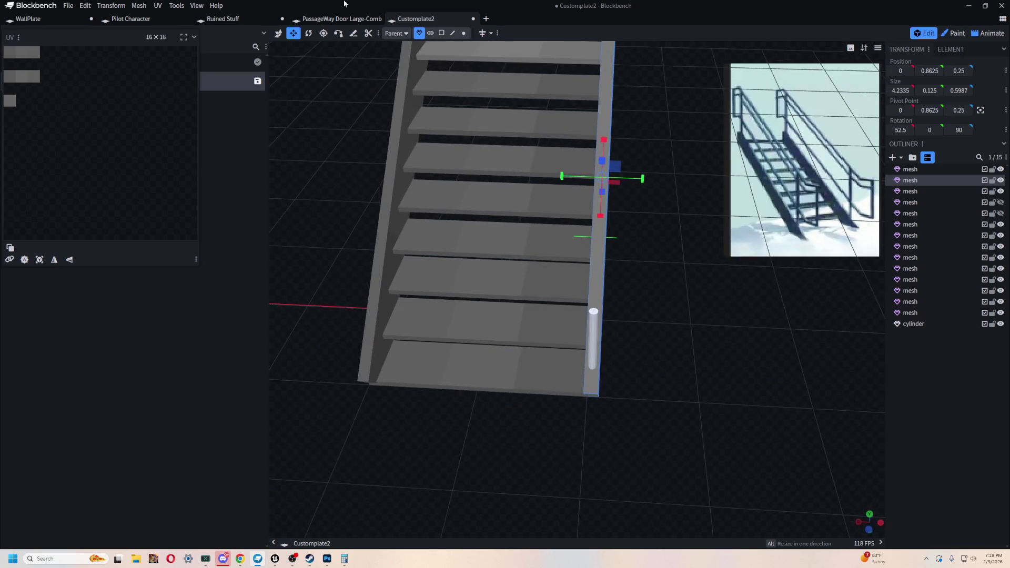
pyautogui.click(593, 341)
pyautogui.moveTo(632, 315); pyautogui.dragTo(696, 284)
pyautogui.moveTo(618, 309)
pyautogui.mouseDown()
pyautogui.moveTo(620, 278)
pyautogui.moveTo(709, 288)
pyautogui.moveTo(729, 282)
pyautogui.moveTo(726, 273)
pyautogui.mouseUp()
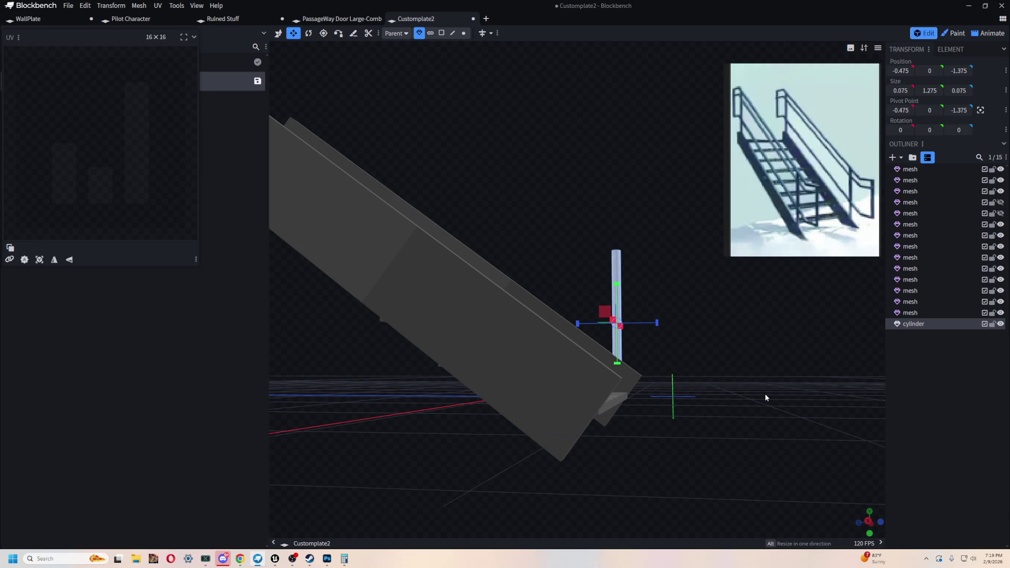
pyautogui.moveTo(629, 254)
pyautogui.mouseDown()
pyautogui.moveTo(595, 208)
pyautogui.moveTo(413, 184)
pyautogui.moveTo(581, 207)
pyautogui.mouseUp()
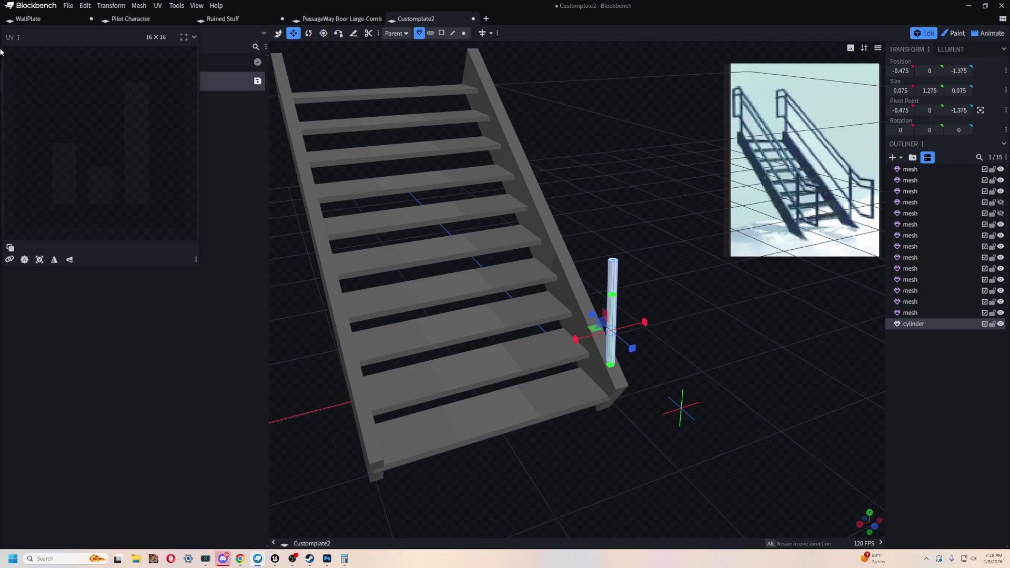
# Step: Dock the floating UV view, check the post from both sides and duplicate it with Ctrl+D
pyautogui.moveTo(53, 32)
pyautogui.mouseDown()
pyautogui.moveTo(95, 33)
pyautogui.moveTo(17, 91)
pyautogui.moveTo(45, 260)
pyautogui.mouseUp()
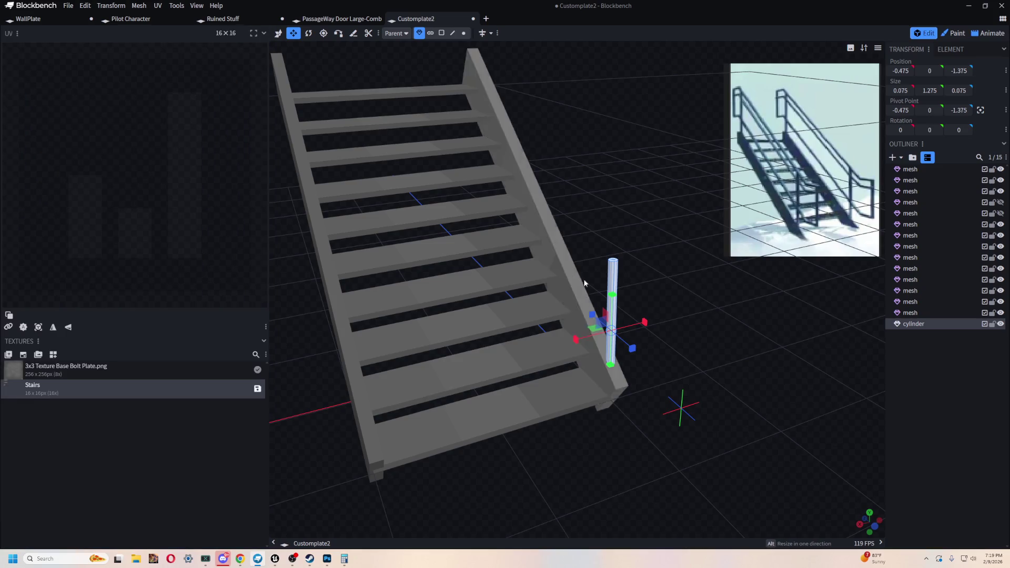
pyautogui.moveTo(613, 239)
pyautogui.mouseDown()
pyautogui.moveTo(692, 179)
pyautogui.moveTo(572, 223)
pyautogui.moveTo(618, 199)
pyautogui.moveTo(579, 260)
pyautogui.mouseUp()
pyautogui.press('v')
pyautogui.scroll(3, 577, 264)
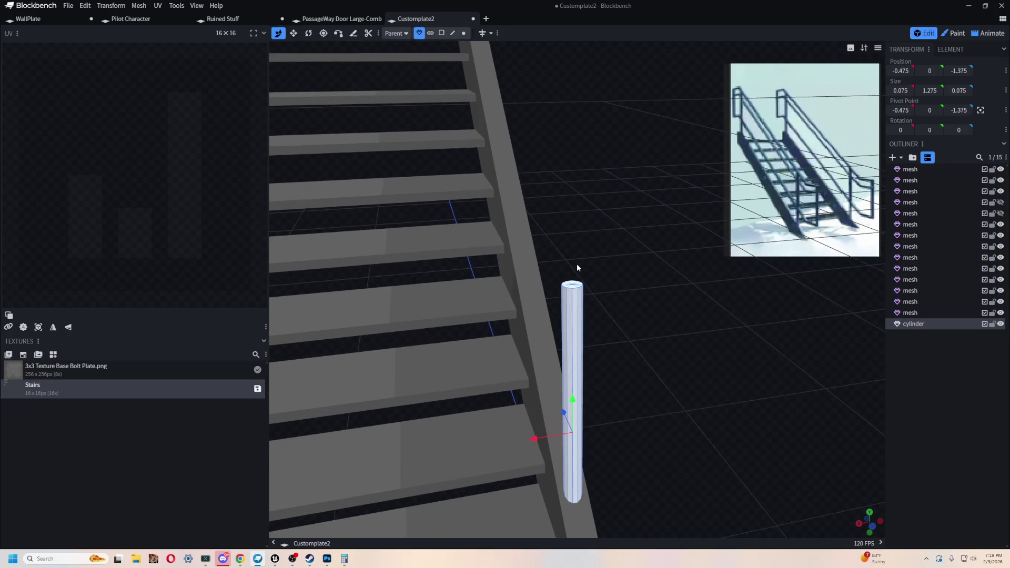
pyautogui.moveTo(584, 218); pyautogui.dragTo(689, 457)
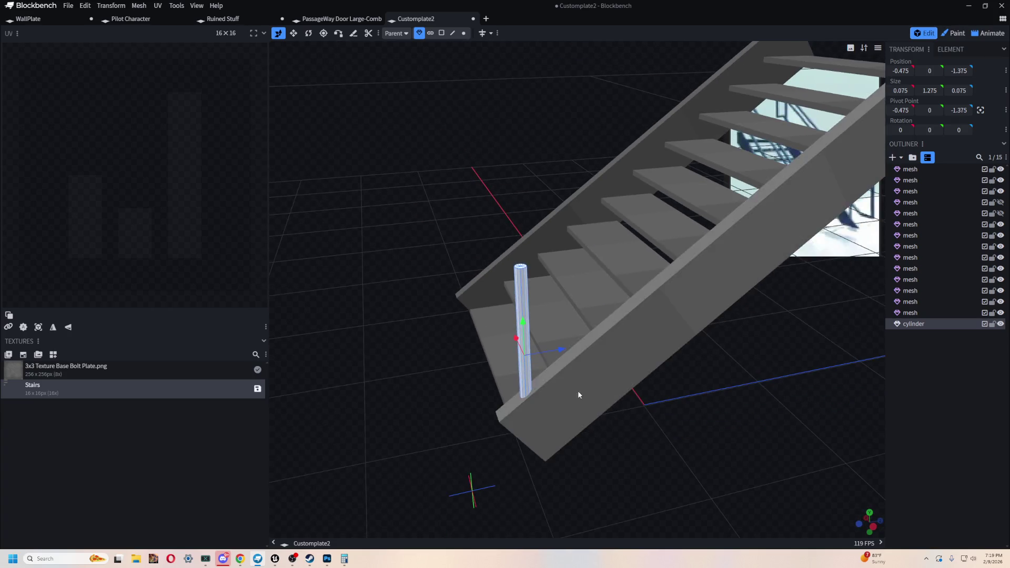
pyautogui.hotkey('ctrl', 'd')
# Step: Raise the copied post and rotate it to 52.5° on X to match the stringer slope
pyautogui.moveTo(714, 423)
pyautogui.mouseDown()
pyautogui.moveTo(533, 316)
pyautogui.moveTo(538, 214)
pyautogui.mouseUp()
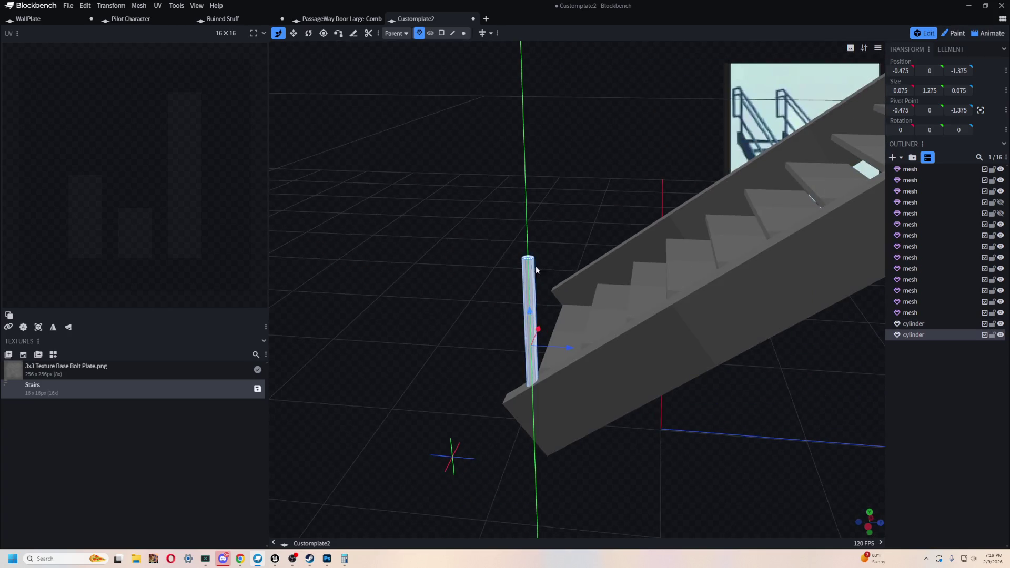
pyautogui.press('e')
pyautogui.press('r')
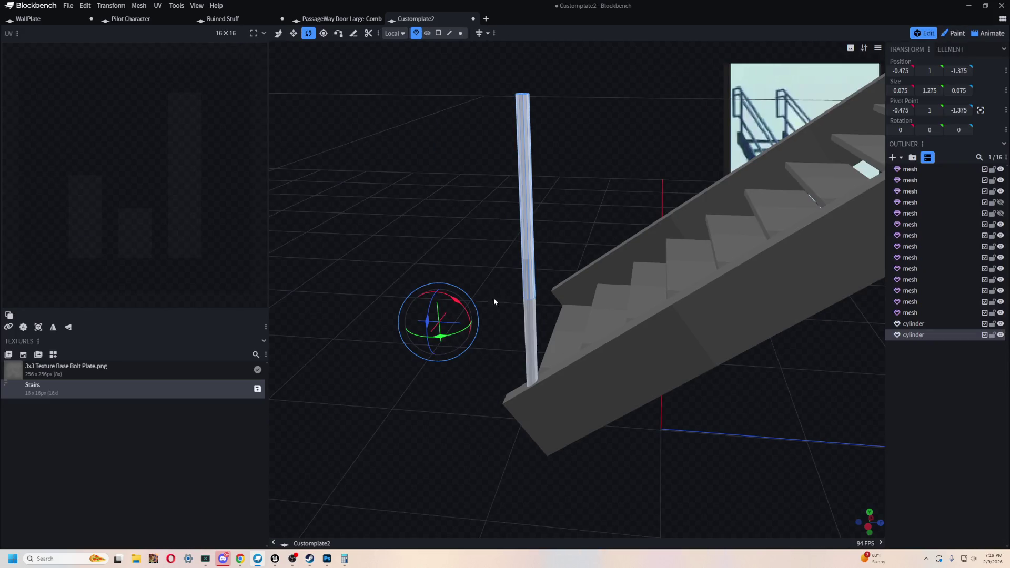
pyautogui.moveTo(457, 304); pyautogui.dragTo(510, 339)
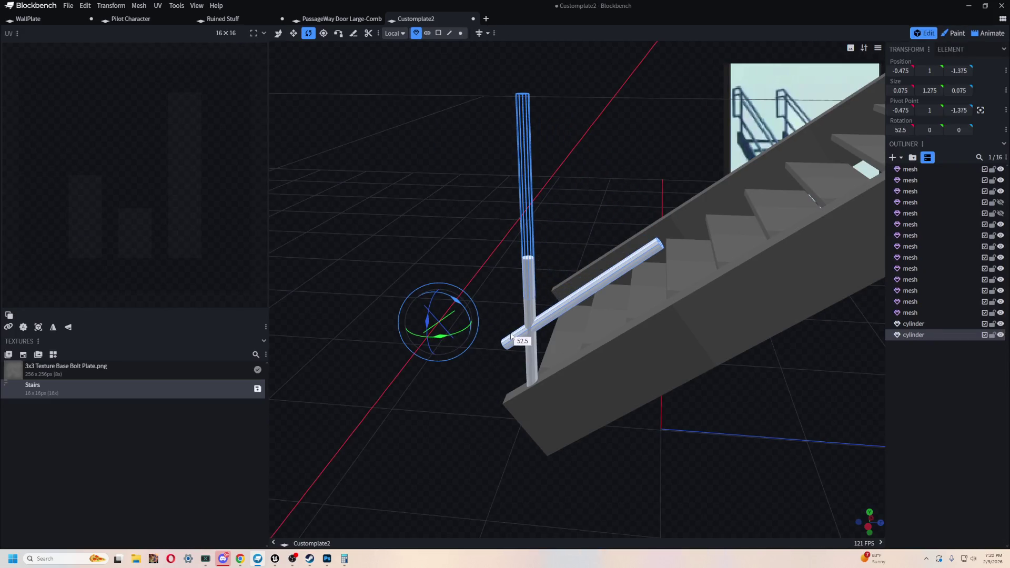
pyautogui.click(690, 373)
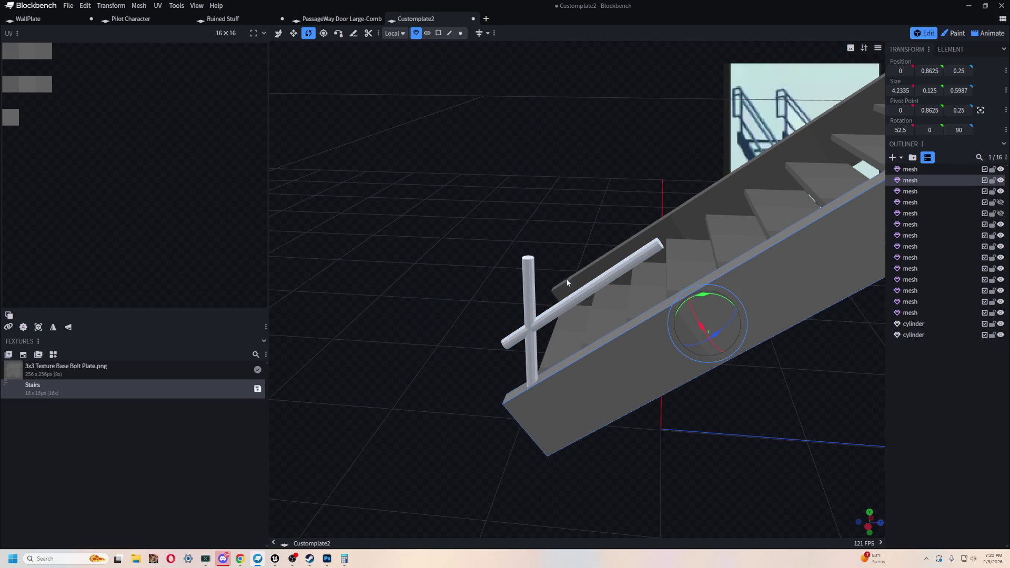
pyautogui.click(582, 297)
# Step: Position the sloped handrail at Y 1.725, Z -1.125 above the stairs and duplicate it
pyautogui.moveTo(681, 425); pyautogui.dragTo(568, 332)
pyautogui.press('v')
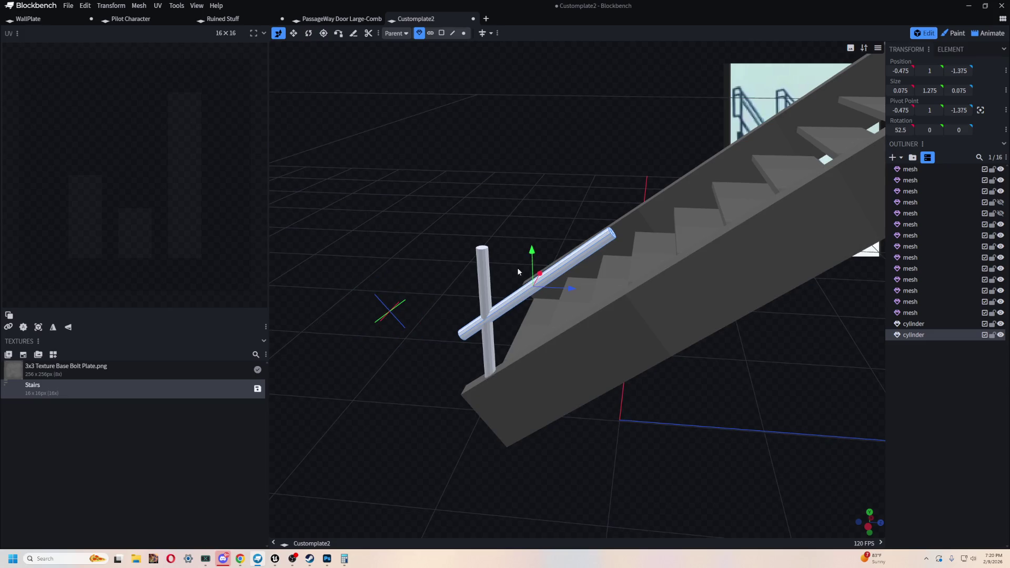
pyautogui.moveTo(536, 238); pyautogui.dragTo(557, 172)
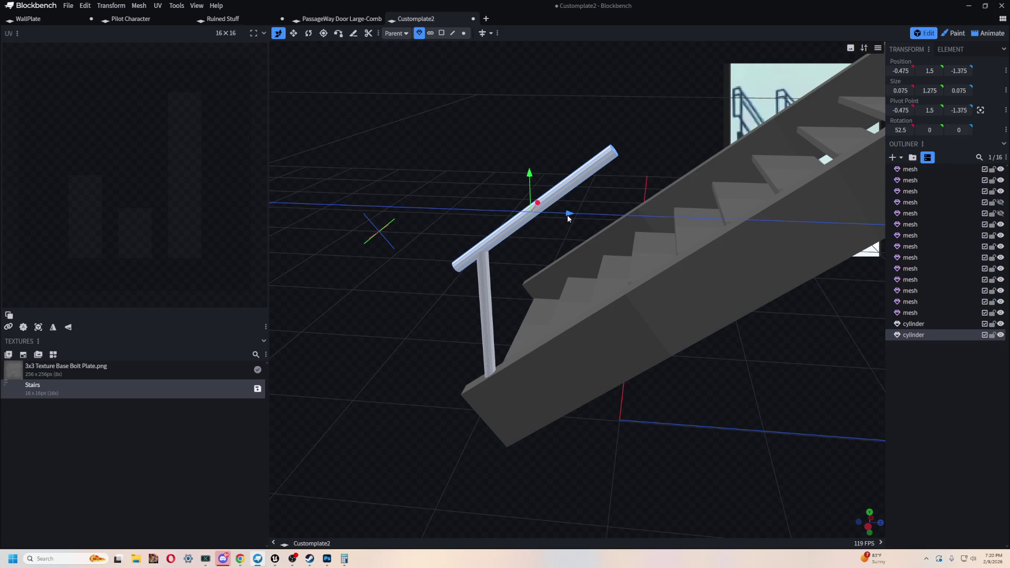
pyautogui.moveTo(567, 215); pyautogui.dragTo(600, 218)
pyautogui.moveTo(566, 179); pyautogui.dragTo(557, 151)
pyautogui.moveTo(599, 183); pyautogui.dragTo(607, 191)
pyautogui.moveTo(566, 149); pyautogui.dragTo(565, 139)
pyautogui.moveTo(599, 180)
pyautogui.mouseDown()
pyautogui.moveTo(613, 185)
pyautogui.moveTo(499, 169)
pyautogui.moveTo(649, 145)
pyautogui.moveTo(631, 150)
pyautogui.moveTo(646, 270)
pyautogui.moveTo(550, 314)
pyautogui.moveTo(592, 383)
pyautogui.moveTo(559, 378)
pyautogui.mouseUp()
pyautogui.hotkey('ctrl', 'd')
# Step: Shift the copy back and set its Rotation X to 90 so it lies horizontal
pyautogui.moveTo(644, 150); pyautogui.dragTo(509, 174)
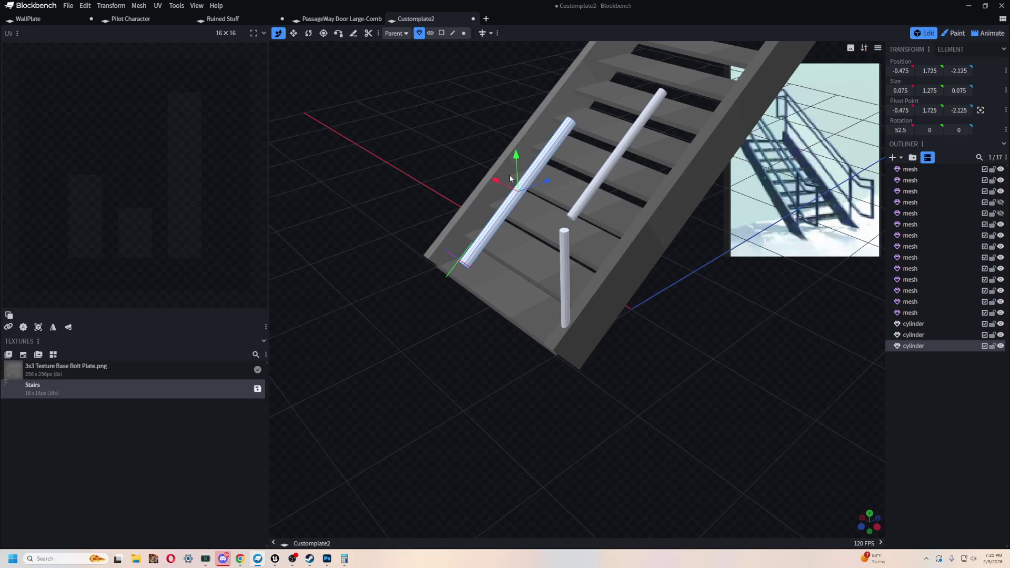
pyautogui.press('r')
pyautogui.moveTo(578, 291)
pyautogui.mouseDown()
pyautogui.moveTo(686, 394)
pyautogui.moveTo(790, 316)
pyautogui.moveTo(909, 131)
pyautogui.mouseUp()
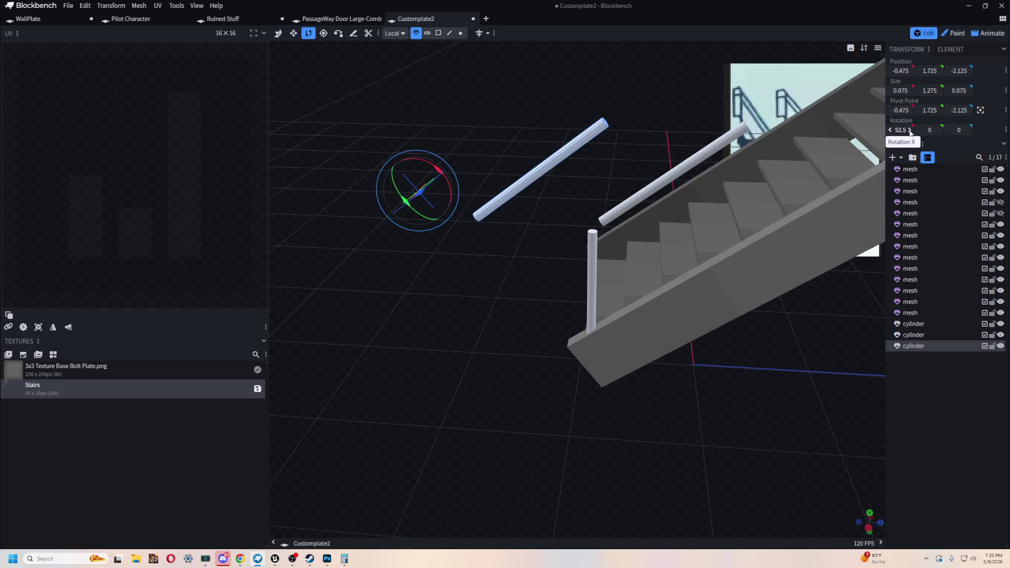
pyautogui.write('0')
pyautogui.press('Return')
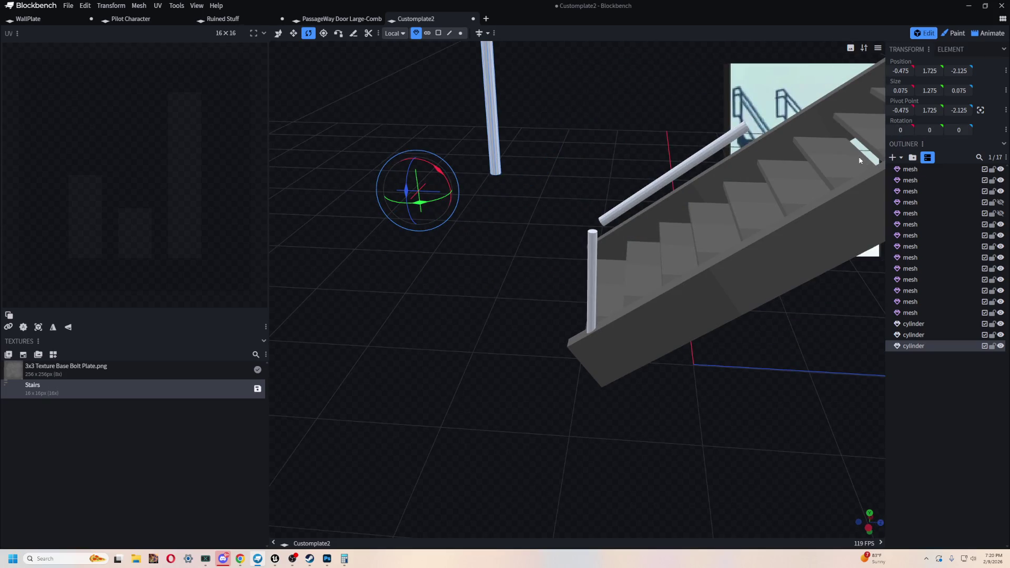
pyautogui.click(902, 130)
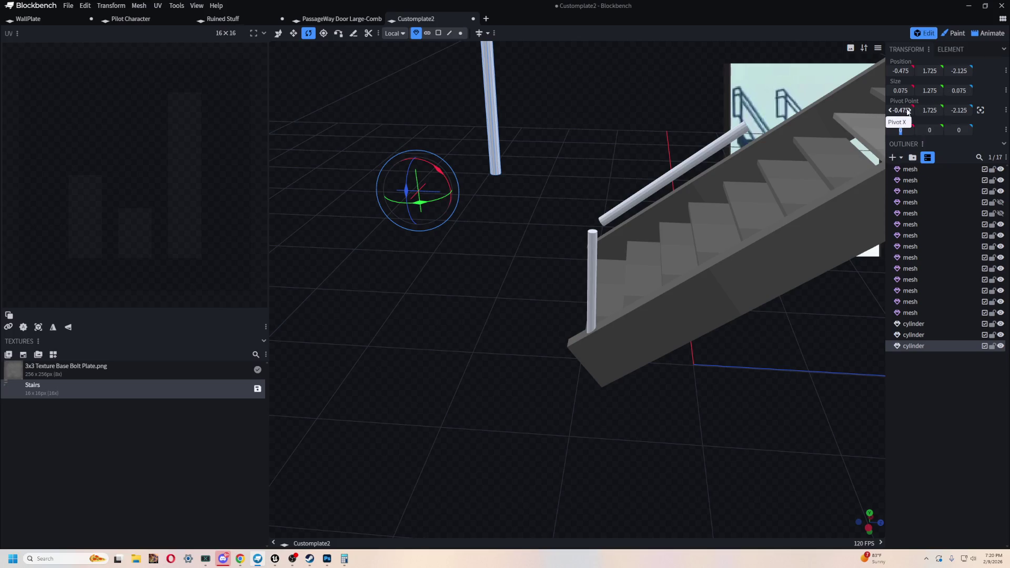
pyautogui.write('90')
pyautogui.press('Return')
pyautogui.moveTo(600, 118); pyautogui.dragTo(551, 116)
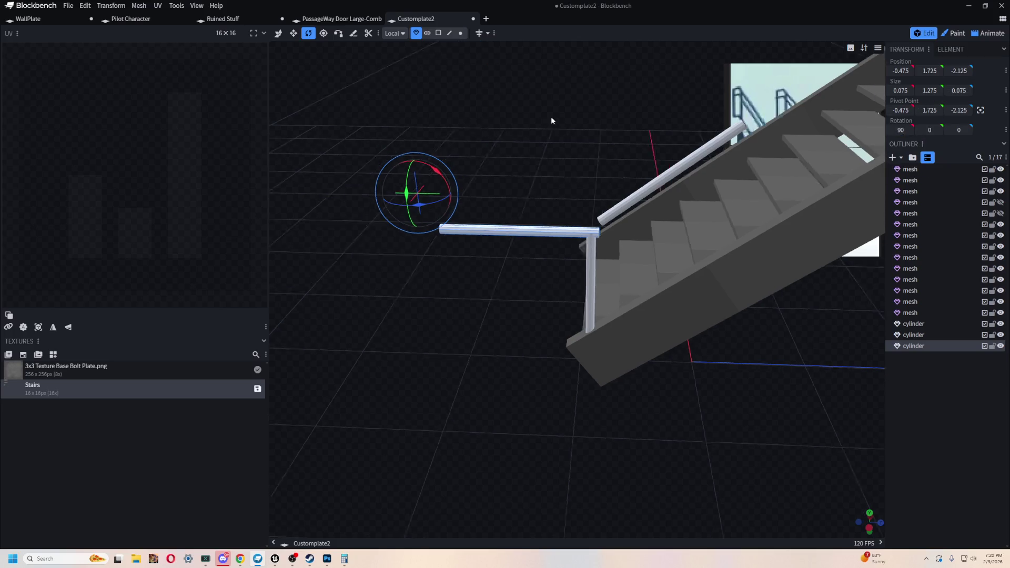
# Step: Move the horizontal rail to Z -2.275, Y 1.75 beside the post's top
pyautogui.press('v')
pyautogui.scroll(2, 514, 169)
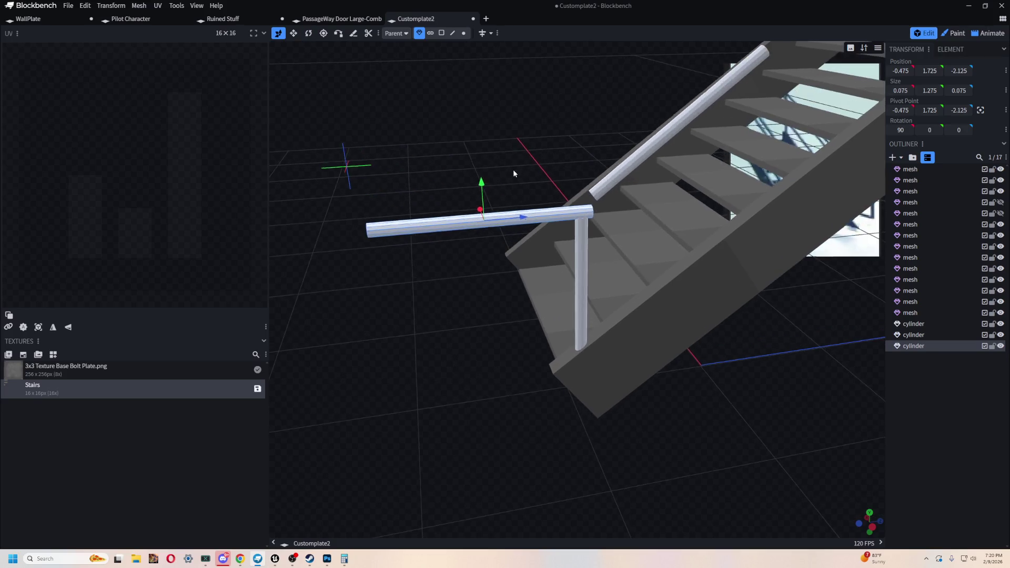
pyautogui.scroll(2, 514, 169)
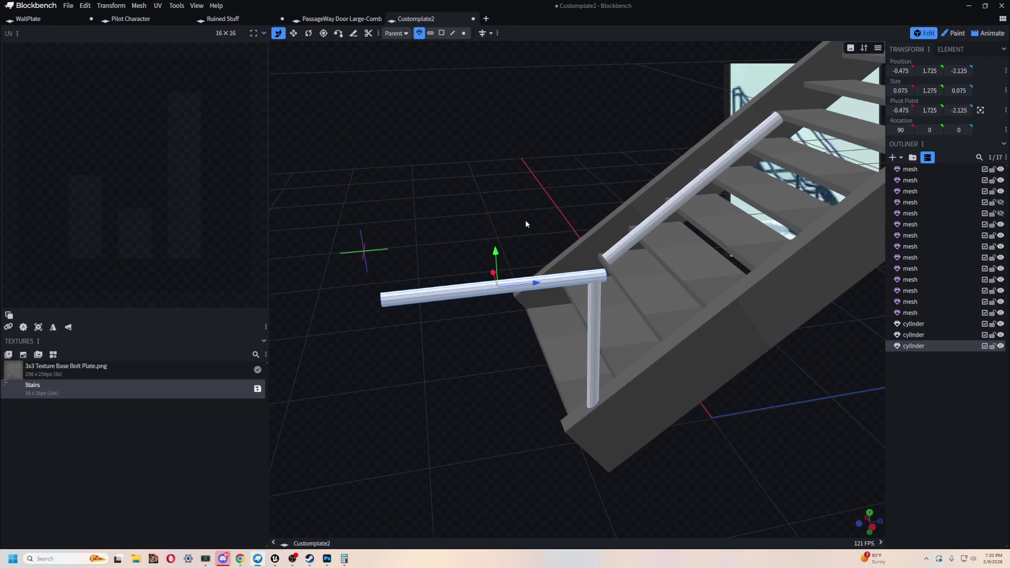
pyautogui.moveTo(520, 289); pyautogui.dragTo(510, 290)
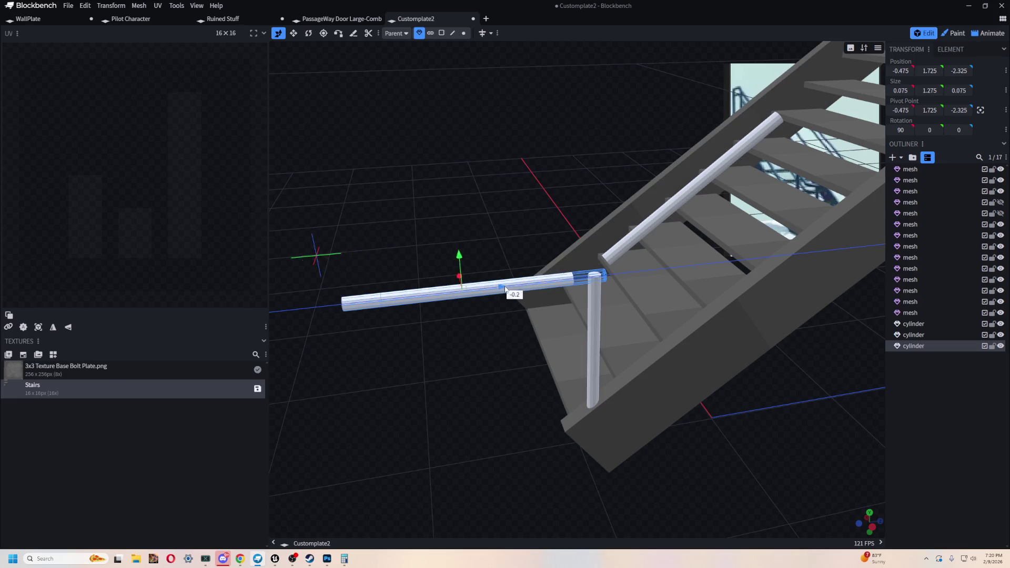
pyautogui.moveTo(400, 177)
pyautogui.mouseDown()
pyautogui.moveTo(477, 164)
pyautogui.moveTo(583, 406)
pyautogui.moveTo(436, 388)
pyautogui.moveTo(481, 228)
pyautogui.moveTo(492, 259)
pyautogui.mouseUp()
pyautogui.moveTo(545, 237)
pyautogui.mouseDown()
pyautogui.moveTo(605, 208)
pyautogui.moveTo(600, 239)
pyautogui.moveTo(584, 243)
pyautogui.moveTo(525, 205)
pyautogui.moveTo(484, 232)
pyautogui.moveTo(451, 207)
pyautogui.mouseUp()
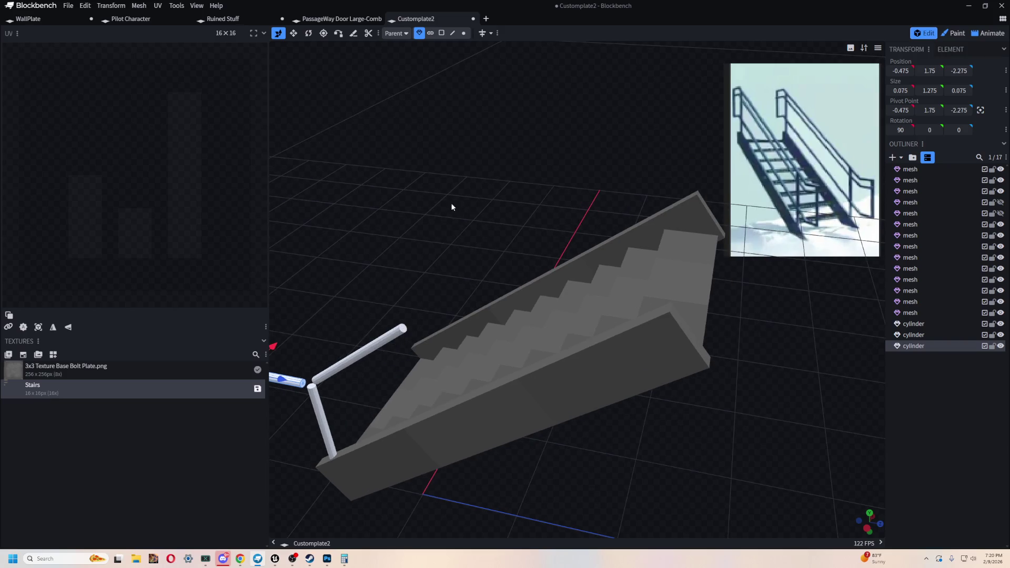
# Step: Stretch the sloped handrail to Size Y 3.45 so it spans the full stair run
pyautogui.click(374, 355)
pyautogui.press('v')
pyautogui.moveTo(381, 336)
pyautogui.mouseDown()
pyautogui.moveTo(457, 238)
pyautogui.moveTo(473, 332)
pyautogui.moveTo(576, 270)
pyautogui.moveTo(605, 225)
pyautogui.mouseUp()
pyautogui.moveTo(657, 406)
pyautogui.mouseDown()
pyautogui.moveTo(672, 315)
pyautogui.moveTo(673, 413)
pyautogui.moveTo(744, 393)
pyautogui.moveTo(588, 438)
pyautogui.moveTo(557, 410)
pyautogui.moveTo(644, 380)
pyautogui.moveTo(701, 343)
pyautogui.mouseUp()
pyautogui.press('v')
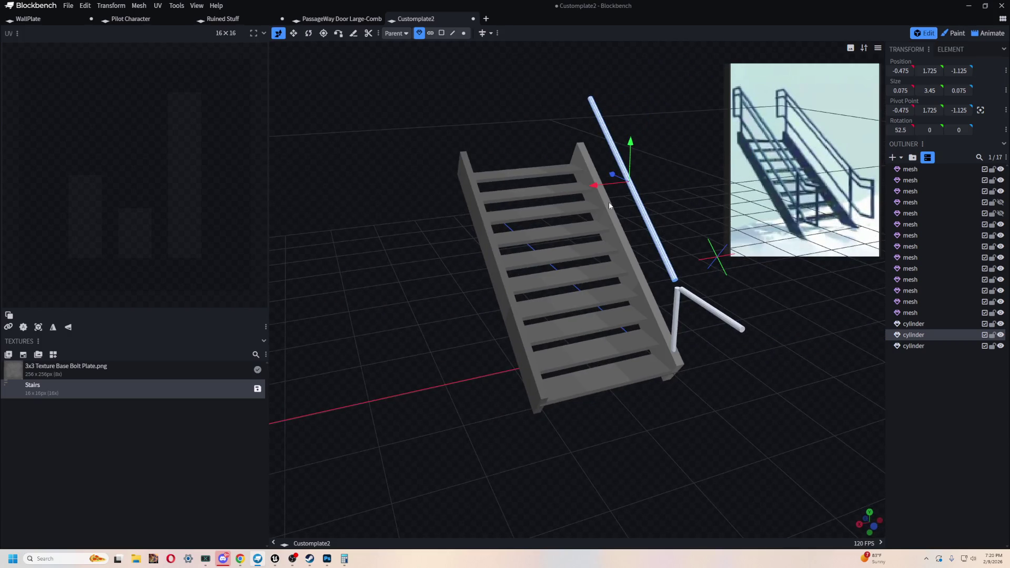
# Step: Duplicate the long handrail onto the opposite side at X 1.525 and select the bottom post
pyautogui.hotkey('ctrl', 'd')
pyautogui.moveTo(597, 185)
pyautogui.mouseDown()
pyautogui.moveTo(370, 312)
pyautogui.moveTo(406, 280)
pyautogui.moveTo(728, 350)
pyautogui.moveTo(514, 474)
pyautogui.moveTo(677, 427)
pyautogui.moveTo(770, 458)
pyautogui.moveTo(777, 335)
pyautogui.moveTo(676, 349)
pyautogui.moveTo(458, 186)
pyautogui.moveTo(462, 162)
pyautogui.moveTo(447, 161)
pyautogui.moveTo(542, 225)
pyautogui.mouseUp()
pyautogui.click(505, 467)
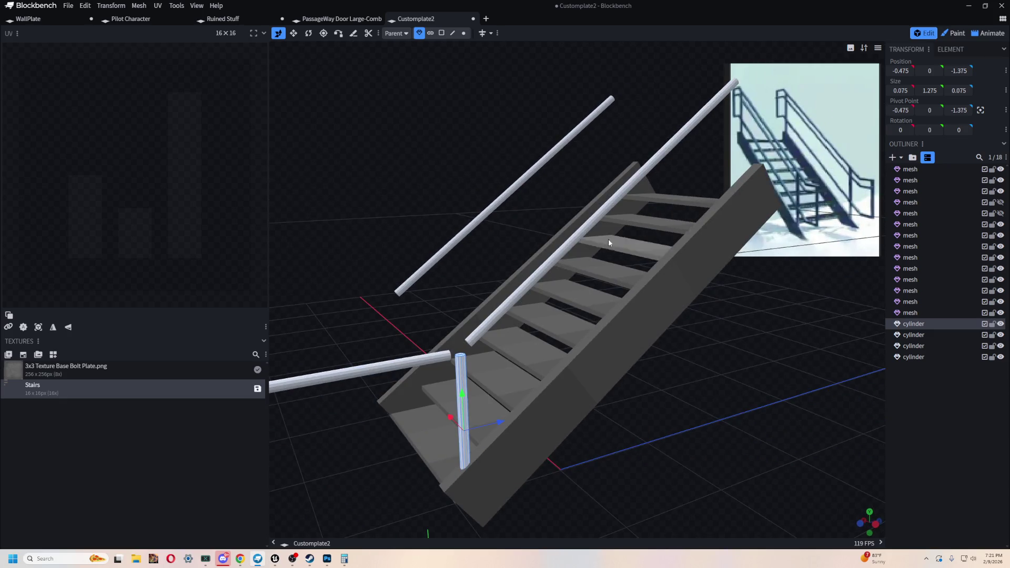
# Step: Duplicate the bottom post and stand the copy at the stair top at Y 2.25, Z 1.625
pyautogui.moveTo(692, 347)
pyautogui.mouseDown()
pyautogui.moveTo(654, 381)
pyautogui.moveTo(401, 372)
pyautogui.mouseUp()
pyautogui.hotkey('ctrl', 'd')
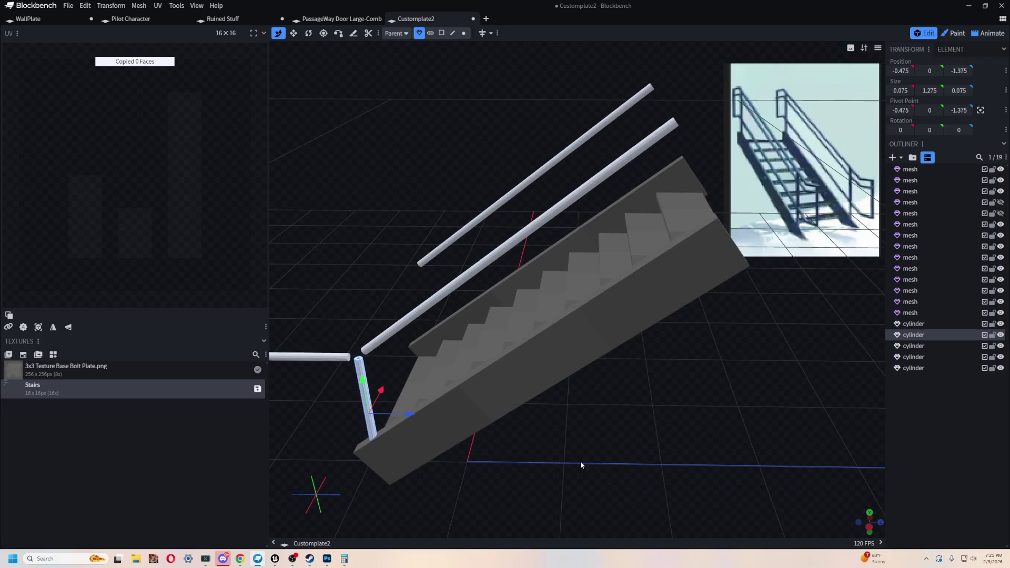
pyautogui.moveTo(426, 415); pyautogui.dragTo(742, 398)
pyautogui.moveTo(743, 401); pyautogui.dragTo(658, 397, button='right')
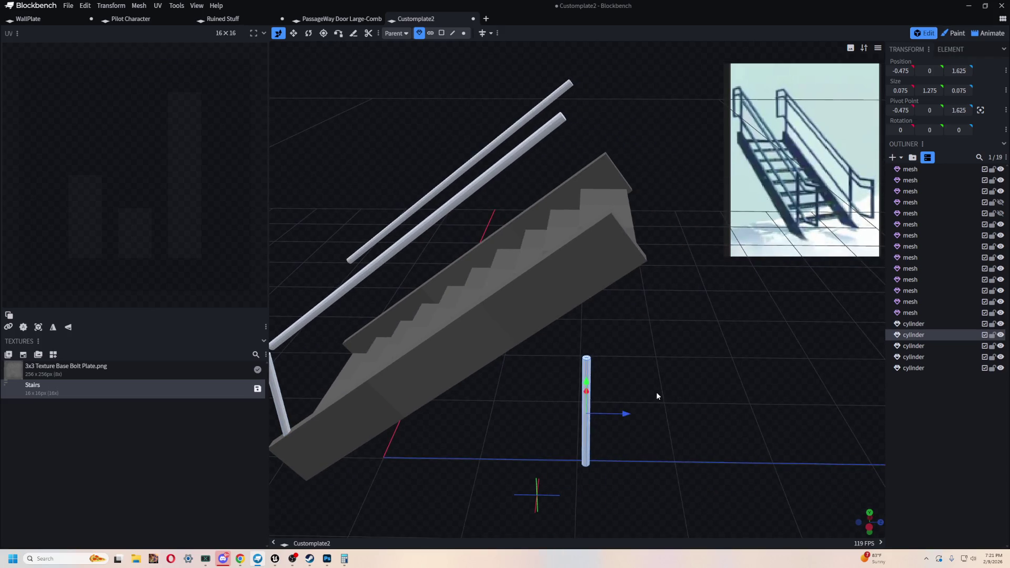
pyautogui.moveTo(627, 414); pyautogui.dragTo(658, 416)
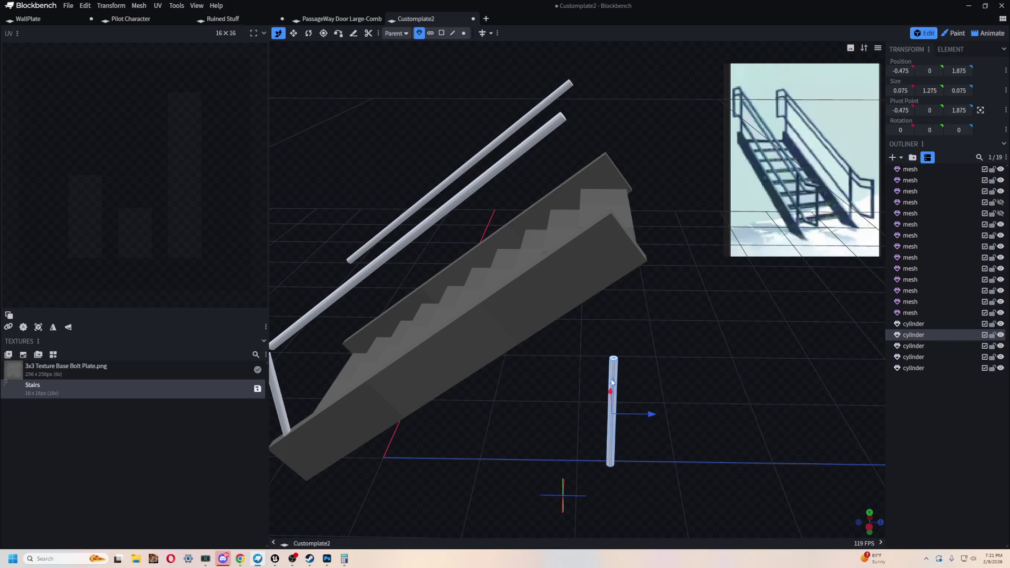
pyautogui.moveTo(611, 383)
pyautogui.mouseDown()
pyautogui.moveTo(608, 169)
pyautogui.moveTo(678, 461)
pyautogui.moveTo(688, 364)
pyautogui.moveTo(739, 359)
pyautogui.mouseUp()
pyautogui.moveTo(680, 295); pyautogui.dragTo(631, 296)
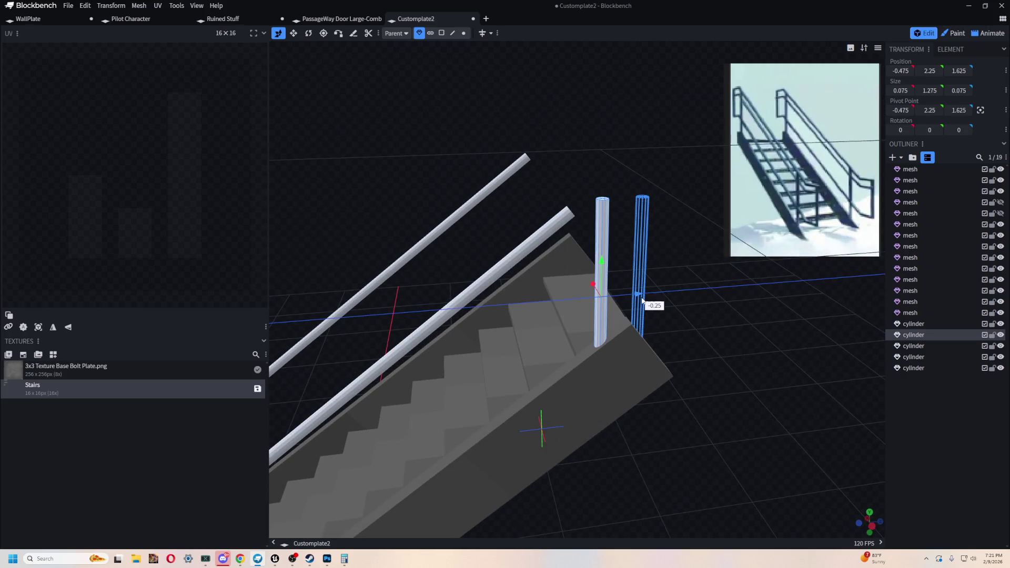
pyautogui.moveTo(737, 367)
pyautogui.mouseDown()
pyautogui.moveTo(692, 402)
pyautogui.moveTo(631, 413)
pyautogui.moveTo(691, 380)
pyautogui.moveTo(620, 394)
pyautogui.moveTo(744, 393)
pyautogui.moveTo(456, 430)
pyautogui.mouseUp()
pyautogui.moveTo(356, 405)
pyautogui.mouseDown()
pyautogui.moveTo(366, 347)
pyautogui.moveTo(356, 334)
pyautogui.moveTo(321, 337)
pyautogui.moveTo(338, 347)
pyautogui.moveTo(479, 343)
pyautogui.moveTo(404, 410)
pyautogui.moveTo(554, 367)
pyautogui.moveTo(538, 352)
pyautogui.mouseUp()
pyautogui.click(477, 164)
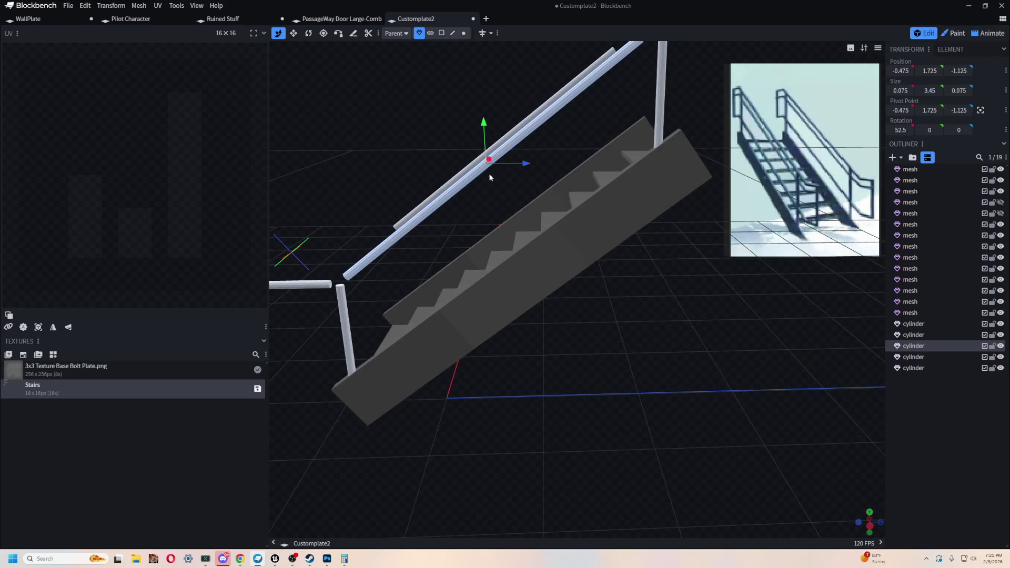
# Step: Duplicate the handrail twice, lowering each copy to form a middle and a lower rail
pyautogui.hotkey('ctrl', 'd')
pyautogui.moveTo(489, 170)
pyautogui.mouseDown()
pyautogui.moveTo(483, 197)
pyautogui.moveTo(484, 150)
pyautogui.moveTo(395, 151)
pyautogui.moveTo(448, 138)
pyautogui.moveTo(353, 255)
pyautogui.moveTo(637, 359)
pyautogui.moveTo(581, 372)
pyautogui.mouseUp()
pyautogui.scroll(2, 581, 371)
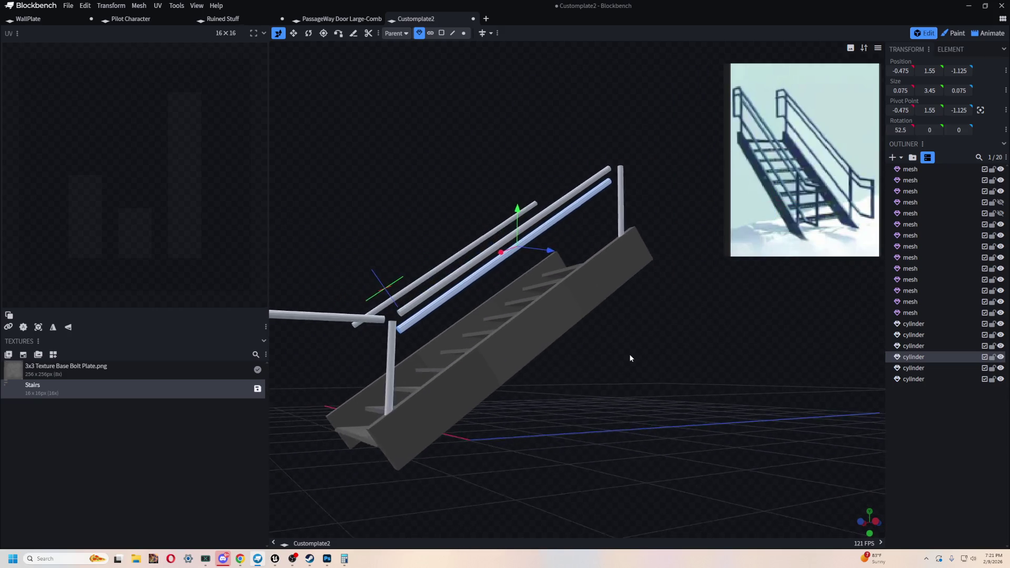
pyautogui.scroll(2, 629, 355)
pyautogui.scroll(2, 726, 334)
pyautogui.moveTo(727, 338)
pyautogui.mouseDown()
pyautogui.moveTo(668, 377)
pyautogui.moveTo(690, 354)
pyautogui.mouseUp()
pyautogui.hotkey('ctrl', 'd')
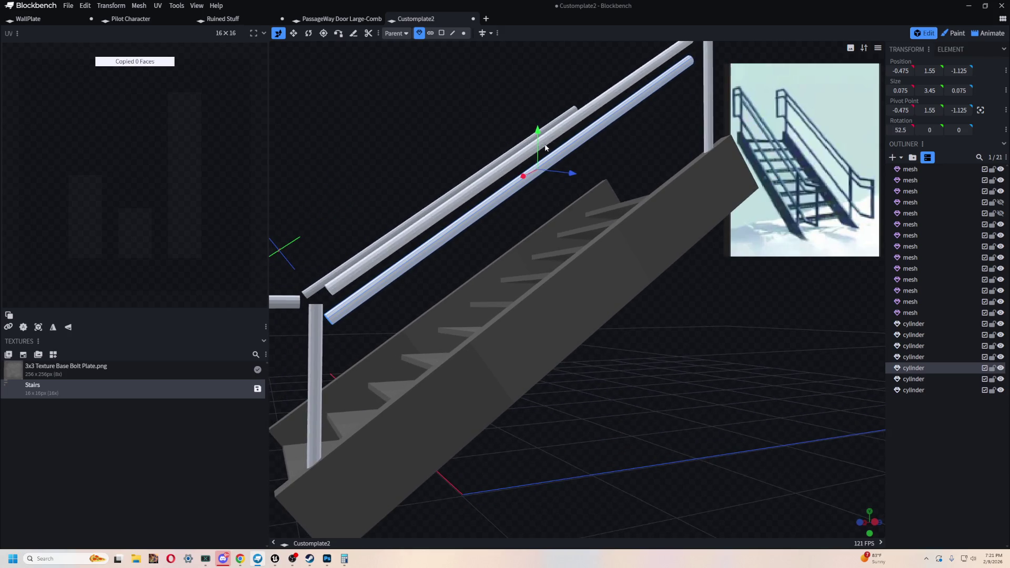
pyautogui.moveTo(538, 133)
pyautogui.mouseDown()
pyautogui.moveTo(532, 223)
pyautogui.moveTo(542, 237)
pyautogui.moveTo(707, 431)
pyautogui.moveTo(733, 413)
pyautogui.moveTo(670, 414)
pyautogui.moveTo(643, 454)
pyautogui.moveTo(602, 491)
pyautogui.moveTo(599, 482)
pyautogui.mouseUp()
# Step: Lengthen the lowest rail to Size Y 3.775 at height 0.875 so it reaches the top post
pyautogui.press('s')
pyautogui.moveTo(681, 410); pyautogui.dragTo(569, 265)
pyautogui.moveTo(662, 363)
pyautogui.mouseDown()
pyautogui.moveTo(690, 383)
pyautogui.moveTo(599, 387)
pyautogui.moveTo(787, 335)
pyautogui.moveTo(709, 307)
pyautogui.mouseUp()
pyautogui.moveTo(542, 272); pyautogui.dragTo(533, 277)
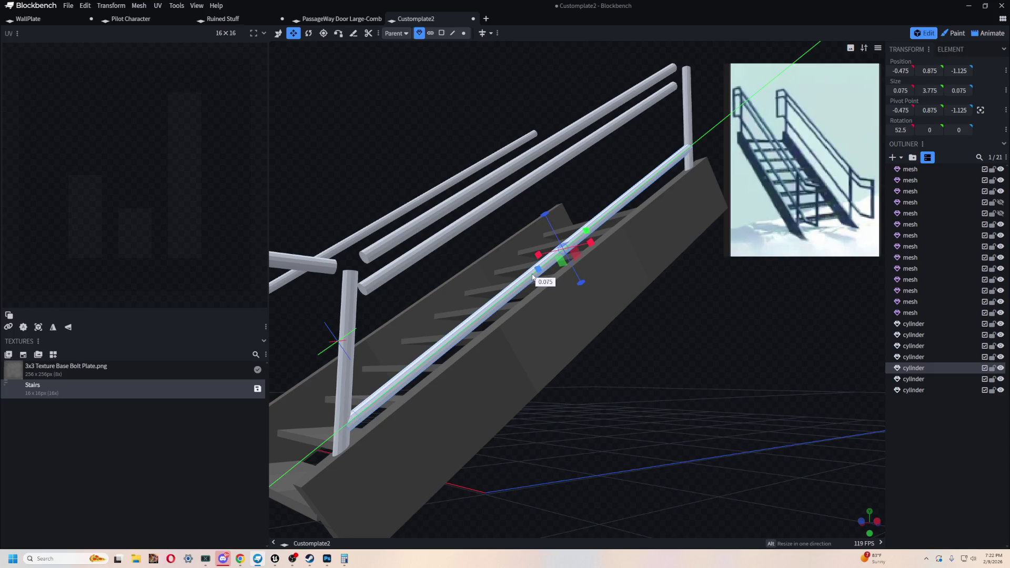
pyautogui.click(591, 312)
# Step: Stretch the middle rail at height 1.55 to 3.775 long, matching the lower rail
pyautogui.moveTo(727, 325)
pyautogui.mouseDown()
pyautogui.moveTo(541, 413)
pyautogui.moveTo(478, 403)
pyautogui.moveTo(715, 346)
pyautogui.moveTo(782, 306)
pyautogui.moveTo(804, 304)
pyautogui.moveTo(735, 315)
pyautogui.moveTo(582, 382)
pyautogui.mouseUp()
pyautogui.moveTo(292, 424)
pyautogui.mouseDown()
pyautogui.moveTo(658, 434)
pyautogui.moveTo(683, 416)
pyautogui.moveTo(751, 425)
pyautogui.moveTo(664, 438)
pyautogui.moveTo(595, 463)
pyautogui.moveTo(650, 522)
pyautogui.moveTo(648, 467)
pyautogui.moveTo(669, 445)
pyautogui.mouseUp()
pyautogui.moveTo(683, 348)
pyautogui.mouseDown()
pyautogui.moveTo(702, 336)
pyautogui.moveTo(705, 299)
pyautogui.moveTo(715, 326)
pyautogui.mouseUp()
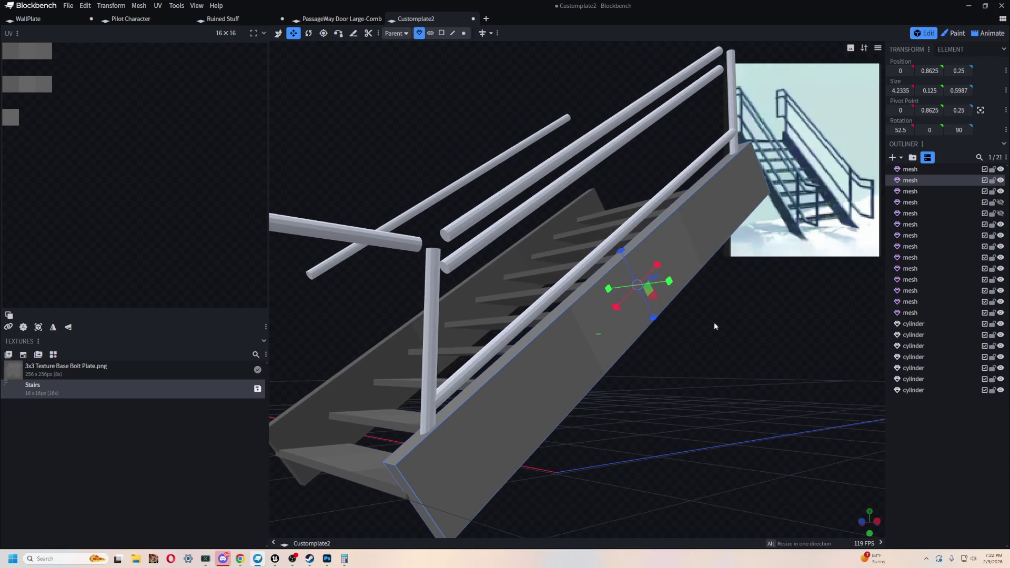
pyautogui.click(452, 268)
pyautogui.moveTo(595, 161); pyautogui.dragTo(593, 181)
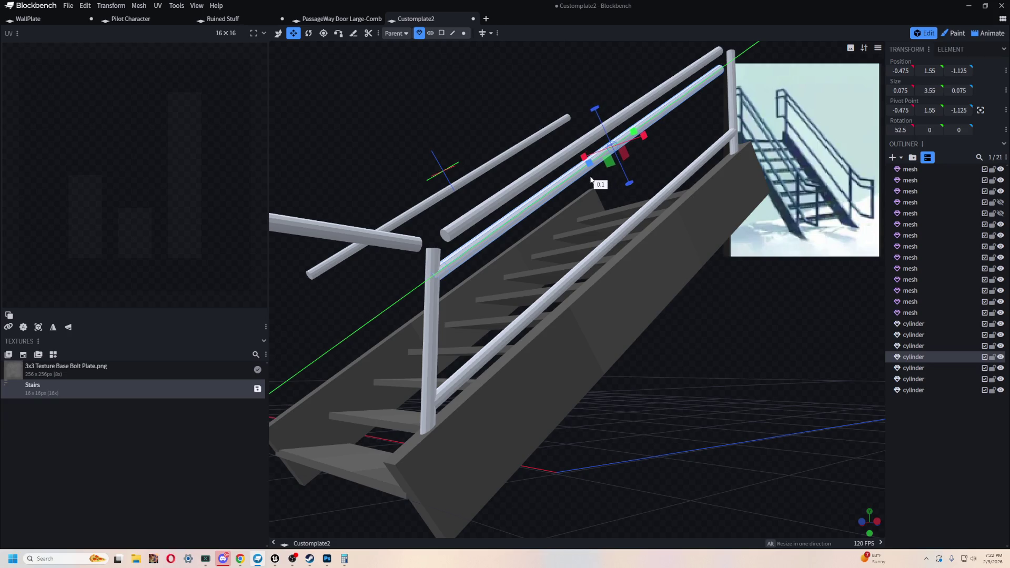
pyautogui.moveTo(593, 181); pyautogui.dragTo(592, 181)
pyautogui.moveTo(719, 376); pyautogui.dragTo(583, 412)
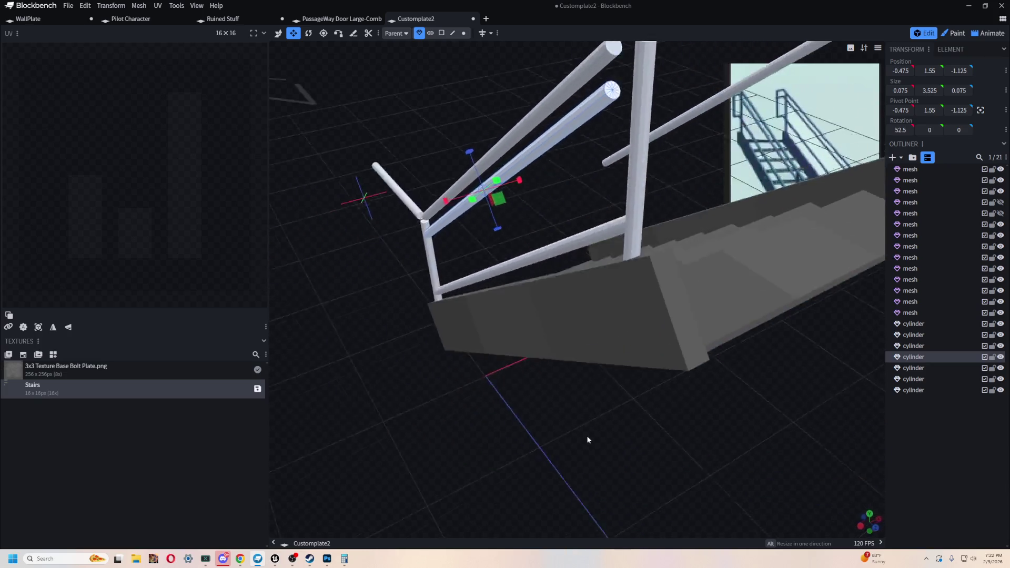
pyautogui.moveTo(498, 220)
pyautogui.mouseDown()
pyautogui.moveTo(420, 387)
pyautogui.moveTo(527, 234)
pyautogui.mouseUp()
pyautogui.moveTo(517, 198); pyautogui.dragTo(539, 184)
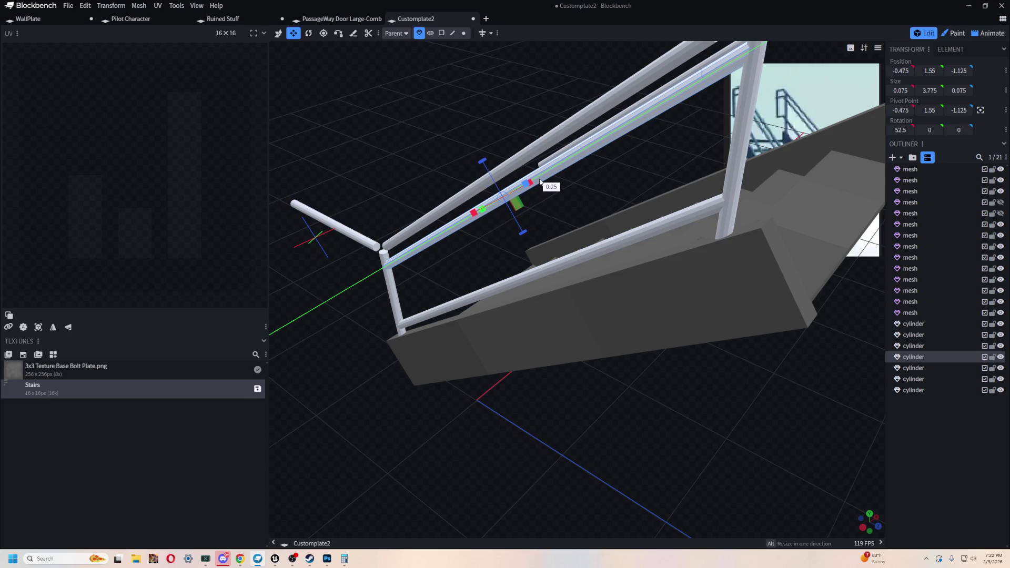
pyautogui.scroll(-3, 553, 237)
pyautogui.moveTo(568, 246)
pyautogui.mouseDown()
pyautogui.moveTo(503, 111)
pyautogui.moveTo(547, 165)
pyautogui.moveTo(537, 201)
pyautogui.moveTo(612, 67)
pyautogui.moveTo(650, 57)
pyautogui.moveTo(553, 117)
pyautogui.moveTo(648, 77)
pyautogui.moveTo(689, 288)
pyautogui.moveTo(637, 281)
pyautogui.moveTo(651, 305)
pyautogui.mouseUp()
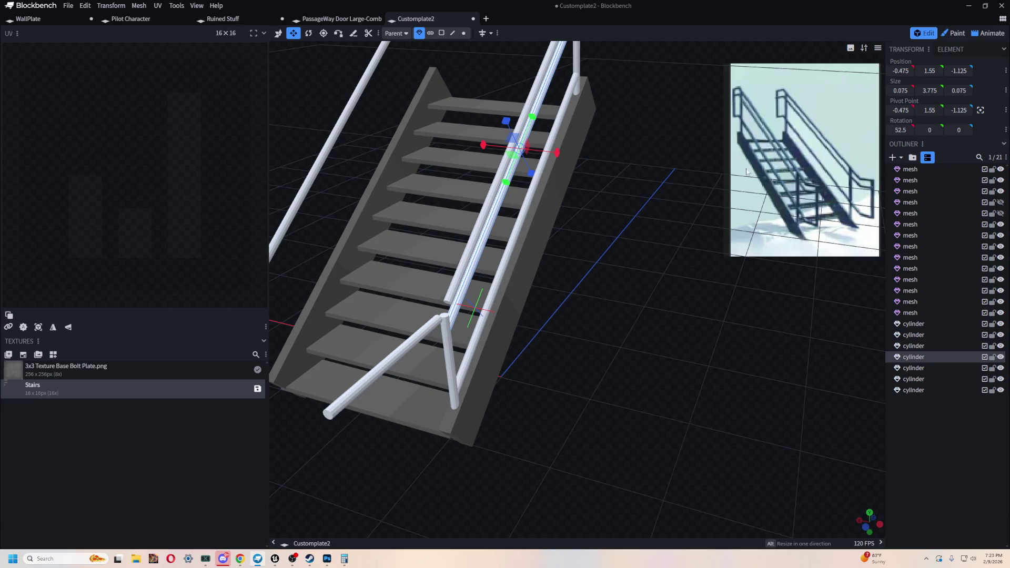
# Step: Shorten the short horizontal rail stub to Y 0.725
pyautogui.moveTo(625, 411)
pyautogui.mouseDown()
pyautogui.moveTo(583, 372)
pyautogui.moveTo(648, 326)
pyautogui.mouseUp()
pyautogui.click(520, 263)
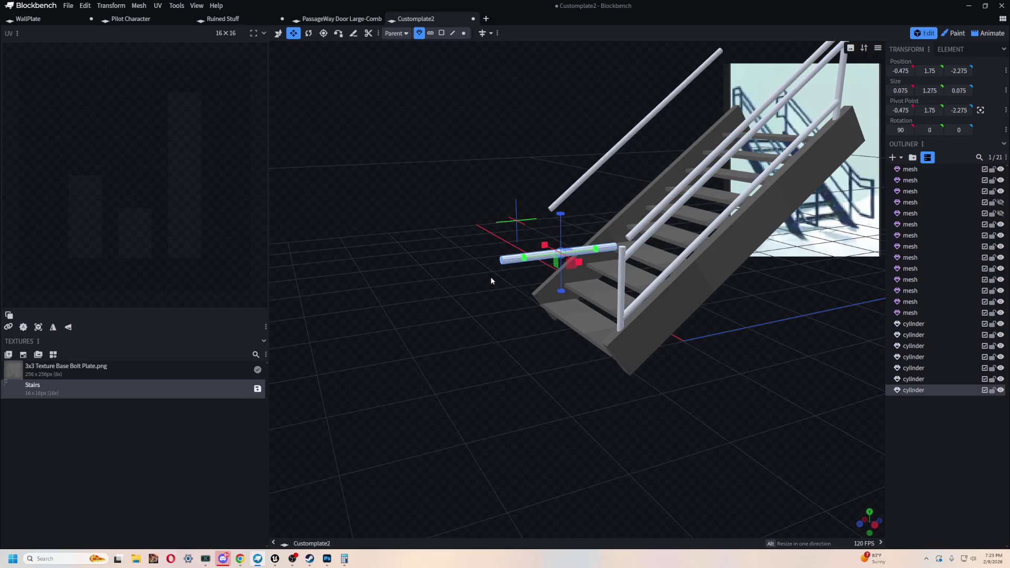
pyautogui.moveTo(528, 259); pyautogui.dragTo(556, 258)
# Step: Make the vertical post slightly taller, to 1.4
pyautogui.moveTo(536, 387)
pyautogui.mouseDown()
pyautogui.moveTo(591, 361)
pyautogui.moveTo(703, 355)
pyautogui.moveTo(633, 400)
pyautogui.moveTo(442, 352)
pyautogui.moveTo(612, 346)
pyautogui.moveTo(650, 314)
pyautogui.mouseUp()
pyautogui.click(658, 303)
pyautogui.moveTo(603, 169)
pyautogui.mouseDown()
pyautogui.moveTo(523, 184)
pyautogui.moveTo(819, 334)
pyautogui.moveTo(514, 441)
pyautogui.moveTo(500, 418)
pyautogui.moveTo(522, 437)
pyautogui.moveTo(511, 333)
pyautogui.mouseUp()
# Step: Lengthen both upper handrails to 3.775 so they reach the post
pyautogui.click(502, 294)
pyautogui.moveTo(503, 294)
pyautogui.mouseDown()
pyautogui.moveTo(441, 238)
pyautogui.moveTo(361, 190)
pyautogui.moveTo(553, 220)
pyautogui.mouseUp()
pyautogui.moveTo(618, 222); pyautogui.dragTo(616, 228)
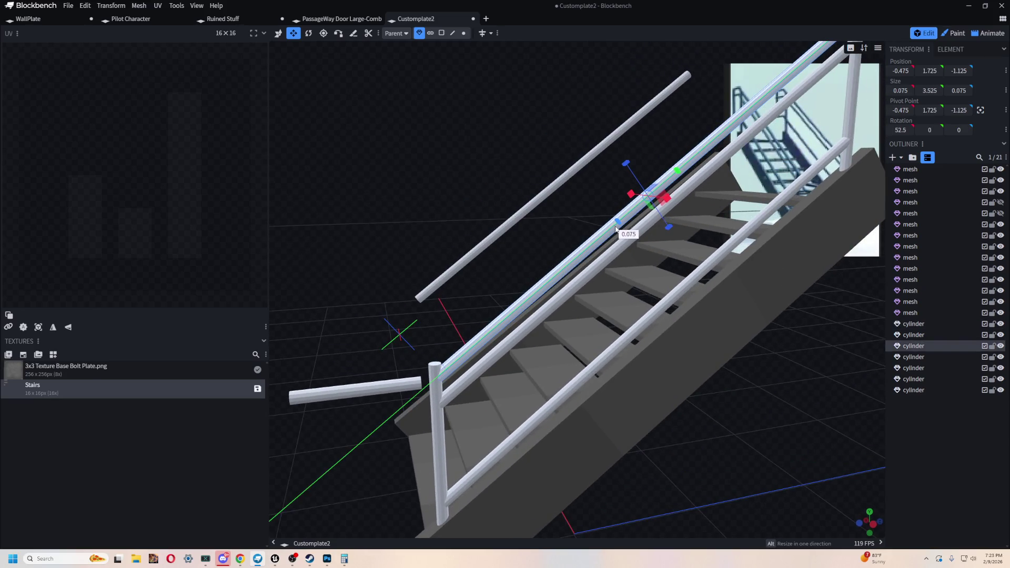
pyautogui.scroll(3, 370, 204)
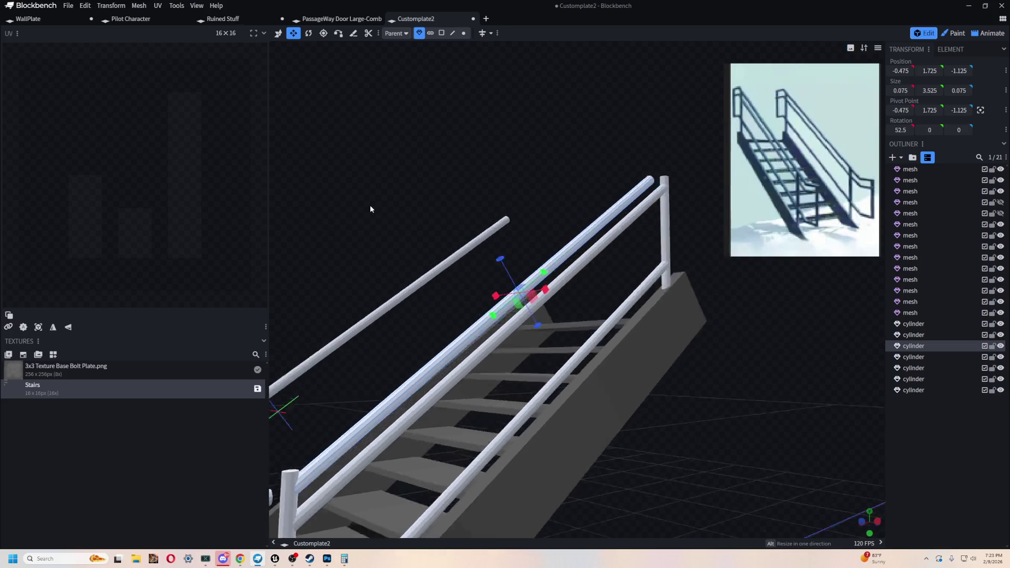
pyautogui.scroll(3, 400, 198)
pyautogui.scroll(-3, 514, 176)
pyautogui.scroll(-3, 596, 201)
pyautogui.moveTo(596, 202)
pyautogui.mouseDown()
pyautogui.moveTo(475, 217)
pyautogui.moveTo(532, 154)
pyautogui.moveTo(656, 302)
pyautogui.moveTo(632, 254)
pyautogui.moveTo(696, 245)
pyautogui.mouseUp()
pyautogui.click(606, 296)
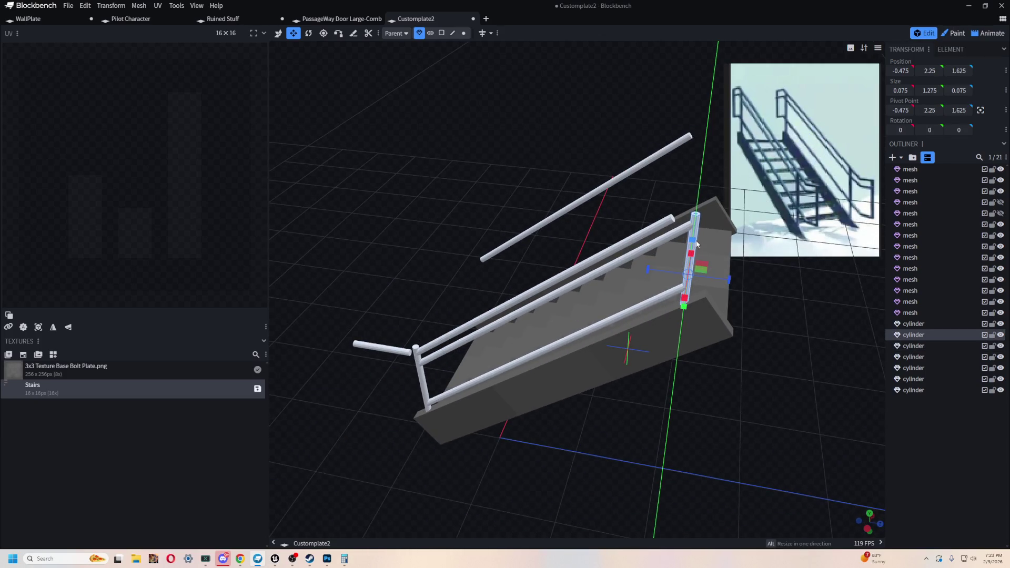
pyautogui.click(581, 258)
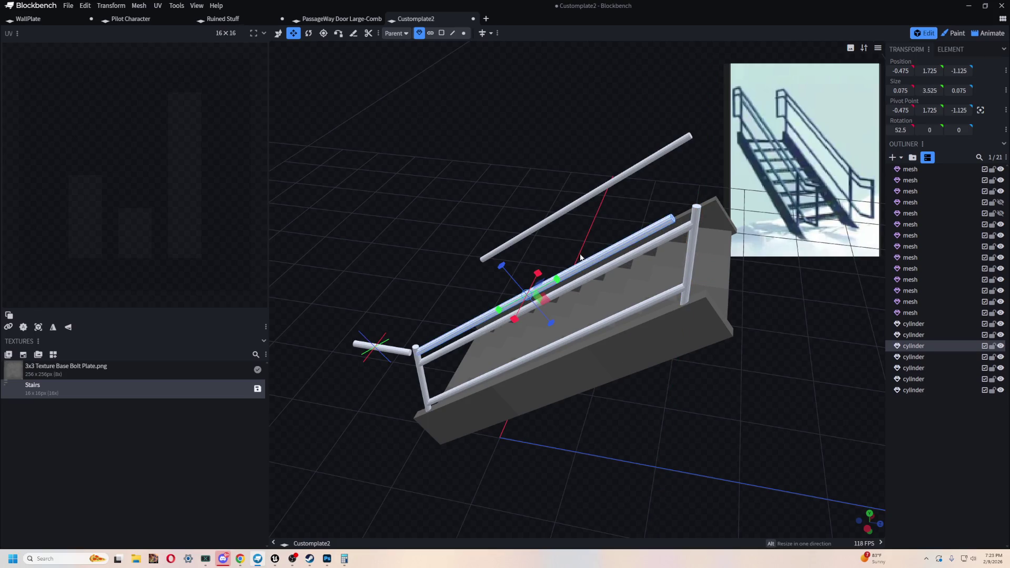
pyautogui.moveTo(558, 281); pyautogui.dragTo(581, 275)
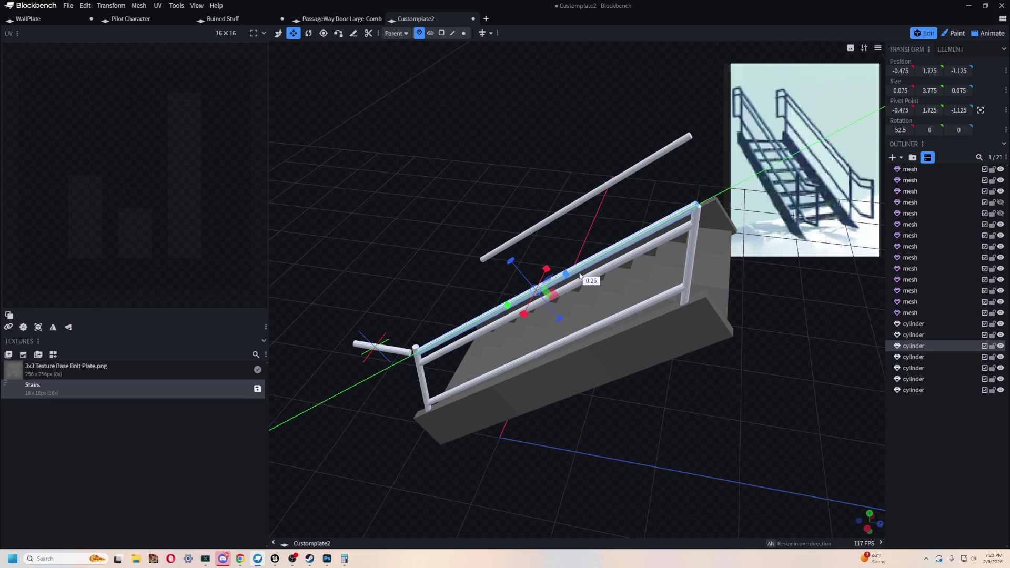
# Step: Centre the view on the vertical post and select the upper rail for face editing
pyautogui.click(692, 249)
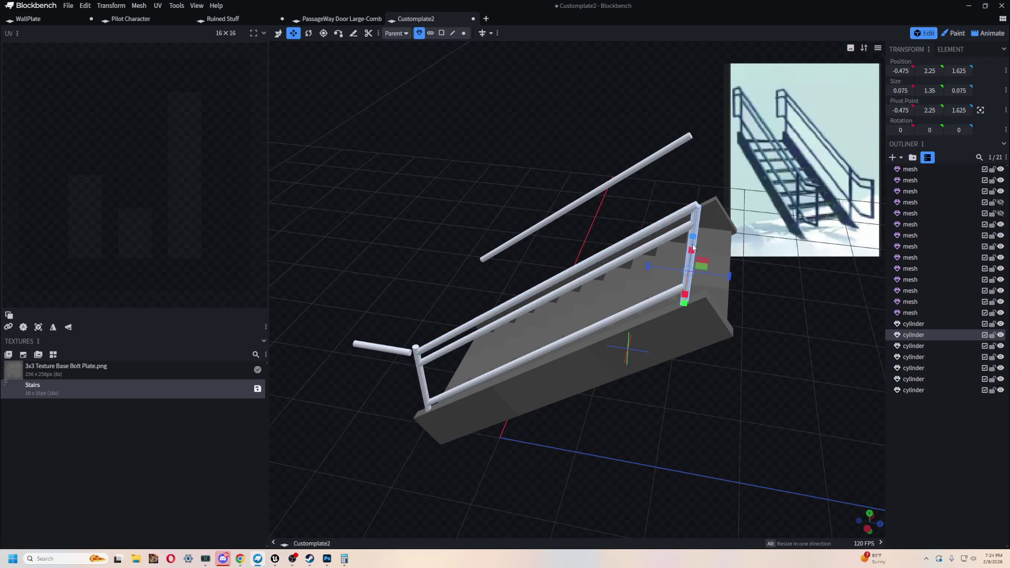
pyautogui.moveTo(795, 363)
pyautogui.mouseDown()
pyautogui.moveTo(411, 246)
pyautogui.moveTo(457, 193)
pyautogui.mouseUp()
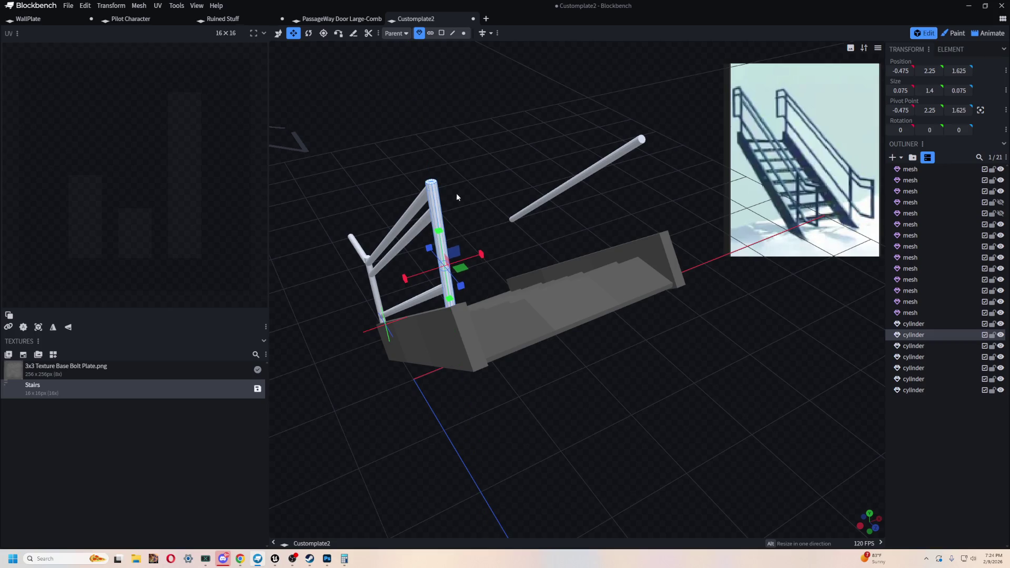
pyautogui.press('F1')
pyautogui.click(483, 102)
pyautogui.moveTo(508, 113)
pyautogui.mouseDown()
pyautogui.moveTo(489, 165)
pyautogui.moveTo(550, 147)
pyautogui.moveTo(514, 165)
pyautogui.moveTo(557, 108)
pyautogui.moveTo(384, 168)
pyautogui.moveTo(476, 148)
pyautogui.moveTo(424, 147)
pyautogui.moveTo(555, 192)
pyautogui.moveTo(514, 199)
pyautogui.mouseUp()
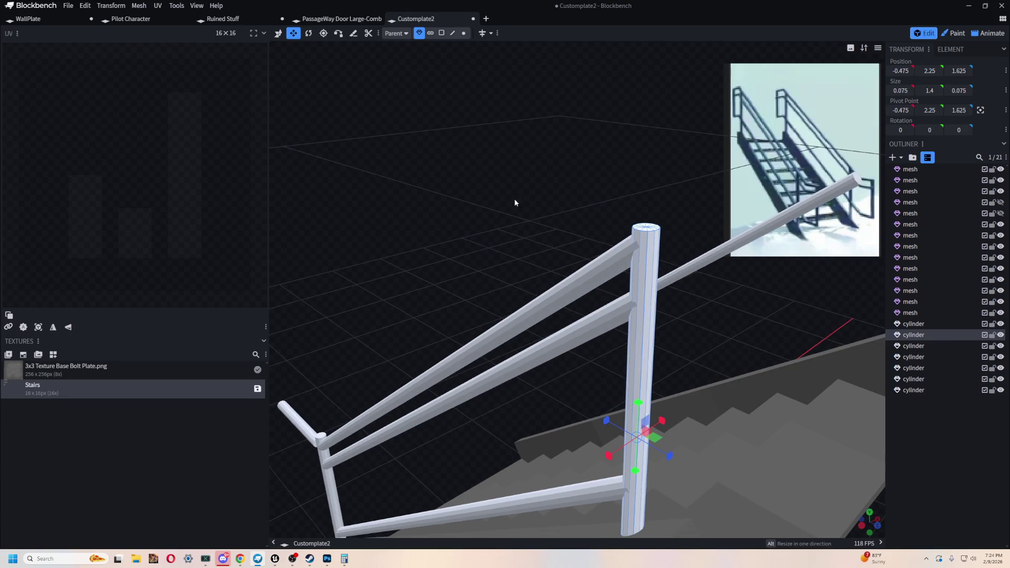
pyautogui.click(563, 291)
pyautogui.click(429, 33)
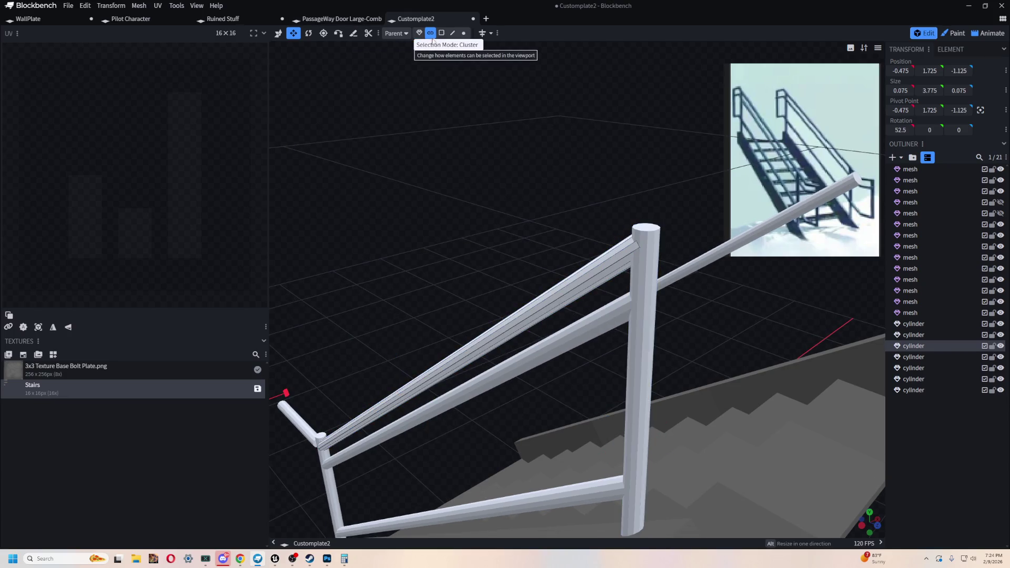
# Step: Select all the upper rail's faces and shrink its X width from 0.05 to 0.025
pyautogui.hotkey('ctrl', 'a')
pyautogui.moveTo(396, 203)
pyautogui.mouseDown()
pyautogui.moveTo(390, 230)
pyautogui.moveTo(425, 216)
pyautogui.moveTo(498, 226)
pyautogui.moveTo(566, 185)
pyautogui.moveTo(583, 218)
pyautogui.moveTo(523, 384)
pyautogui.mouseUp()
pyautogui.moveTo(484, 336); pyautogui.dragTo(486, 338)
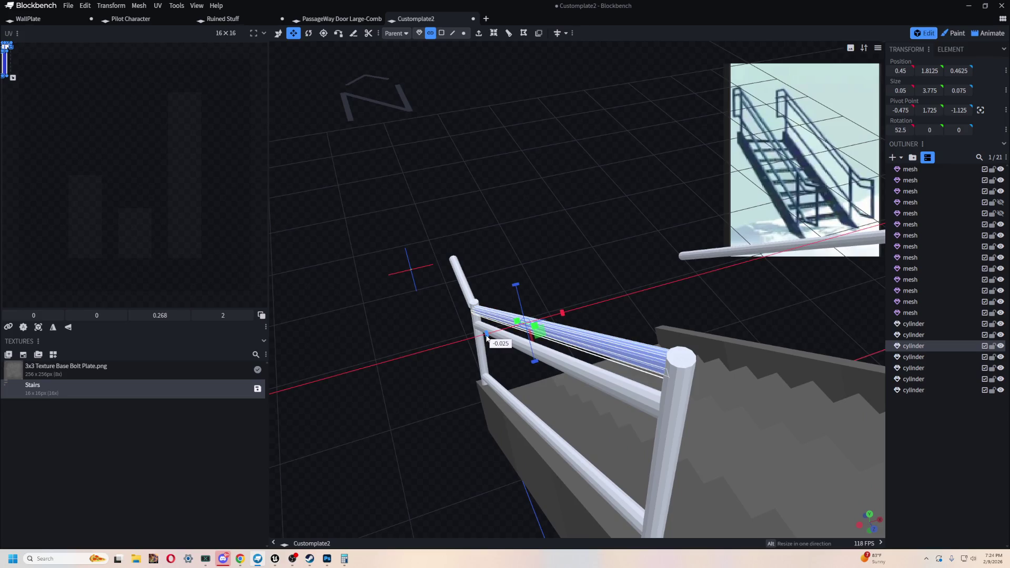
pyautogui.moveTo(559, 262)
pyautogui.mouseDown()
pyautogui.moveTo(546, 242)
pyautogui.moveTo(512, 229)
pyautogui.moveTo(583, 329)
pyautogui.mouseUp()
pyautogui.click(595, 317)
pyautogui.moveTo(720, 293); pyautogui.dragTo(612, 314)
# Step: Inspect the thinner railing from several angles and select the short rail stub
pyautogui.moveTo(400, 249)
pyautogui.mouseDown()
pyautogui.moveTo(441, 200)
pyautogui.moveTo(549, 216)
pyautogui.moveTo(595, 256)
pyautogui.moveTo(665, 255)
pyautogui.moveTo(676, 183)
pyautogui.moveTo(492, 189)
pyautogui.moveTo(650, 194)
pyautogui.moveTo(577, 283)
pyautogui.moveTo(523, 177)
pyautogui.moveTo(407, 177)
pyautogui.moveTo(318, 218)
pyautogui.moveTo(294, 279)
pyautogui.moveTo(310, 318)
pyautogui.moveTo(334, 248)
pyautogui.moveTo(505, 245)
pyautogui.moveTo(558, 211)
pyautogui.moveTo(627, 230)
pyautogui.moveTo(517, 232)
pyautogui.moveTo(614, 126)
pyautogui.moveTo(478, 335)
pyautogui.mouseUp()
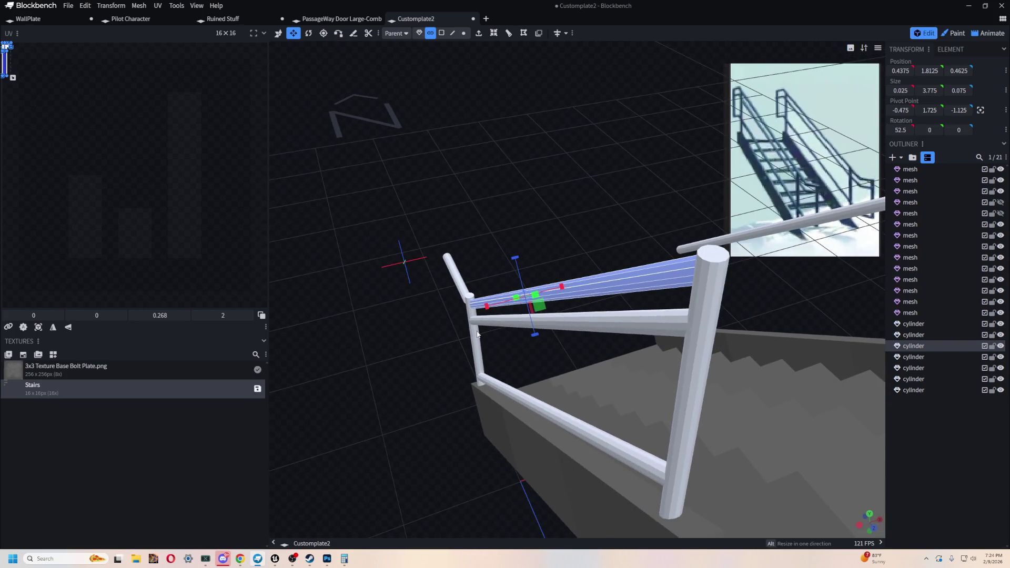
pyautogui.moveTo(580, 192)
pyautogui.mouseDown()
pyautogui.moveTo(567, 231)
pyautogui.moveTo(589, 189)
pyautogui.mouseUp()
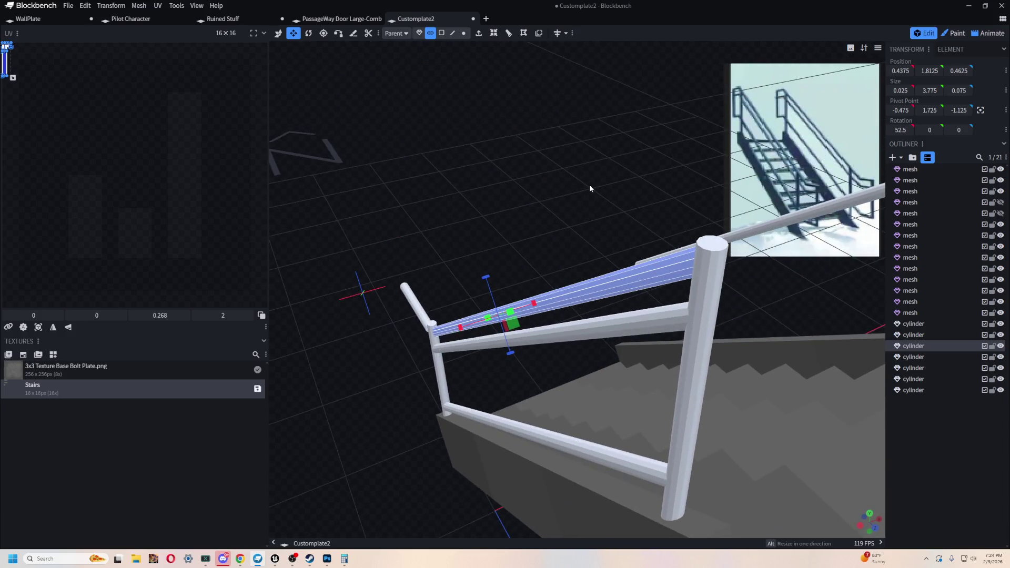
pyautogui.moveTo(502, 201)
pyautogui.mouseDown()
pyautogui.moveTo(511, 203)
pyautogui.moveTo(434, 212)
pyautogui.moveTo(532, 170)
pyautogui.moveTo(686, 166)
pyautogui.moveTo(500, 243)
pyautogui.moveTo(383, 224)
pyautogui.moveTo(661, 140)
pyautogui.moveTo(474, 183)
pyautogui.moveTo(474, 248)
pyautogui.moveTo(561, 142)
pyautogui.moveTo(451, 203)
pyautogui.moveTo(474, 208)
pyautogui.moveTo(442, 210)
pyautogui.moveTo(397, 239)
pyautogui.mouseUp()
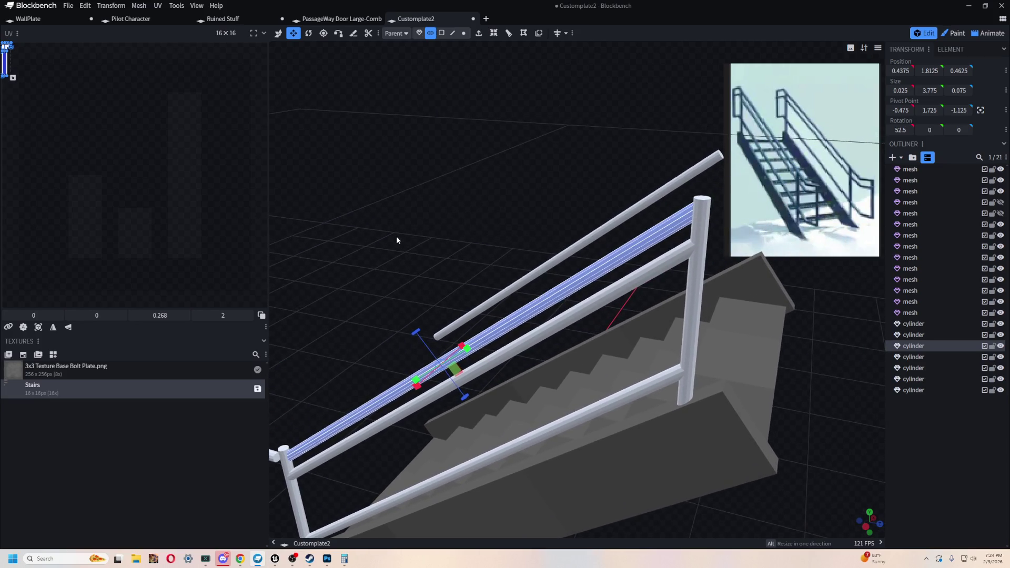
pyautogui.scroll(-2, 409, 237)
pyautogui.moveTo(410, 238)
pyautogui.mouseDown()
pyautogui.moveTo(550, 192)
pyautogui.moveTo(468, 200)
pyautogui.mouseUp()
pyautogui.moveTo(374, 375)
pyautogui.mouseDown()
pyautogui.moveTo(395, 406)
pyautogui.moveTo(697, 489)
pyautogui.moveTo(565, 466)
pyautogui.moveTo(555, 413)
pyautogui.mouseUp()
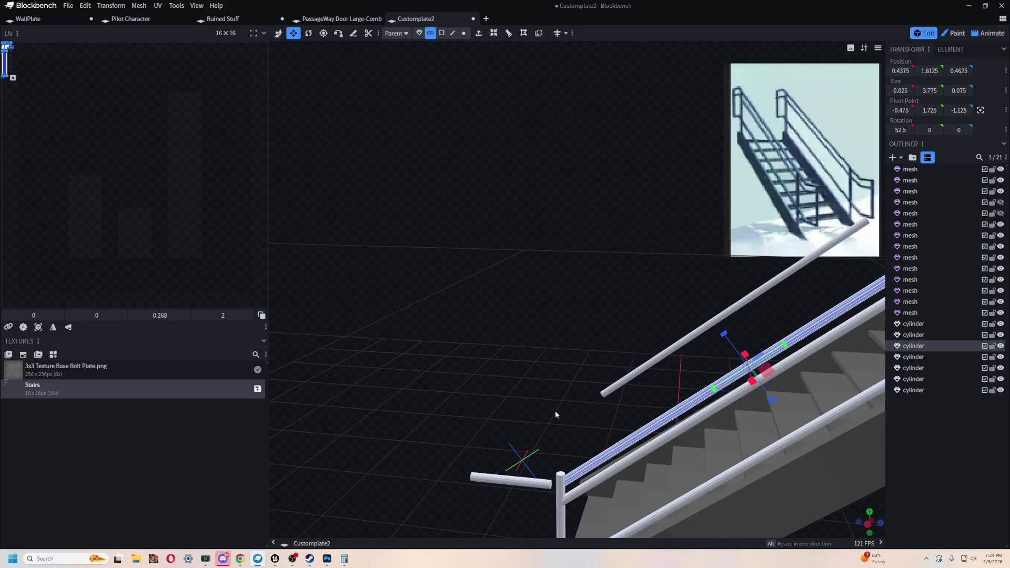
pyautogui.click(506, 484)
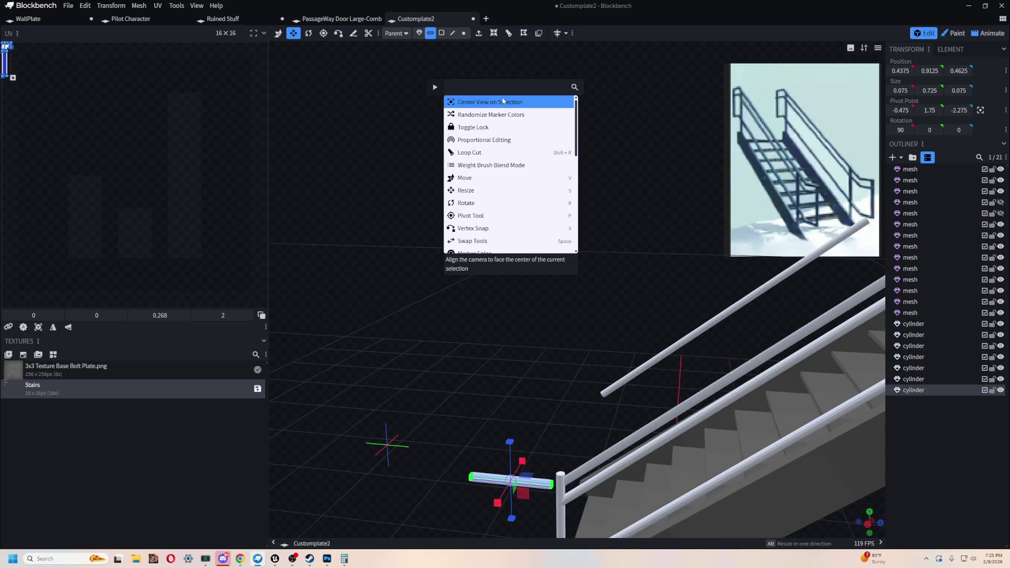
# Step: Centre the view on the short stub and raise it slightly to the lower post's top
pyautogui.press('Return')
pyautogui.moveTo(423, 313)
pyautogui.mouseDown()
pyautogui.moveTo(557, 352)
pyautogui.moveTo(563, 370)
pyautogui.moveTo(588, 367)
pyautogui.moveTo(729, 471)
pyautogui.moveTo(572, 478)
pyautogui.moveTo(466, 296)
pyautogui.mouseUp()
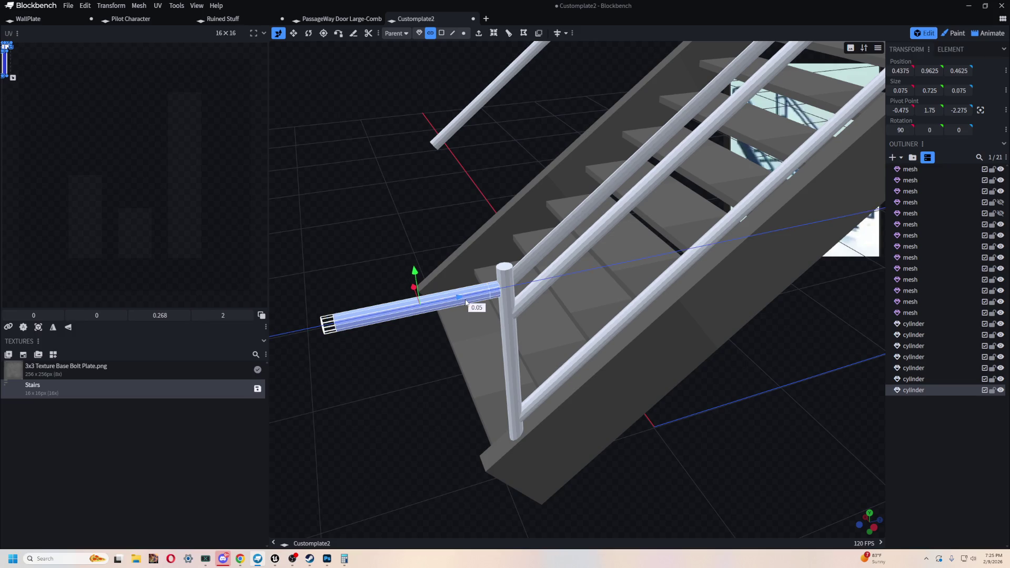
pyautogui.moveTo(467, 309)
pyautogui.mouseDown()
pyautogui.moveTo(658, 383)
pyautogui.moveTo(454, 404)
pyautogui.moveTo(413, 393)
pyautogui.moveTo(515, 398)
pyautogui.moveTo(620, 490)
pyautogui.moveTo(675, 425)
pyautogui.moveTo(581, 431)
pyautogui.moveTo(654, 445)
pyautogui.moveTo(645, 380)
pyautogui.moveTo(507, 431)
pyautogui.moveTo(586, 447)
pyautogui.moveTo(623, 345)
pyautogui.moveTo(468, 360)
pyautogui.mouseUp()
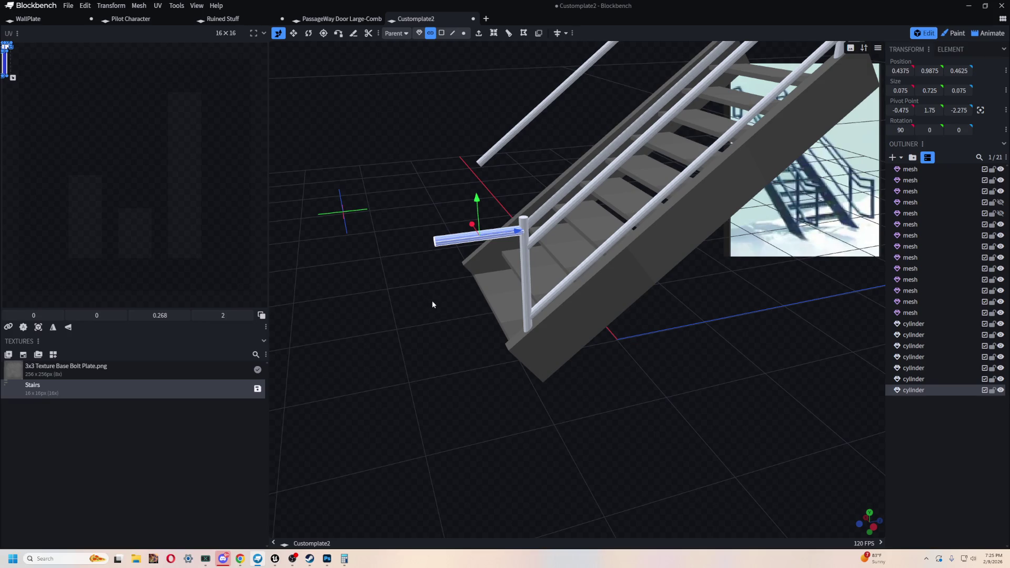
pyautogui.moveTo(598, 406)
pyautogui.mouseDown()
pyautogui.moveTo(575, 384)
pyautogui.moveTo(581, 368)
pyautogui.moveTo(597, 394)
pyautogui.moveTo(473, 389)
pyautogui.moveTo(563, 422)
pyautogui.mouseUp()
pyautogui.scroll(2, 619, 269)
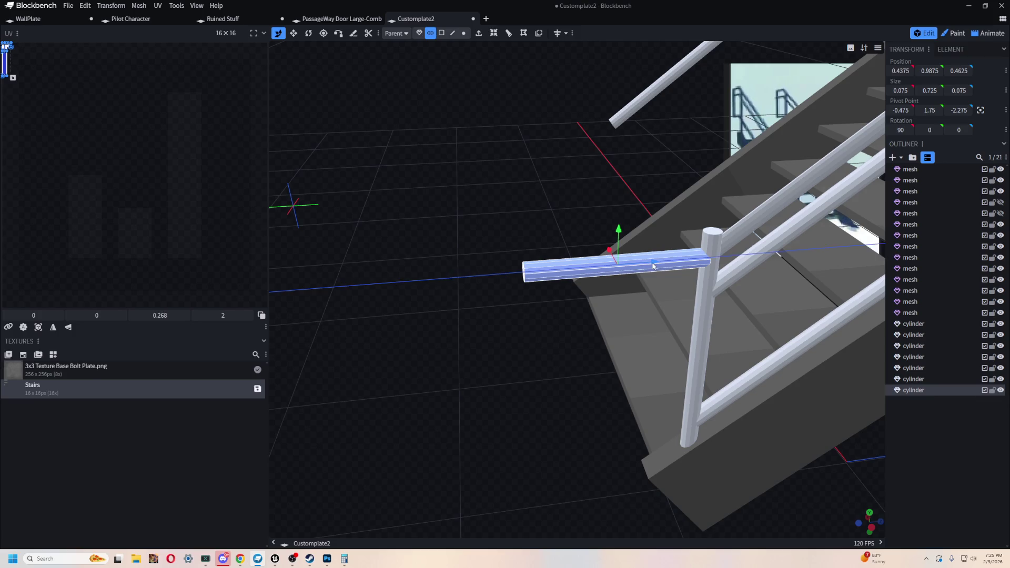
# Step: Test moving the stub down one unit and back up, then look around the stairs
pyautogui.press('pagedown')
pyautogui.moveTo(551, 364)
pyautogui.mouseDown()
pyautogui.moveTo(456, 372)
pyautogui.moveTo(468, 312)
pyautogui.mouseUp()
pyautogui.press('pageup')
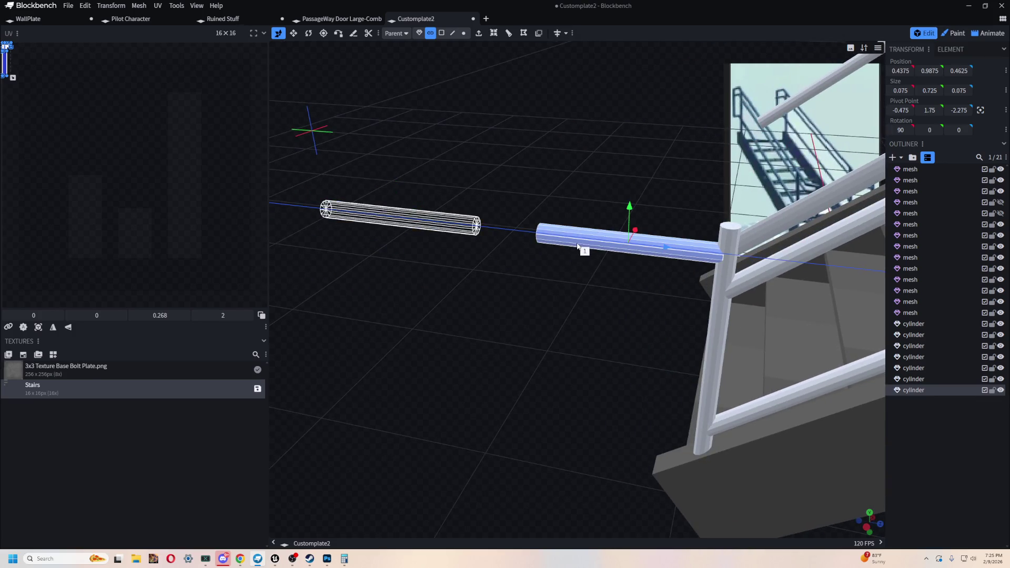
pyautogui.moveTo(544, 323)
pyautogui.mouseDown()
pyautogui.moveTo(481, 325)
pyautogui.moveTo(528, 334)
pyautogui.moveTo(299, 317)
pyautogui.moveTo(565, 333)
pyautogui.moveTo(578, 418)
pyautogui.mouseUp()
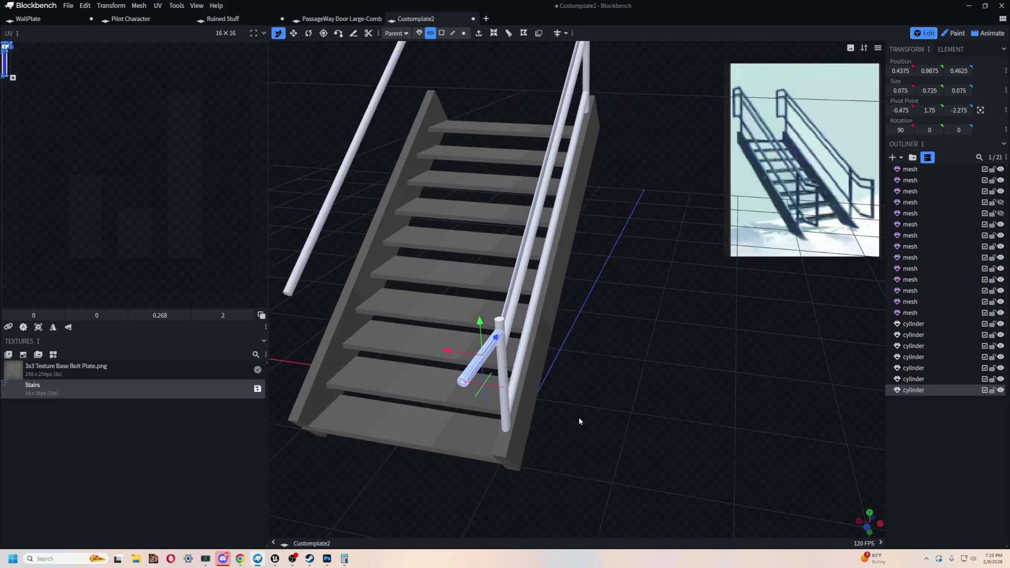
pyautogui.scroll(3, 624, 426)
pyautogui.scroll(2, 624, 419)
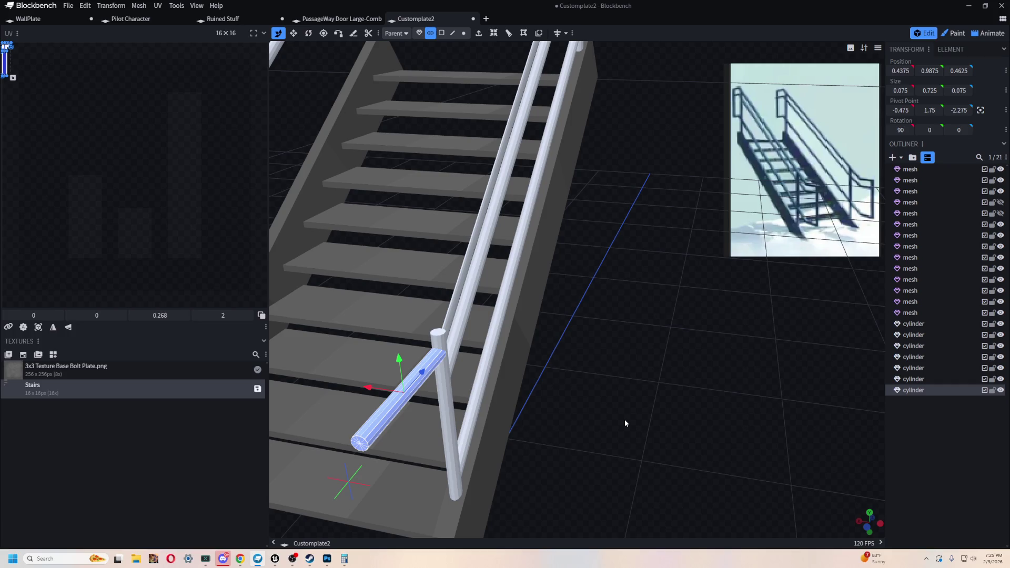
pyautogui.moveTo(625, 420); pyautogui.dragTo(512, 353)
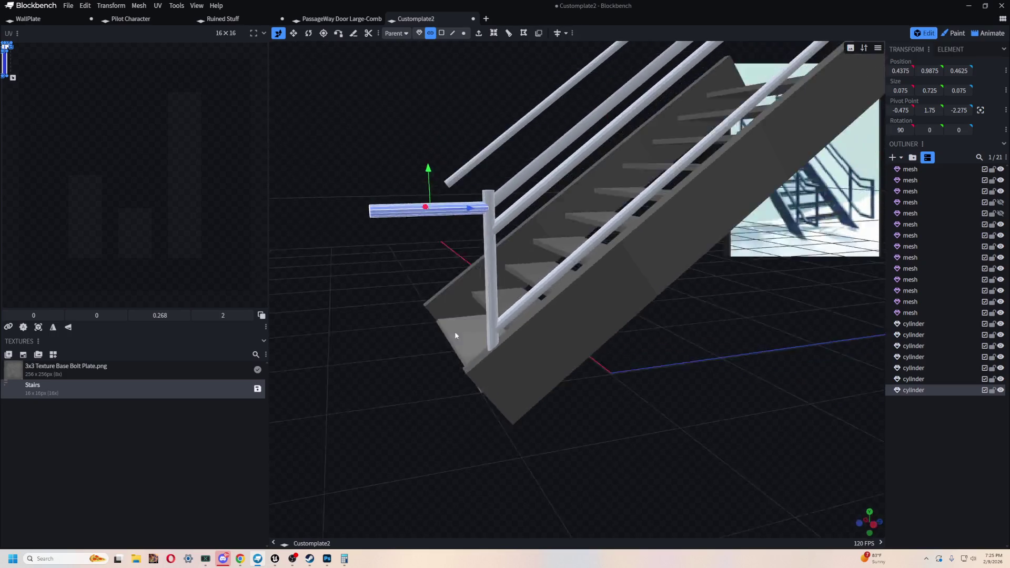
pyautogui.moveTo(512, 353)
pyautogui.mouseDown()
pyautogui.moveTo(494, 293)
pyautogui.moveTo(454, 265)
pyautogui.moveTo(599, 310)
pyautogui.moveTo(557, 428)
pyautogui.moveTo(586, 399)
pyautogui.moveTo(464, 384)
pyautogui.mouseUp()
# Step: Select the vertical post and view it closely from below
pyautogui.rightClick(599, 311)
pyautogui.click(642, 318)
pyautogui.rightClick(443, 79)
pyautogui.click(490, 107)
pyautogui.scroll(2, 739, 359)
pyautogui.moveTo(733, 356)
pyautogui.mouseDown()
pyautogui.moveTo(612, 449)
pyautogui.moveTo(678, 410)
pyautogui.moveTo(750, 330)
pyautogui.mouseUp()
pyautogui.scroll(3, 678, 410)
pyautogui.scroll(2, 717, 395)
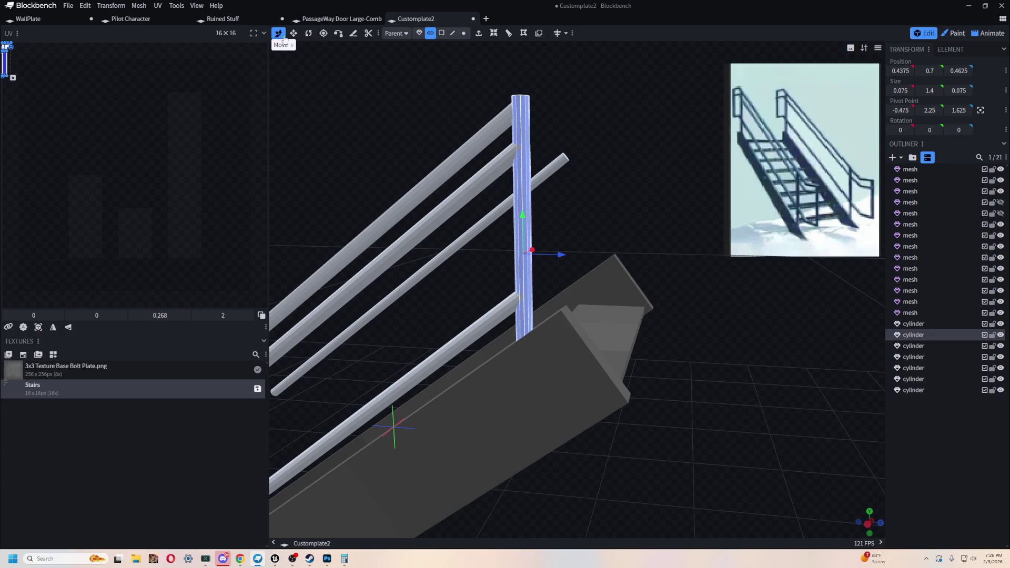
pyautogui.moveTo(523, 162)
pyautogui.mouseDown()
pyautogui.moveTo(583, 161)
pyautogui.moveTo(521, 343)
pyautogui.mouseUp()
# Step: Attempt a copy-paste of the post and undo the unwanted paste changes
pyautogui.hotkey('ctrl', 'c')
pyautogui.hotkey('ctrl', 'v')
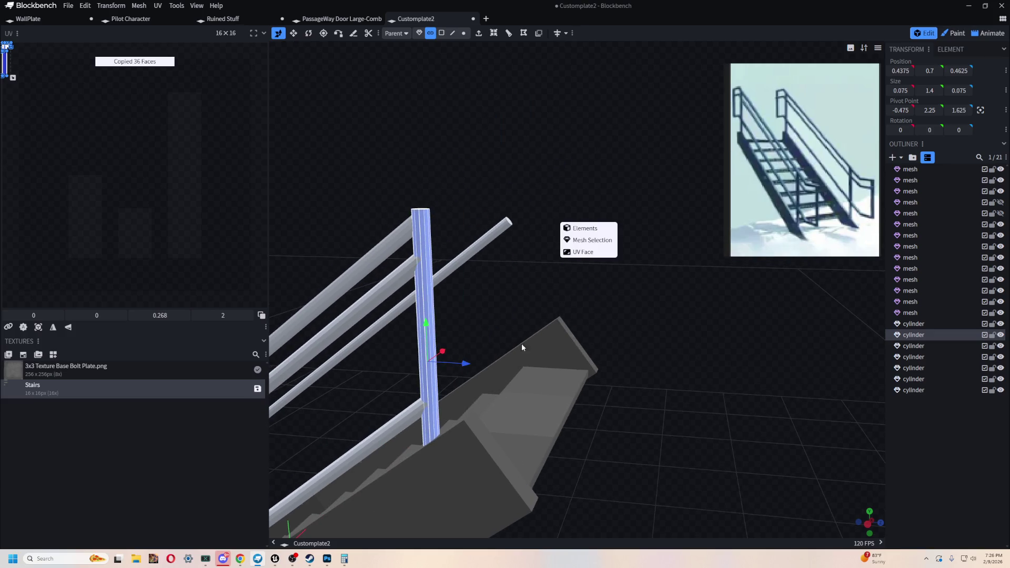
pyautogui.press('Escape')
pyautogui.hotkey('ctrl', 'z')
pyautogui.hotkey('ctrl', 'z')
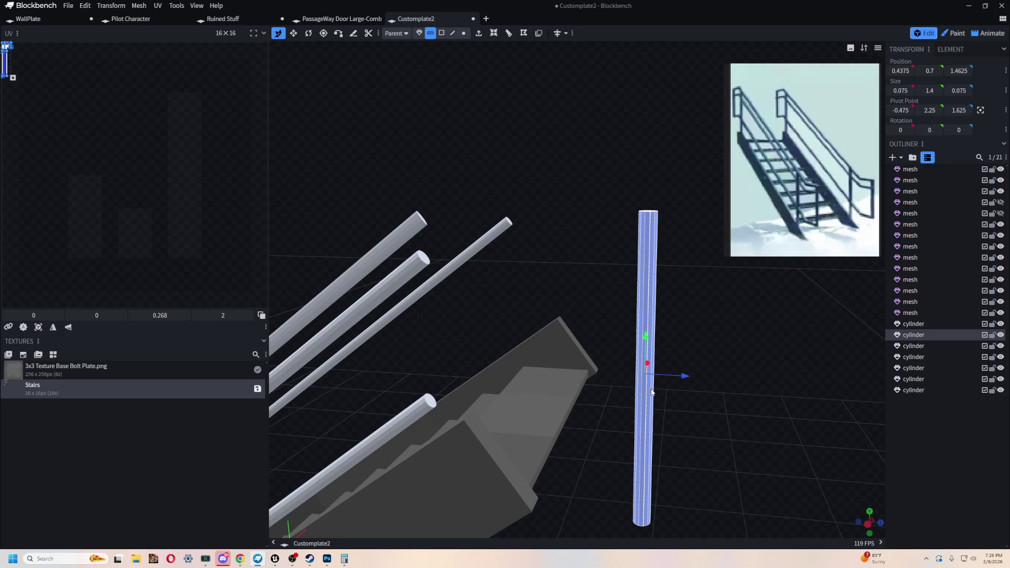
pyautogui.hotkey('ctrl', 'y')
pyautogui.hotkey('ctrl', 'y')
pyautogui.hotkey('ctrl', 'z')
# Step: Duplicate the post in Object mode and move the copy one unit along Z
pyautogui.click(420, 32)
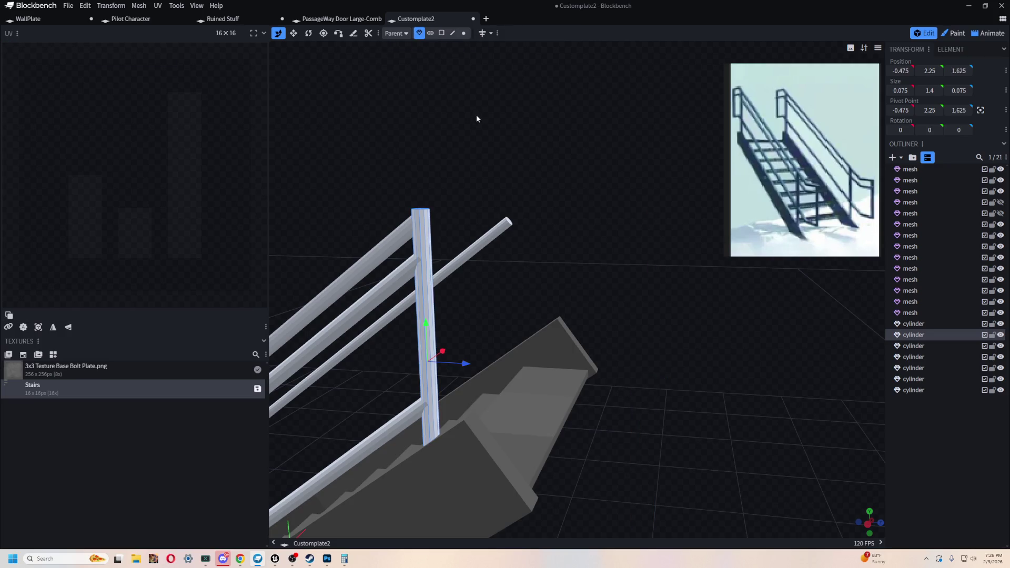
pyautogui.hotkey('ctrl', 'c')
pyautogui.hotkey('ctrl', 'v')
pyautogui.moveTo(562, 379)
pyautogui.mouseDown()
pyautogui.moveTo(715, 384)
pyautogui.moveTo(593, 347)
pyautogui.moveTo(623, 226)
pyautogui.mouseUp()
pyautogui.press('v')
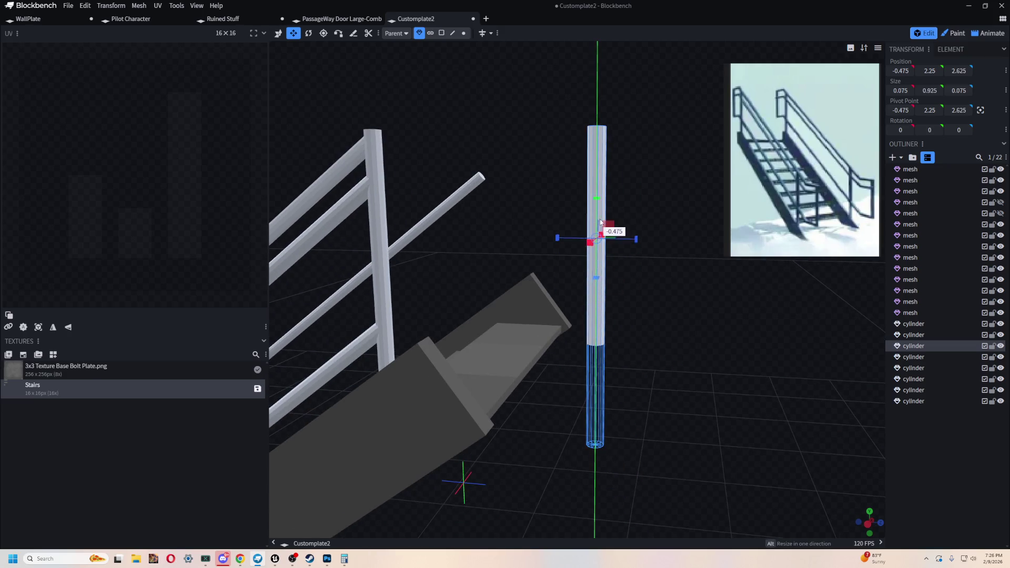
# Step: Shorten the duplicate post and pull it back toward the railing
pyautogui.press('v')
pyautogui.moveTo(720, 345); pyautogui.dragTo(638, 396)
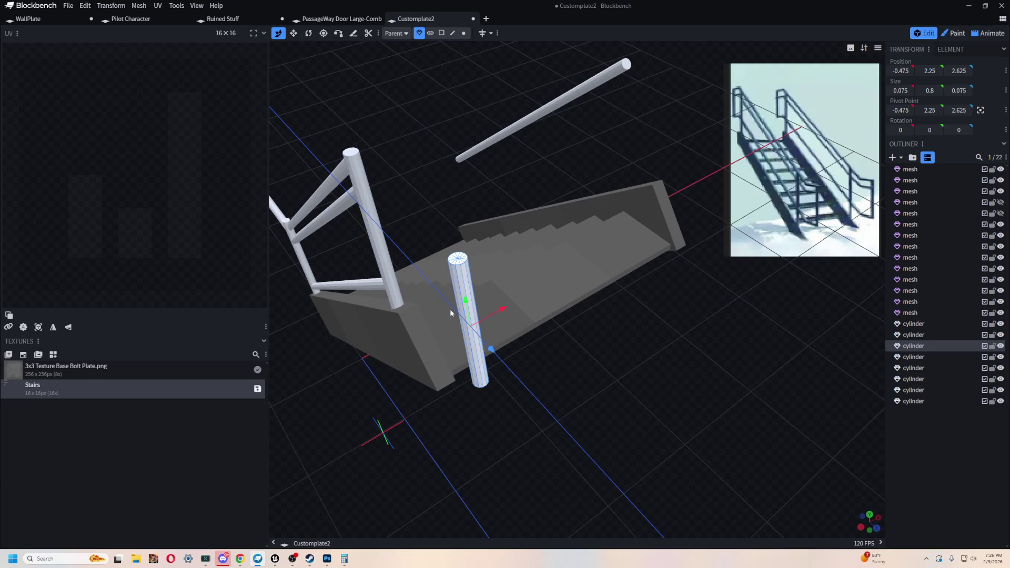
pyautogui.moveTo(631, 506); pyautogui.dragTo(680, 453)
pyautogui.moveTo(599, 271)
pyautogui.mouseDown()
pyautogui.moveTo(482, 287)
pyautogui.moveTo(666, 422)
pyautogui.moveTo(692, 377)
pyautogui.moveTo(687, 407)
pyautogui.mouseUp()
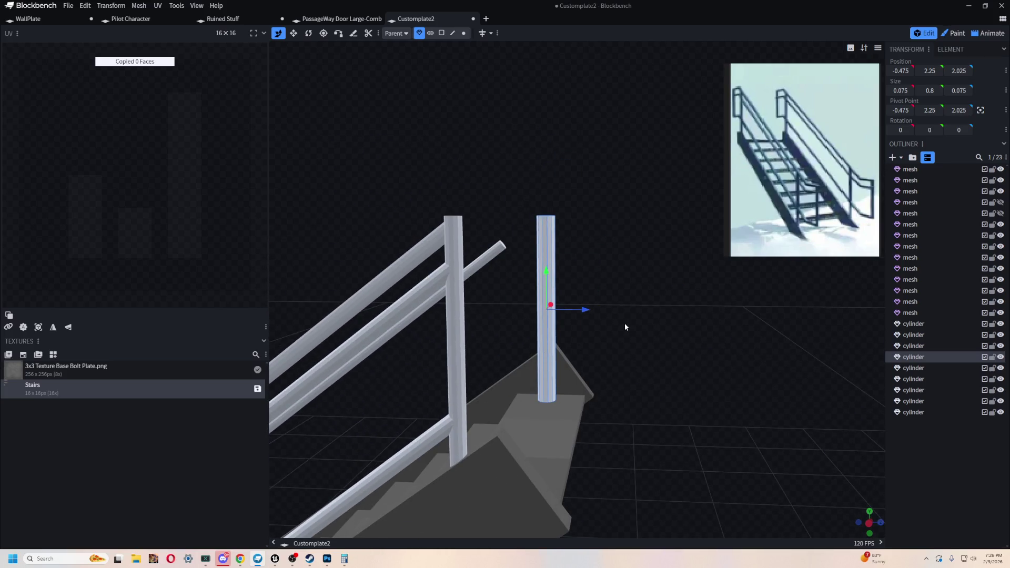
# Step: Toggle between Paint and Edit modes while orbiting to view the post from above
pyautogui.press('2')
pyautogui.press('1')
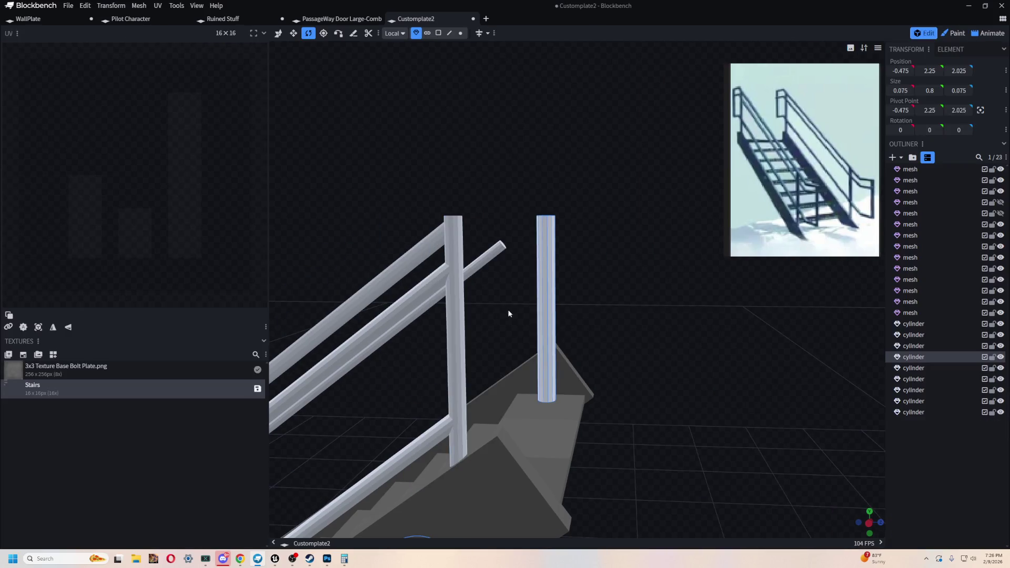
pyautogui.moveTo(646, 315); pyautogui.dragTo(688, 341)
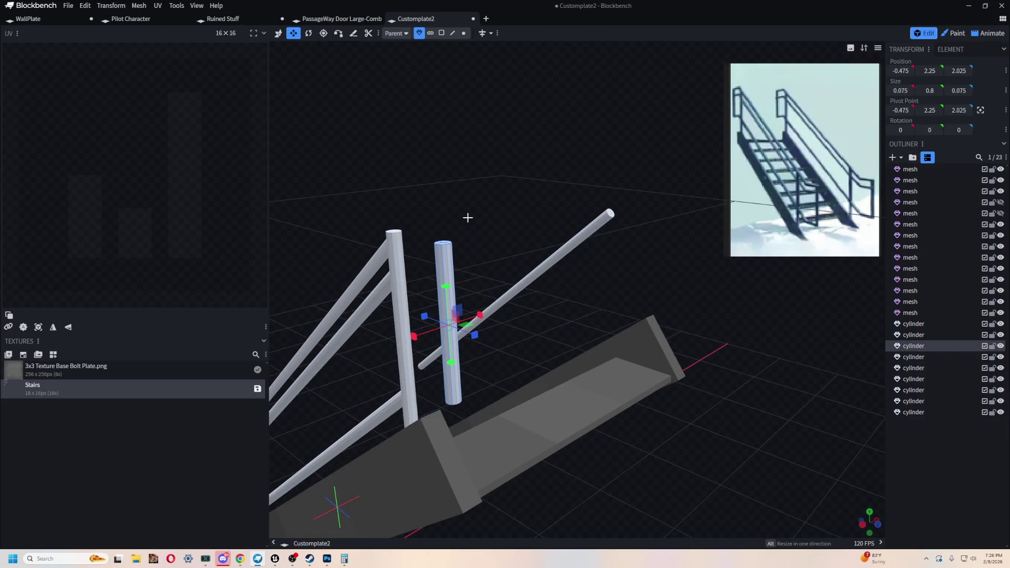
pyautogui.press('2')
pyautogui.rightClick(467, 217)
pyautogui.click(411, 181)
pyautogui.press('1')
pyautogui.moveTo(448, 295)
pyautogui.mouseDown()
pyautogui.moveTo(640, 105)
pyautogui.moveTo(544, 184)
pyautogui.moveTo(548, 221)
pyautogui.mouseUp()
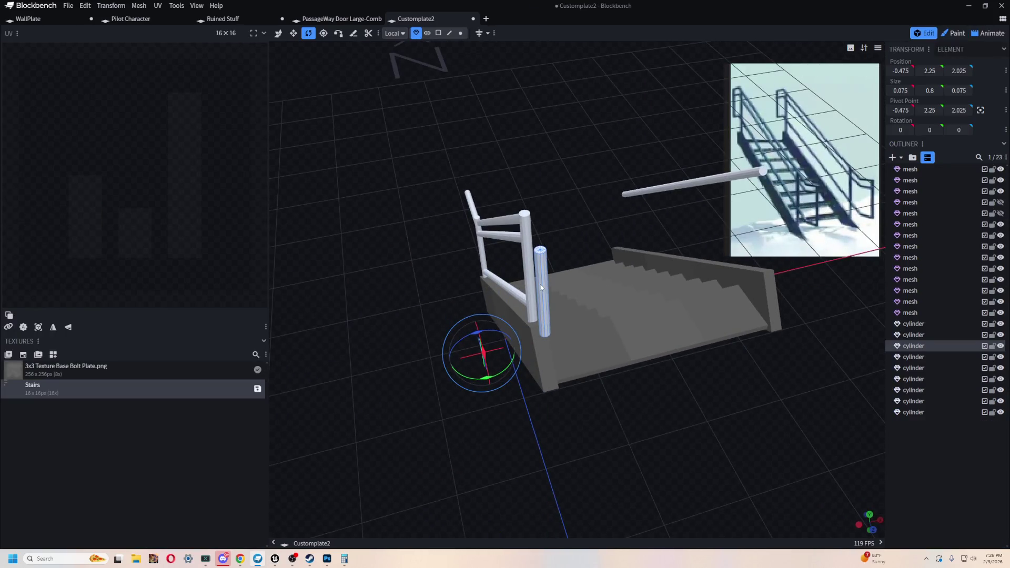
# Step: Recentre the spare post's pivot and rotate it 90° on X to lie horizontal
pyautogui.click(981, 110)
pyautogui.moveTo(502, 132)
pyautogui.mouseDown()
pyautogui.moveTo(642, 271)
pyautogui.moveTo(640, 335)
pyautogui.moveTo(720, 364)
pyautogui.mouseUp()
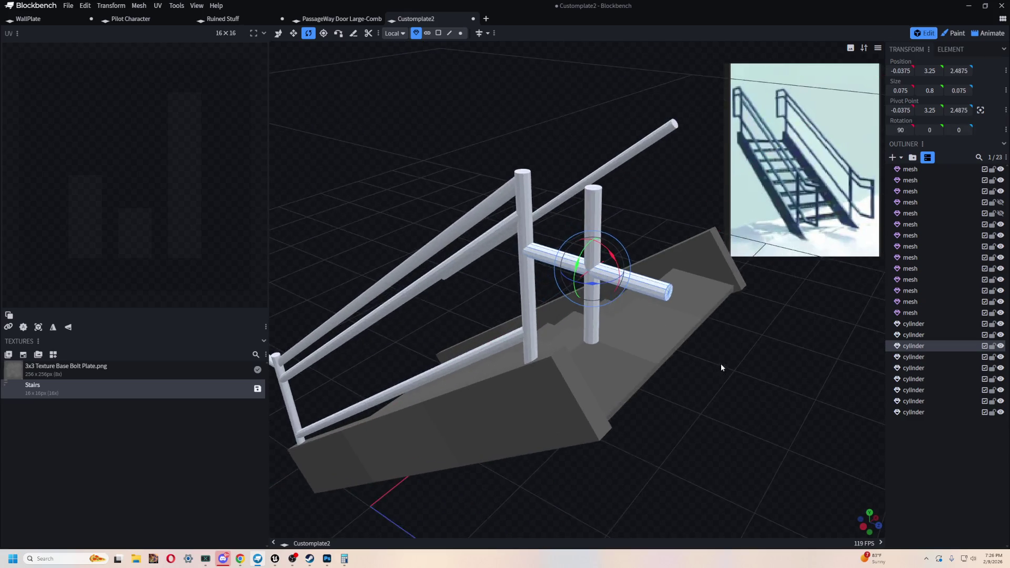
pyautogui.scroll(3, 647, 452)
pyautogui.moveTo(649, 452)
pyautogui.mouseDown()
pyautogui.moveTo(730, 366)
pyautogui.moveTo(767, 428)
pyautogui.moveTo(712, 318)
pyautogui.mouseUp()
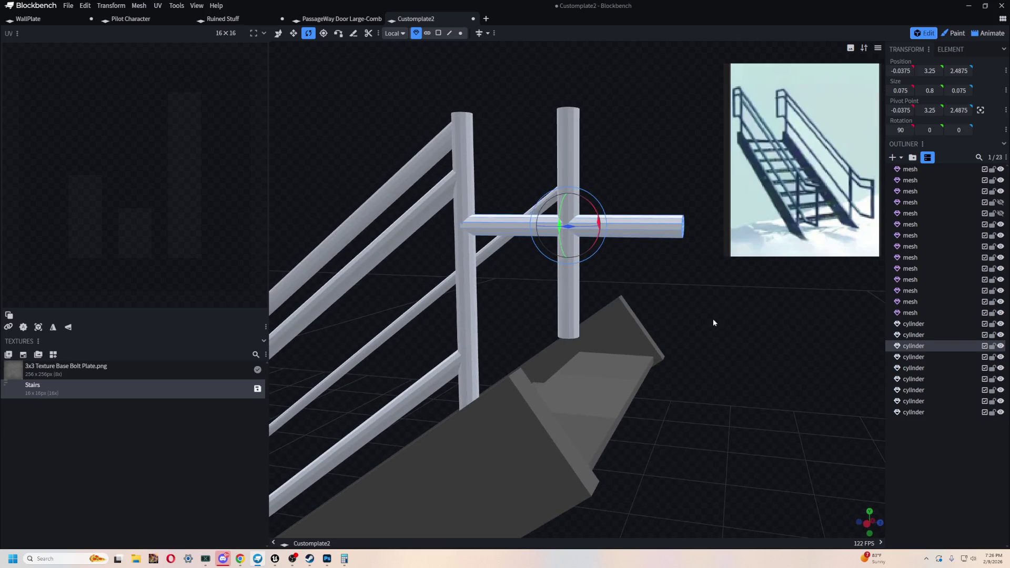
# Step: Resize the horizontal piece's Y length from 0.8 to 0.4
pyautogui.press('s')
pyautogui.moveTo(608, 228); pyautogui.dragTo(502, 234)
pyautogui.moveTo(742, 347); pyautogui.dragTo(694, 256)
pyautogui.moveTo(723, 315)
pyautogui.mouseDown()
pyautogui.moveTo(710, 406)
pyautogui.moveTo(729, 386)
pyautogui.moveTo(720, 369)
pyautogui.mouseUp()
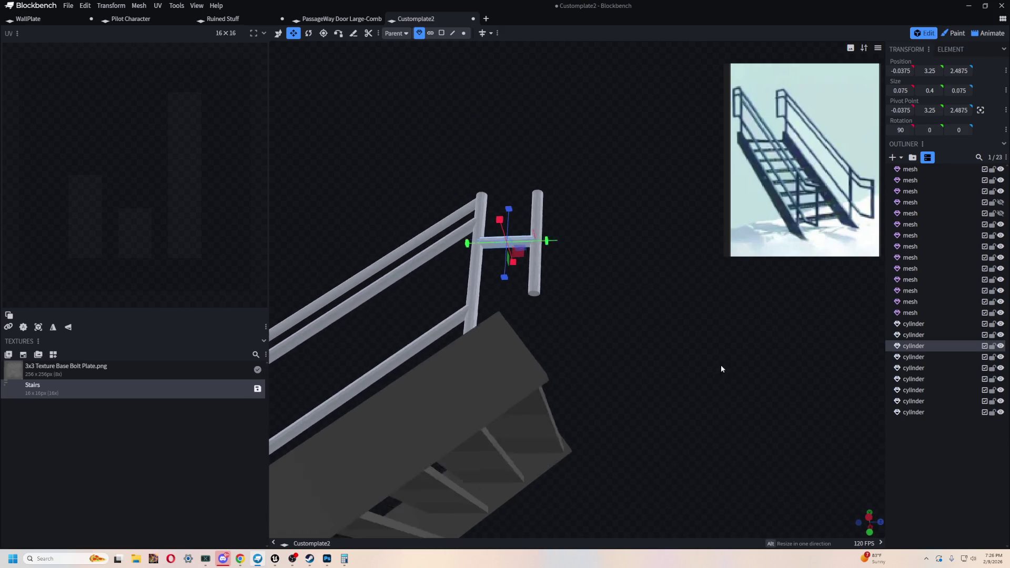
pyautogui.scroll(-5, 720, 369)
# Step: Frame the whole staircase from a lower front view and select the short horizontal rail piece
pyautogui.moveTo(597, 479); pyautogui.dragTo(428, 278)
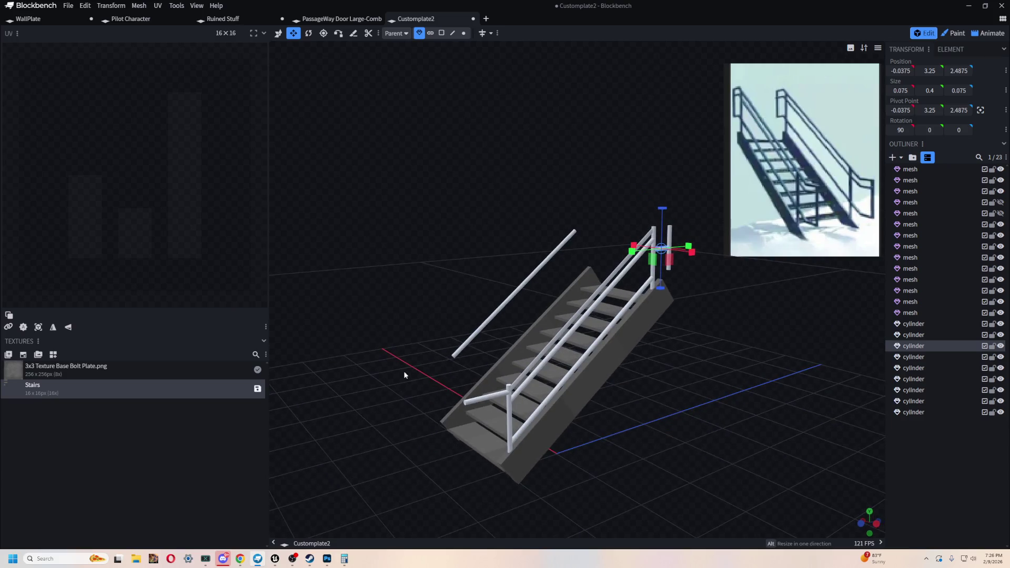
pyautogui.moveTo(404, 375); pyautogui.dragTo(415, 307)
pyautogui.scroll(5, 415, 307)
pyautogui.scroll(-3, 387, 318)
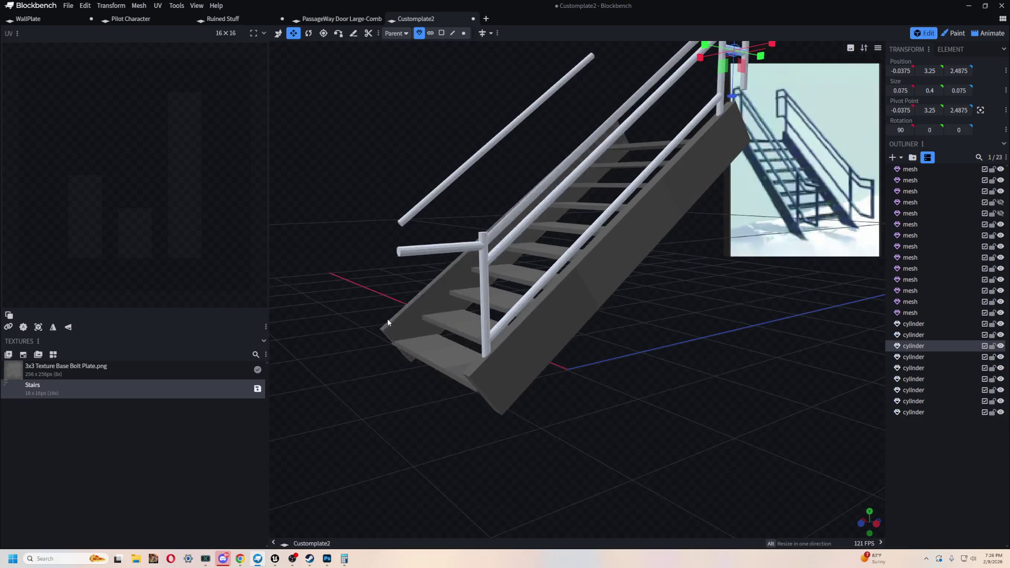
pyautogui.moveTo(388, 319); pyautogui.dragTo(523, 350, button='right')
pyautogui.scroll(2, 444, 347)
pyautogui.scroll(2, 422, 311)
pyautogui.scroll(2, 460, 320)
pyautogui.moveTo(459, 319)
pyautogui.mouseDown()
pyautogui.moveTo(476, 315)
pyautogui.moveTo(451, 121)
pyautogui.moveTo(478, 147)
pyautogui.moveTo(356, 180)
pyautogui.mouseUp()
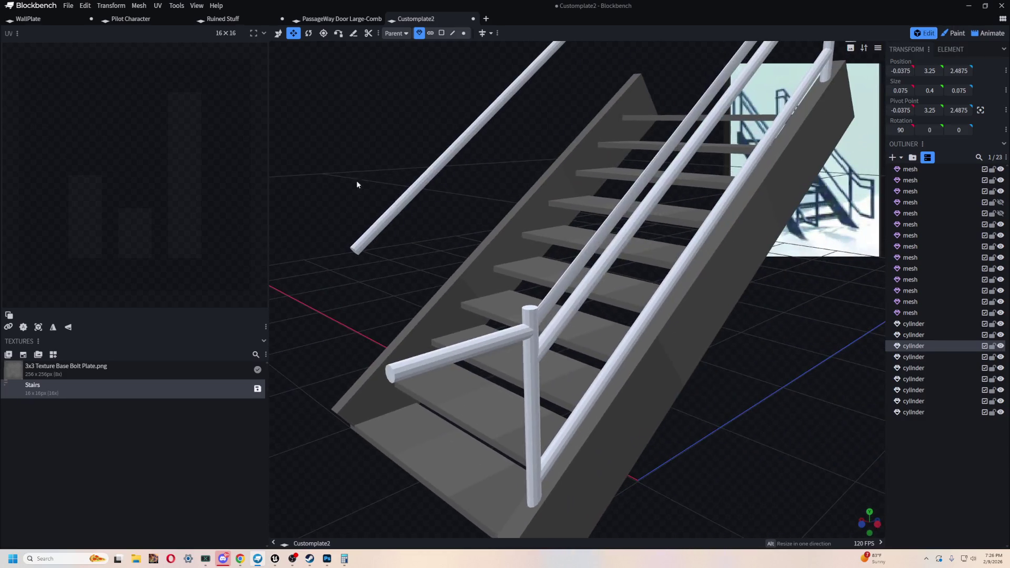
pyautogui.click(477, 340)
# Step: Try painting the rail piece in Paint mode, then return to Edit and face the stairs
pyautogui.press('v')
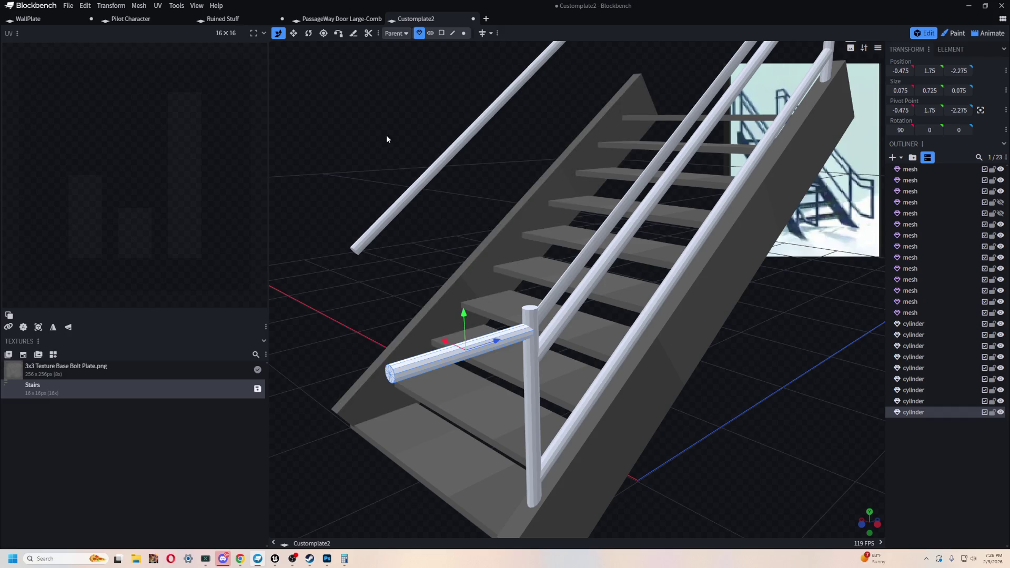
pyautogui.scroll(-3, 385, 150)
pyautogui.scroll(2, 660, 339)
pyautogui.scroll(2, 694, 341)
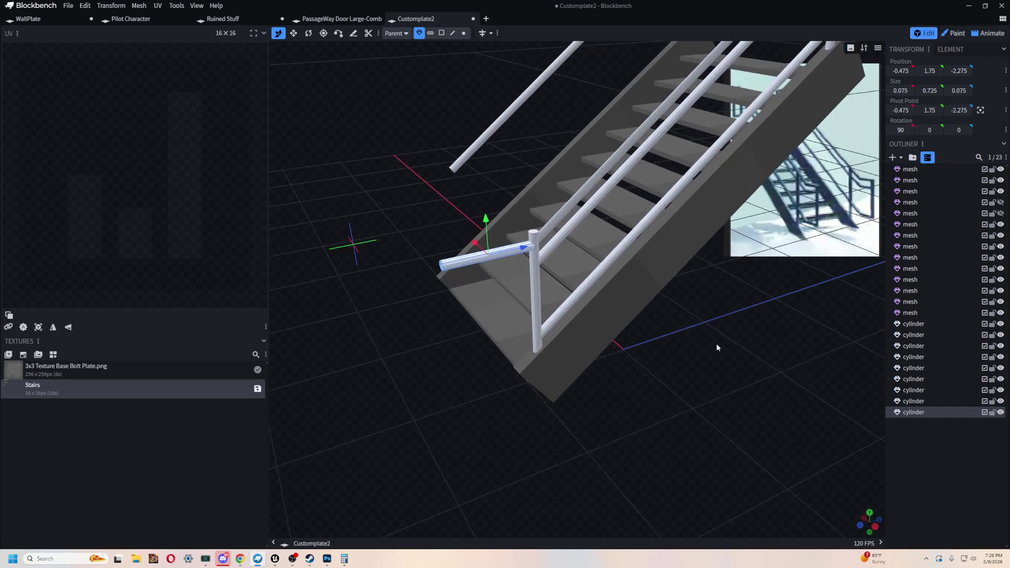
pyautogui.scroll(2, 716, 345)
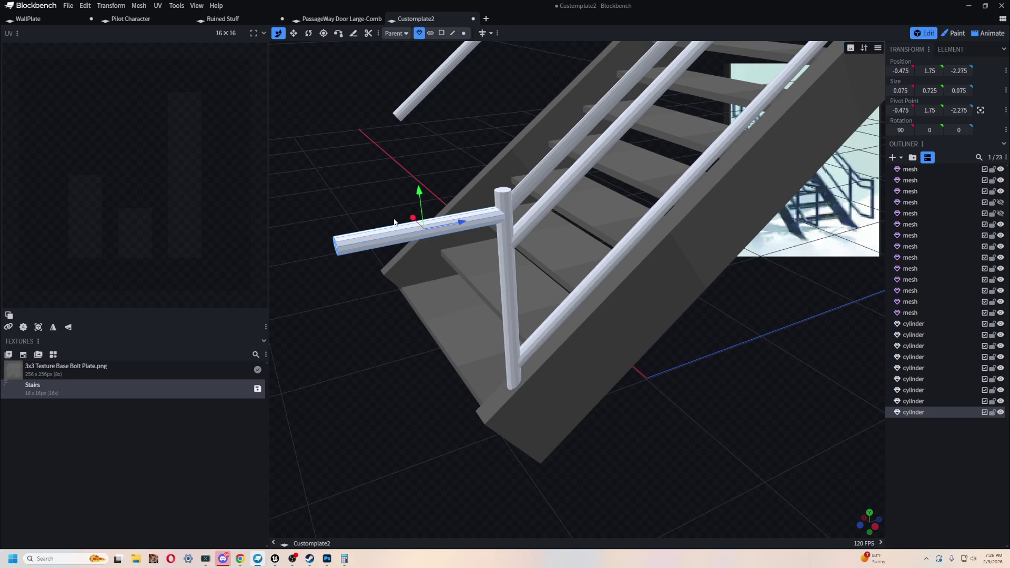
pyautogui.press('r')
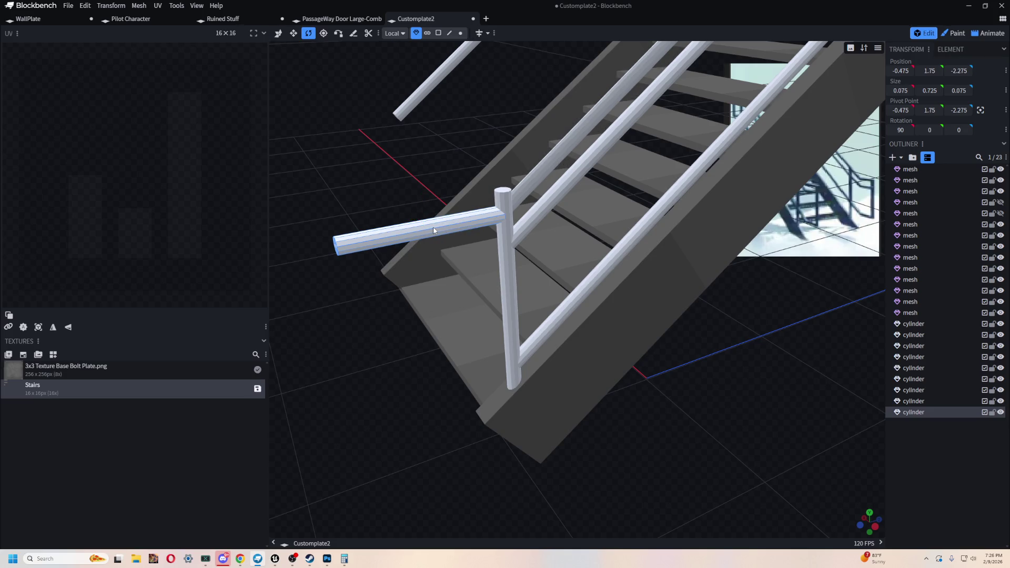
pyautogui.press('2')
pyautogui.click(370, 232)
pyautogui.press('1')
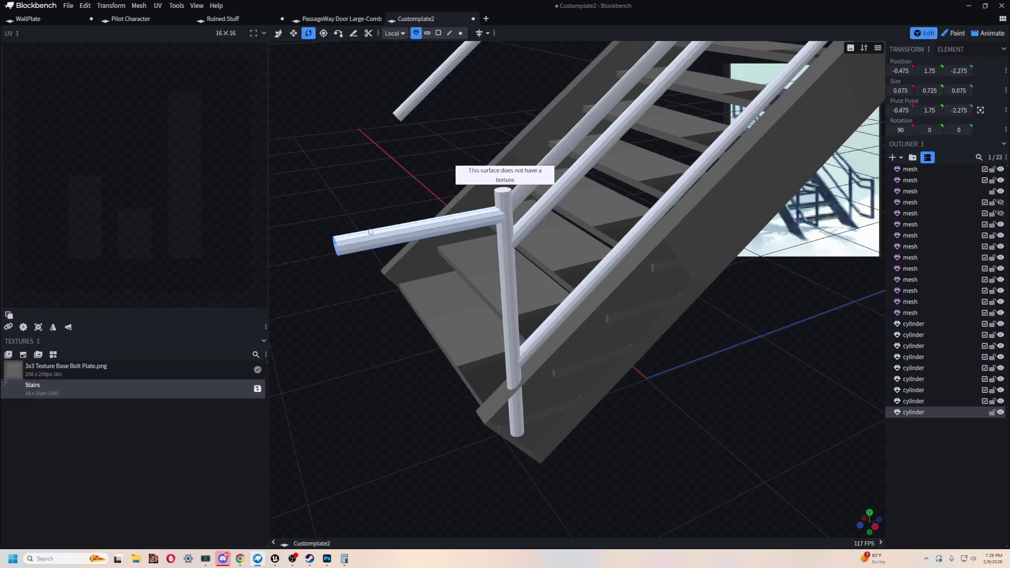
pyautogui.moveTo(564, 404); pyautogui.dragTo(687, 421)
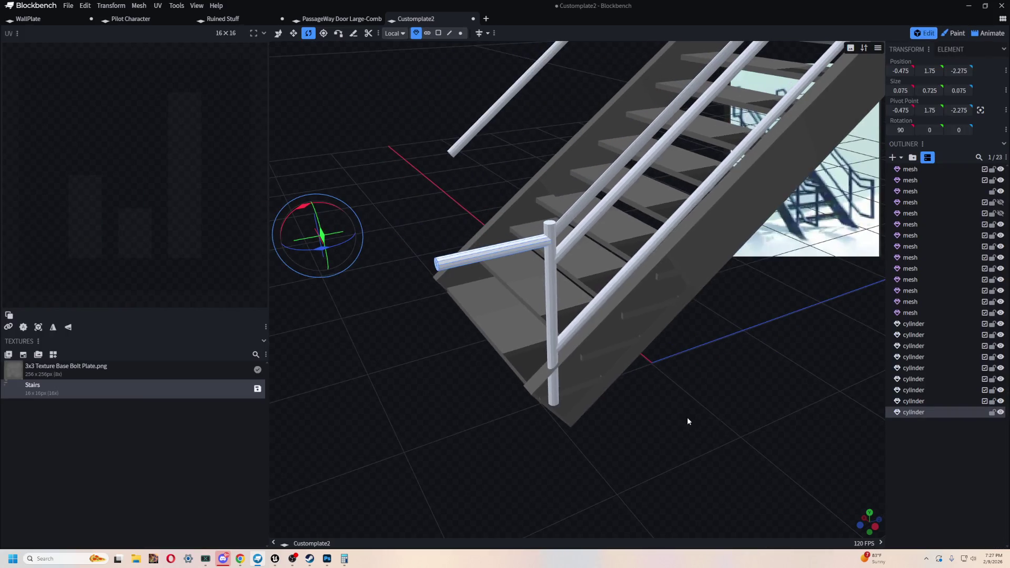
pyautogui.press('2')
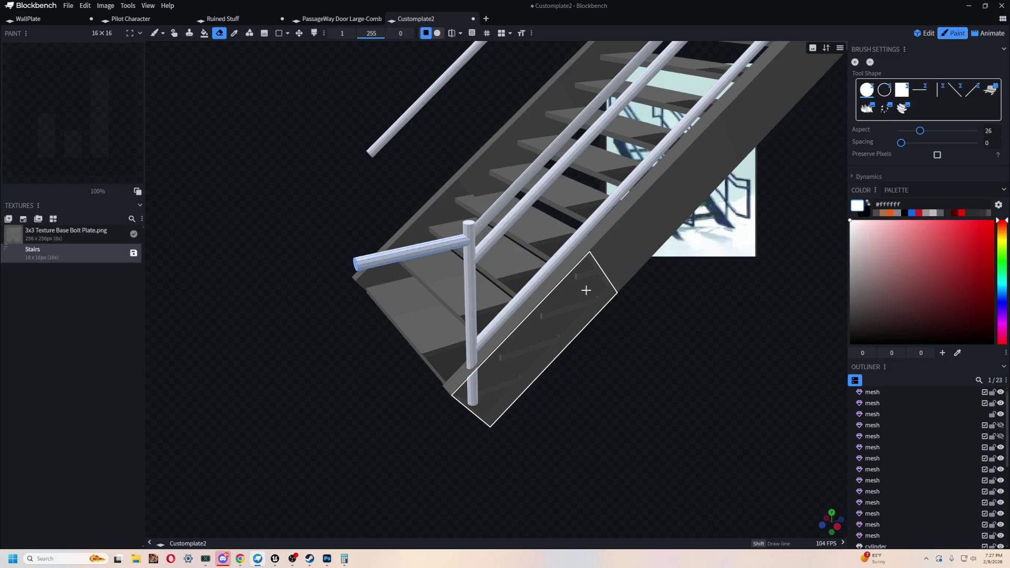
pyautogui.press('1')
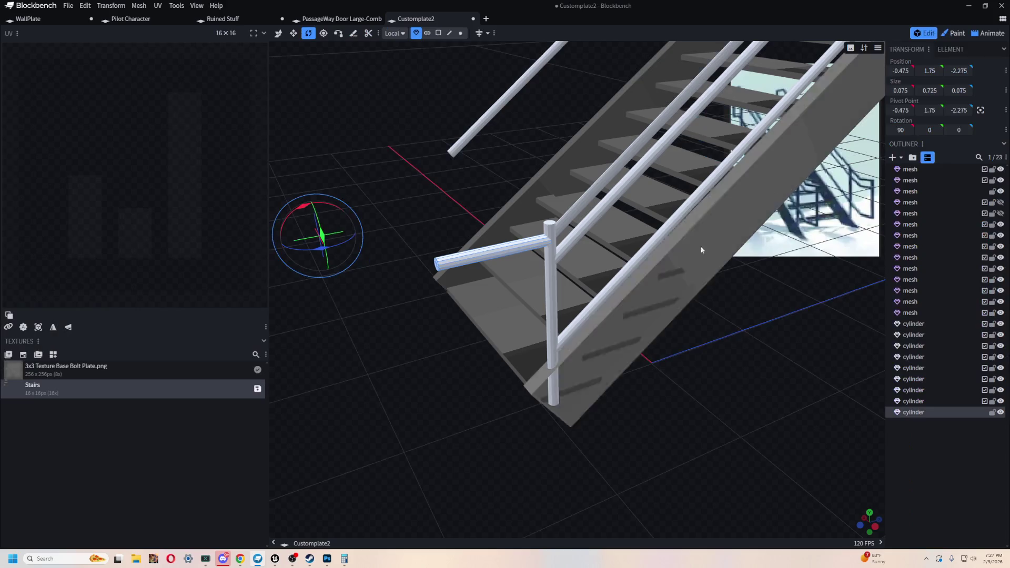
pyautogui.moveTo(702, 250)
pyautogui.mouseDown()
pyautogui.moveTo(482, 434)
pyautogui.moveTo(572, 398)
pyautogui.mouseUp()
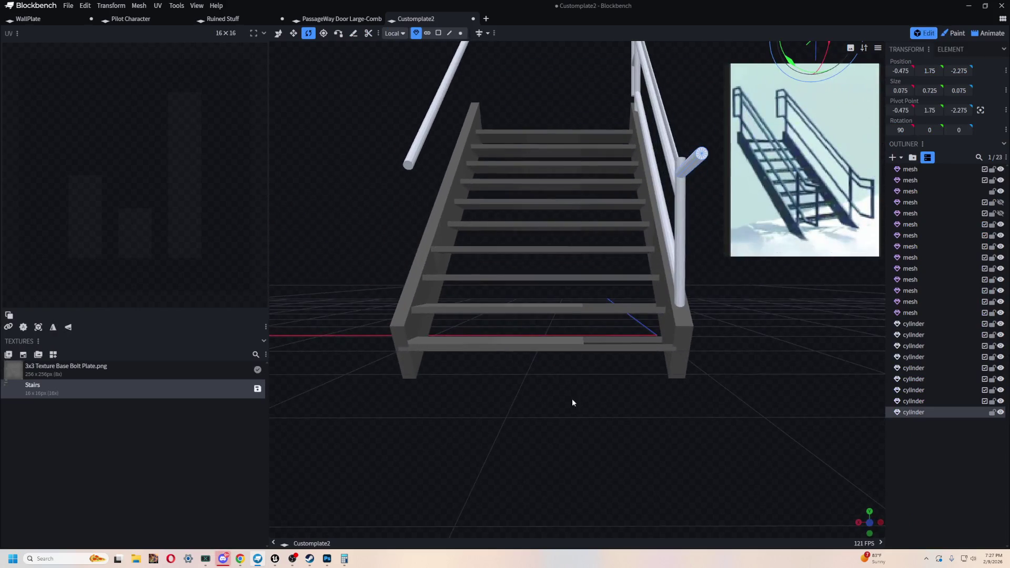
# Step: Select the stair side stringer and enter Paint mode with the stairs framed up close
pyautogui.click(681, 330)
pyautogui.moveTo(764, 455)
pyautogui.mouseDown()
pyautogui.moveTo(728, 440)
pyautogui.moveTo(746, 353)
pyautogui.moveTo(773, 389)
pyautogui.moveTo(706, 389)
pyautogui.moveTo(623, 436)
pyautogui.moveTo(735, 428)
pyautogui.moveTo(577, 425)
pyautogui.moveTo(578, 438)
pyautogui.moveTo(543, 401)
pyautogui.mouseUp()
pyautogui.press('v')
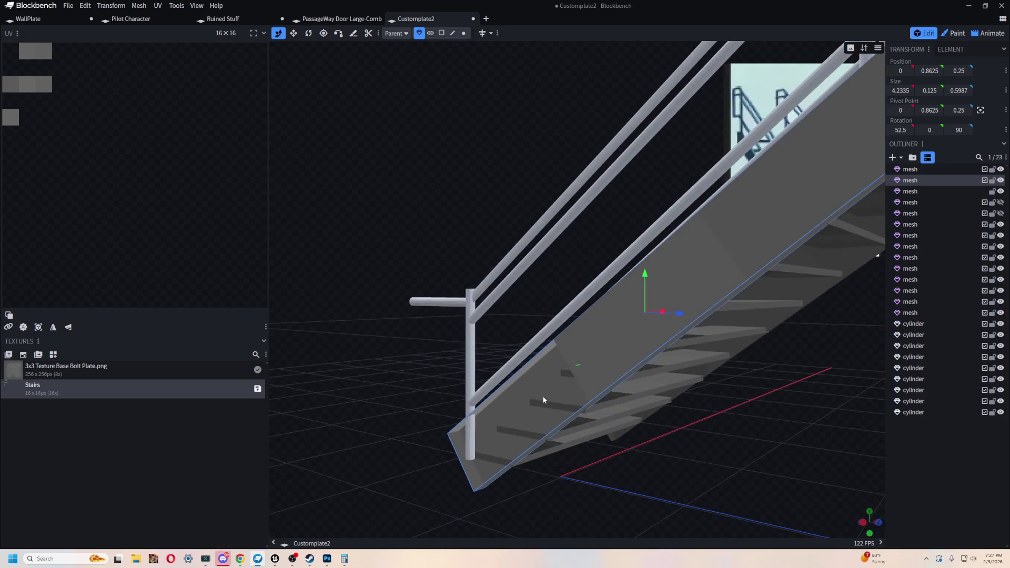
pyautogui.moveTo(443, 422); pyautogui.dragTo(444, 327)
pyautogui.press('2')
pyautogui.moveTo(400, 433)
pyautogui.mouseDown()
pyautogui.moveTo(556, 472)
pyautogui.moveTo(705, 327)
pyautogui.mouseUp()
pyautogui.moveTo(612, 302)
pyautogui.mouseDown()
pyautogui.moveTo(677, 338)
pyautogui.moveTo(654, 345)
pyautogui.moveTo(600, 333)
pyautogui.mouseUp()
pyautogui.scroll(3, 654, 344)
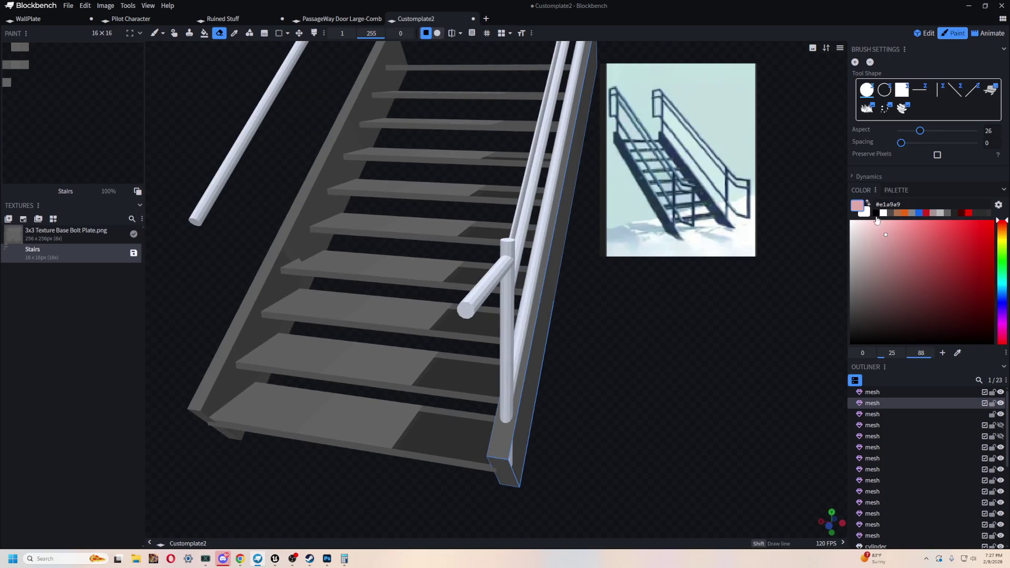
# Step: Fill the stairs and stringers with dark brown #514b47 and return to Edit mode
pyautogui.click(897, 213)
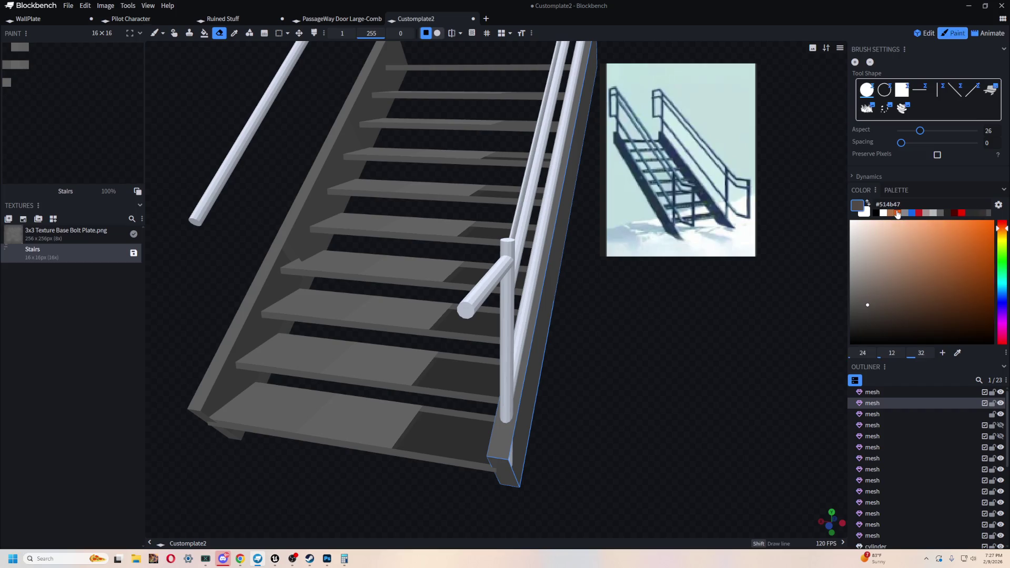
pyautogui.click(204, 32)
pyautogui.click(352, 267)
pyautogui.moveTo(614, 330)
pyautogui.mouseDown()
pyautogui.moveTo(533, 323)
pyautogui.moveTo(528, 342)
pyautogui.moveTo(498, 316)
pyautogui.moveTo(692, 368)
pyautogui.mouseUp()
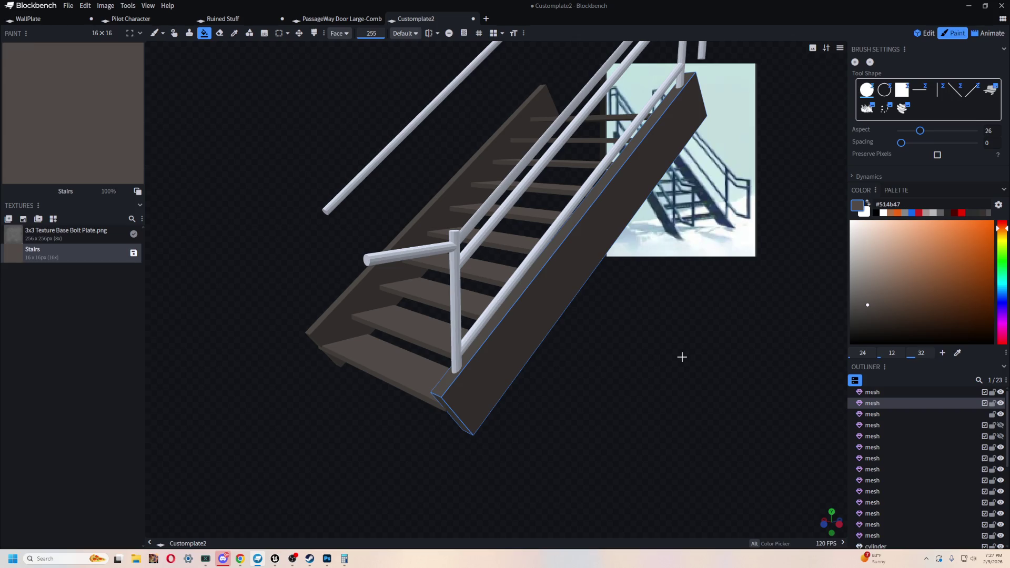
pyautogui.click(930, 33)
pyautogui.scroll(3, 661, 448)
pyautogui.click(479, 249)
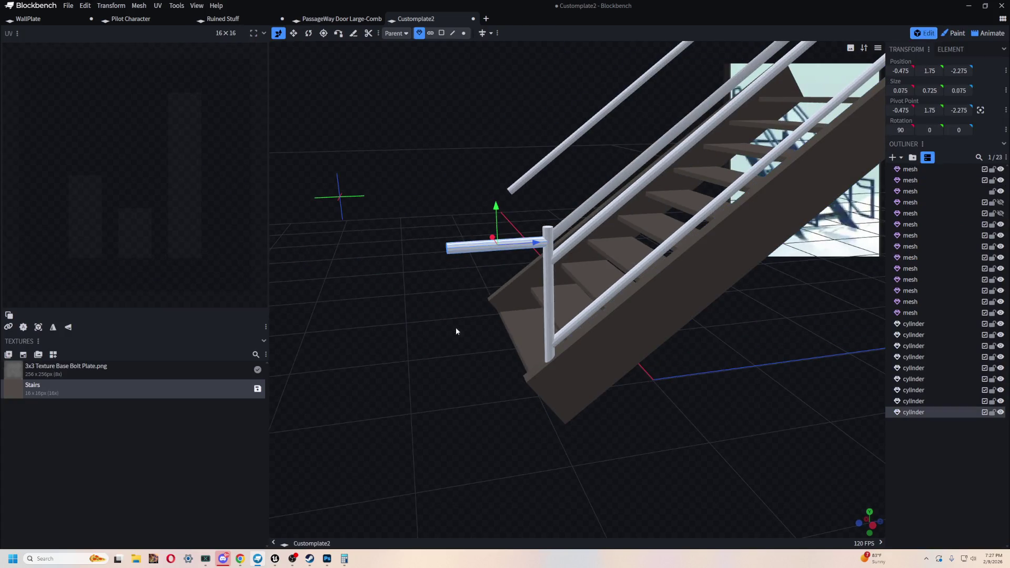
# Step: Slide the short rail outward and lengthen the middle stair rail slightly
pyautogui.moveTo(455, 331); pyautogui.dragTo(476, 397)
pyautogui.scroll(2, 462, 403)
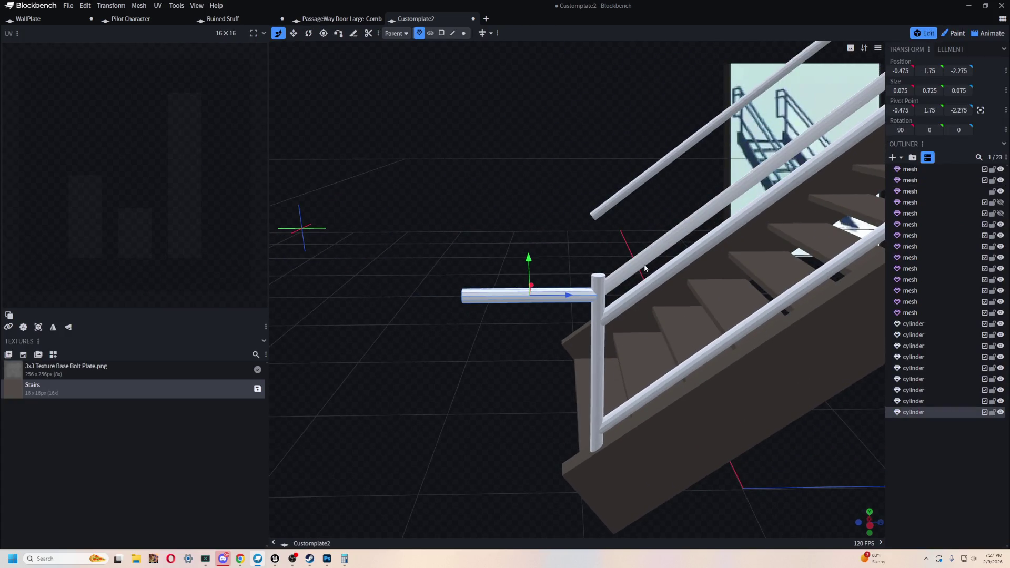
pyautogui.moveTo(572, 297); pyautogui.dragTo(451, 310)
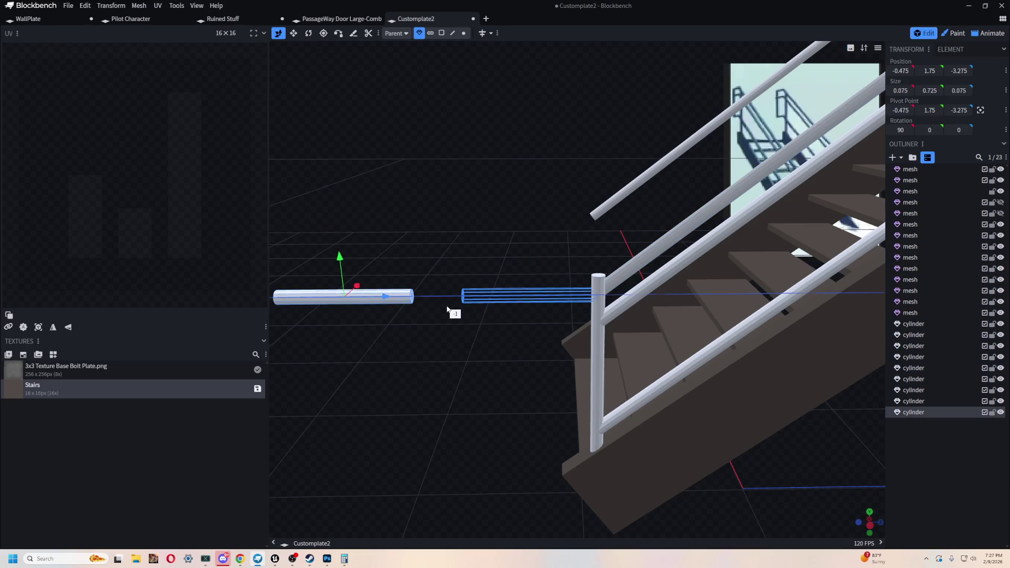
pyautogui.click(624, 264)
pyautogui.press('s')
pyautogui.moveTo(577, 309)
pyautogui.mouseDown()
pyautogui.moveTo(534, 340)
pyautogui.moveTo(547, 337)
pyautogui.mouseUp()
pyautogui.scroll(-2, 746, 347)
pyautogui.moveTo(659, 165); pyautogui.dragTo(663, 171)
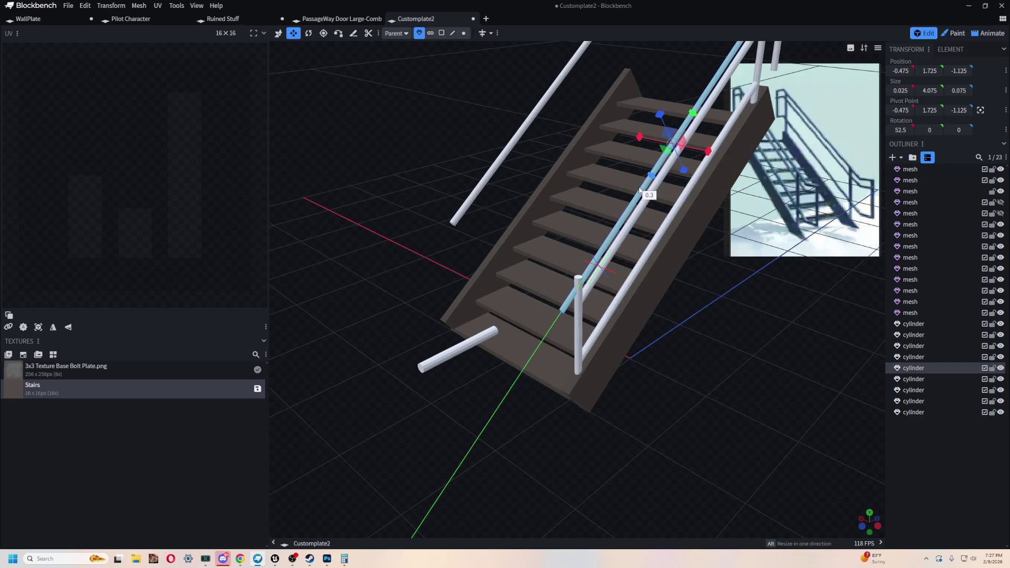
# Step: Lengthen the next lower rail along the stairs
pyautogui.moveTo(722, 345); pyautogui.dragTo(708, 385)
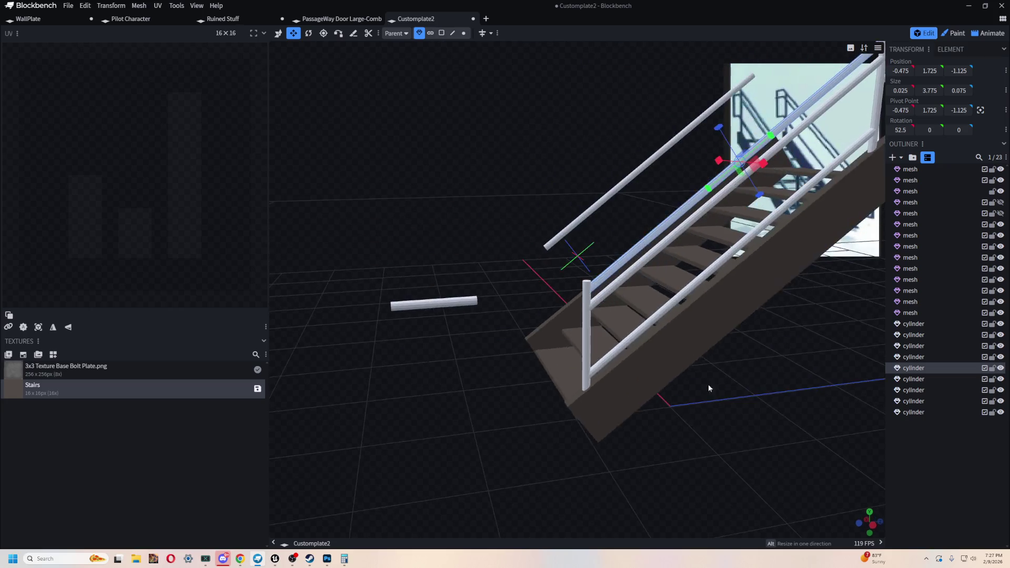
pyautogui.click(651, 260)
pyautogui.moveTo(650, 259); pyautogui.dragTo(792, 447)
pyautogui.moveTo(652, 206); pyautogui.dragTo(643, 215)
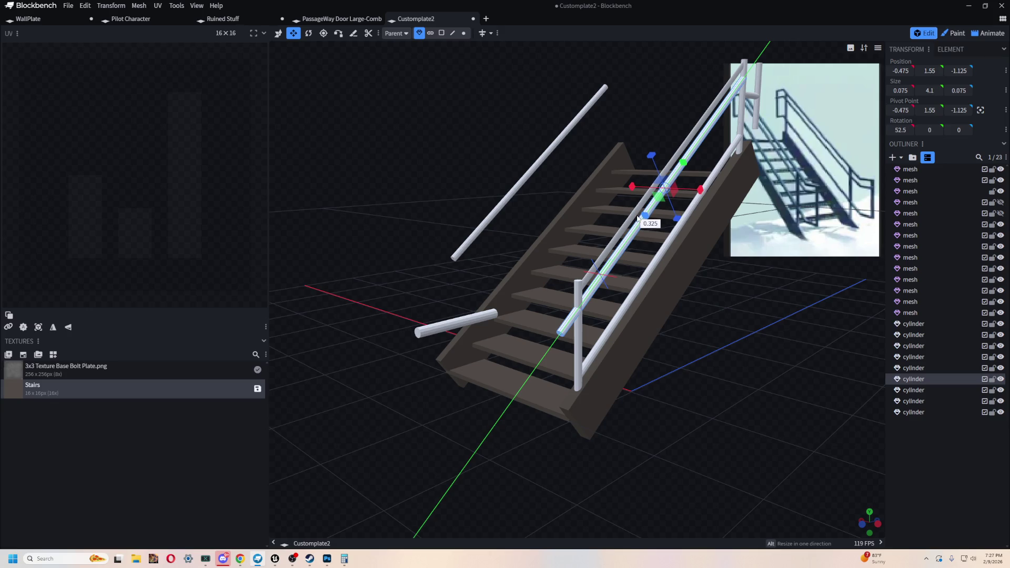
pyautogui.scroll(2, 699, 477)
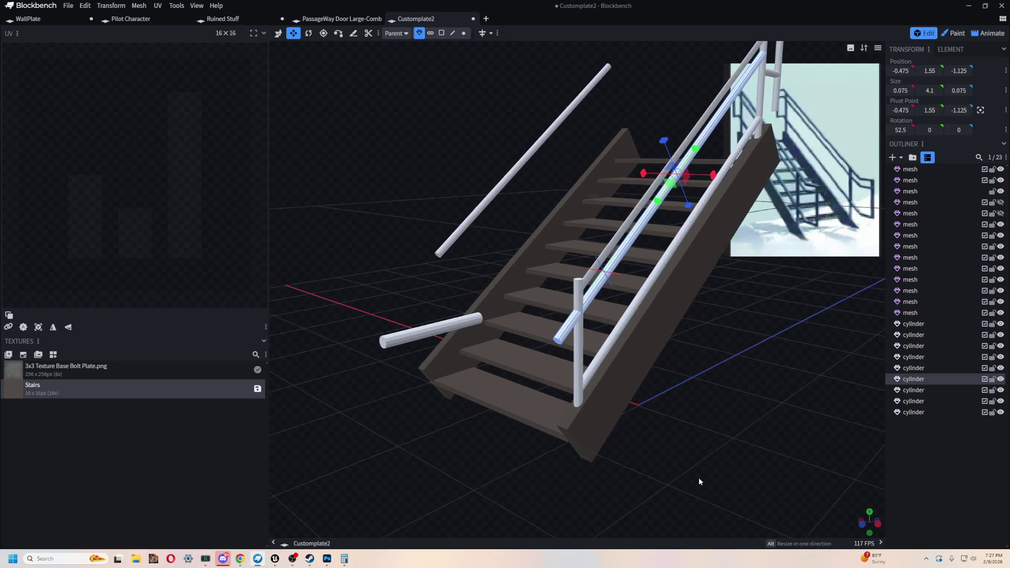
pyautogui.scroll(2, 699, 477)
# Step: Lower the small loose cylinder and shift it toward the stair railing
pyautogui.click(321, 256)
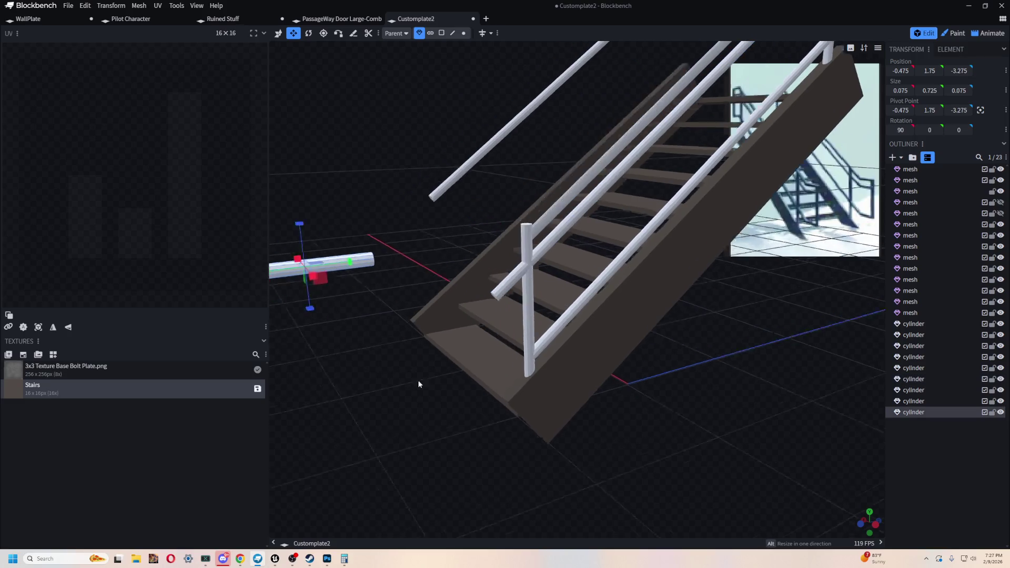
pyautogui.moveTo(418, 380); pyautogui.dragTo(487, 404)
pyautogui.press('v')
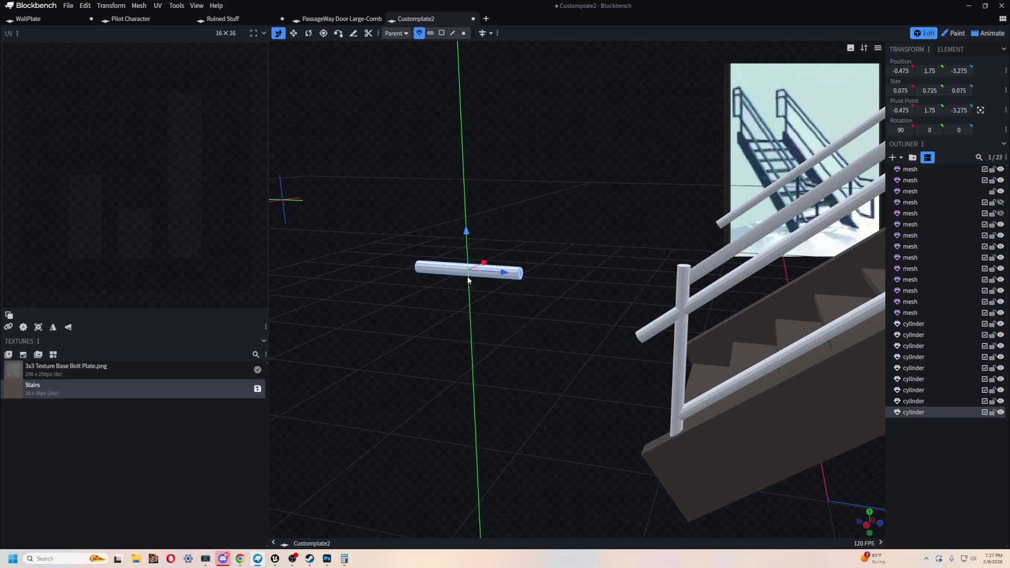
pyautogui.moveTo(467, 235); pyautogui.dragTo(474, 280)
pyautogui.scroll(1, 520, 388)
pyautogui.moveTo(520, 388); pyautogui.dragTo(421, 240, button='right')
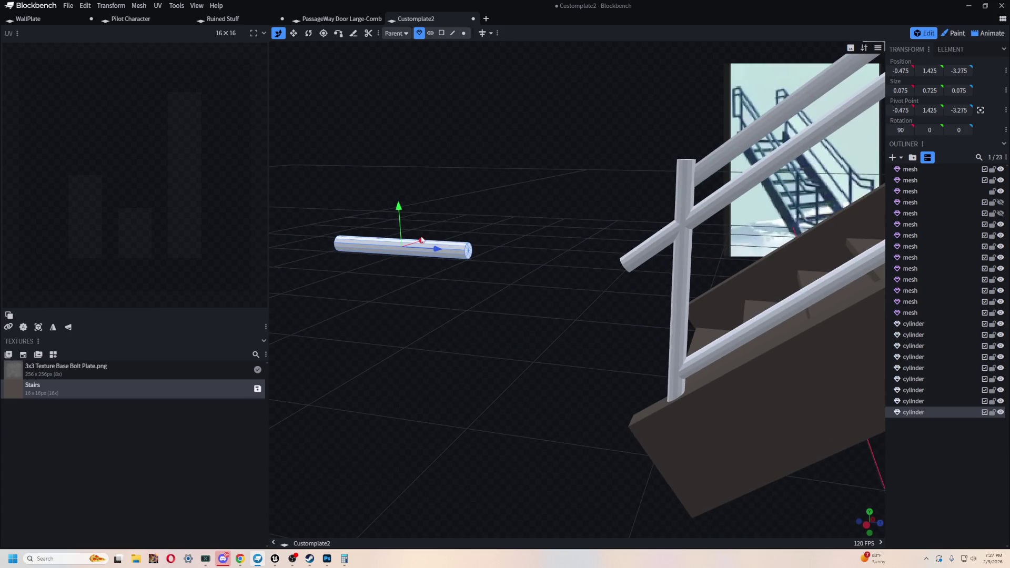
pyautogui.moveTo(439, 251); pyautogui.dragTo(528, 268)
pyautogui.moveTo(489, 218)
pyautogui.mouseDown()
pyautogui.moveTo(496, 230)
pyautogui.moveTo(484, 190)
pyautogui.moveTo(501, 169)
pyautogui.mouseUp()
pyautogui.scroll(2, 492, 190)
pyautogui.scroll(1, 491, 191)
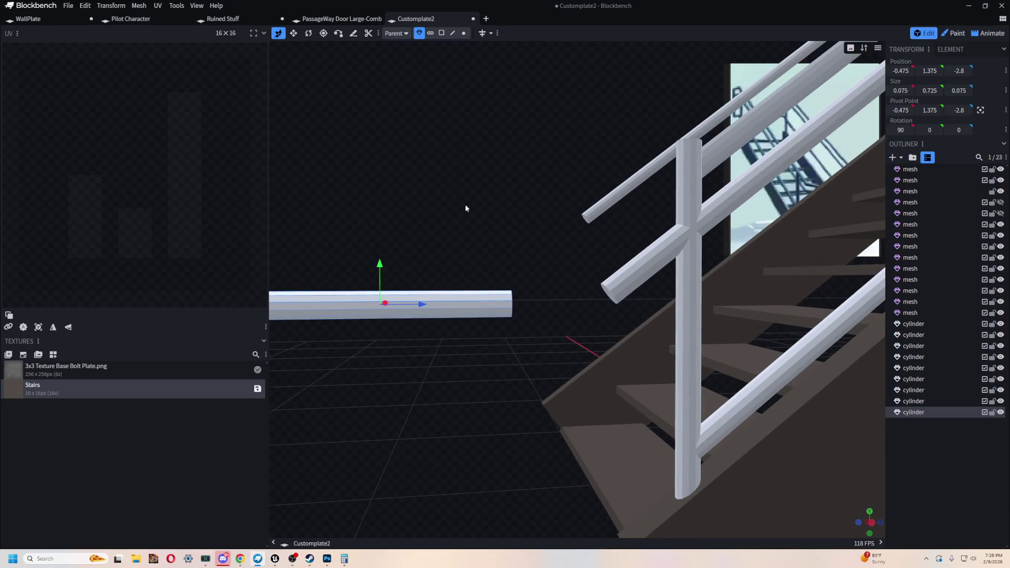
pyautogui.moveTo(384, 266); pyautogui.dragTo(384, 277)
# Step: Face the stair railing and start saving with Ctrl+S
pyautogui.moveTo(421, 232)
pyautogui.mouseDown()
pyautogui.moveTo(507, 239)
pyautogui.moveTo(492, 228)
pyautogui.moveTo(286, 245)
pyautogui.moveTo(399, 269)
pyautogui.moveTo(618, 208)
pyautogui.moveTo(385, 222)
pyautogui.moveTo(429, 197)
pyautogui.moveTo(656, 187)
pyautogui.moveTo(436, 219)
pyautogui.moveTo(484, 154)
pyautogui.moveTo(511, 166)
pyautogui.moveTo(511, 178)
pyautogui.moveTo(253, 68)
pyautogui.mouseUp()
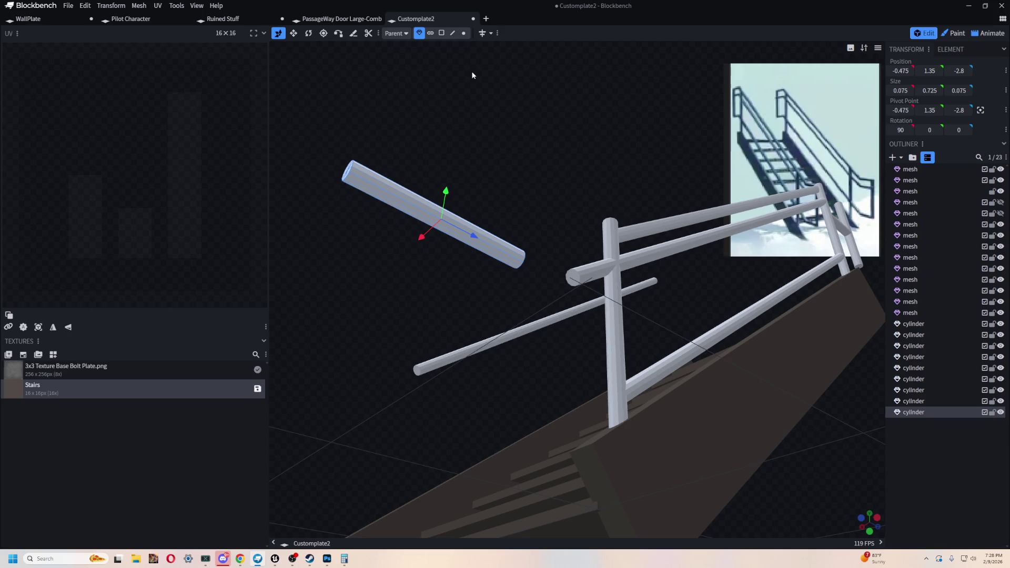
pyautogui.moveTo(517, 74); pyautogui.dragTo(521, 88)
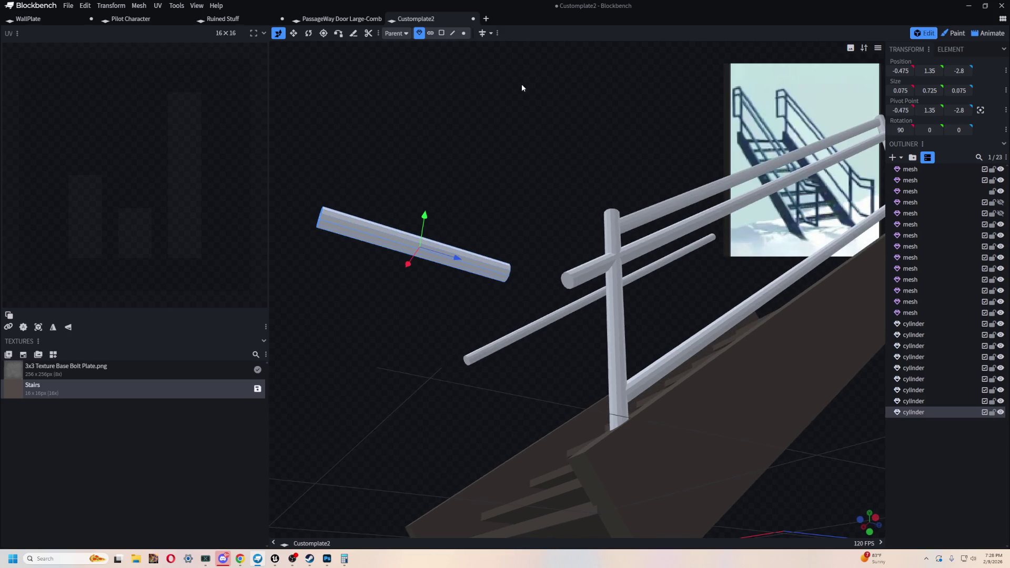
pyautogui.hotkey('ctrl', 's')
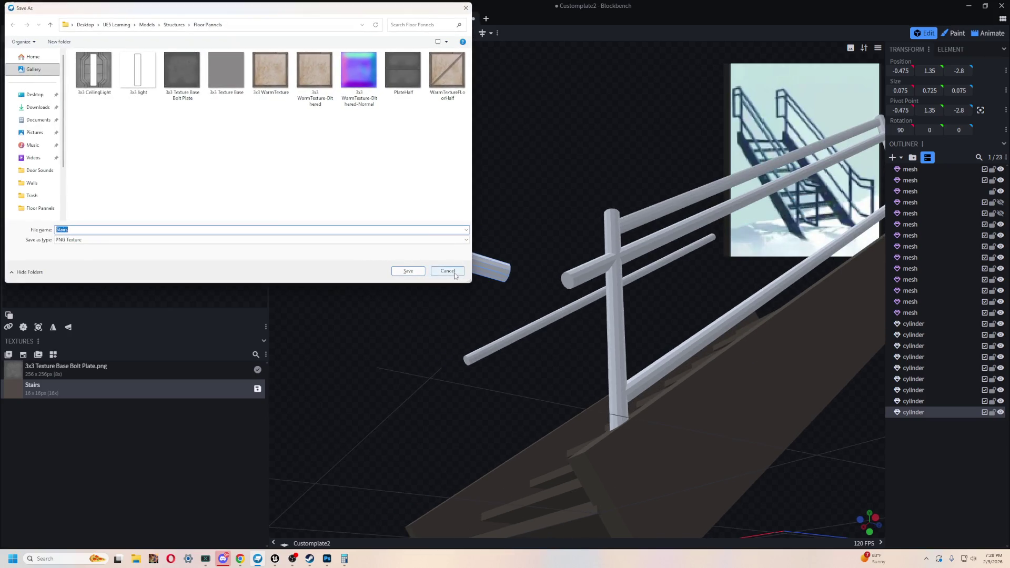
# Step: Cancel the texture save and start Save Project As in Models > Structures
pyautogui.click(455, 274)
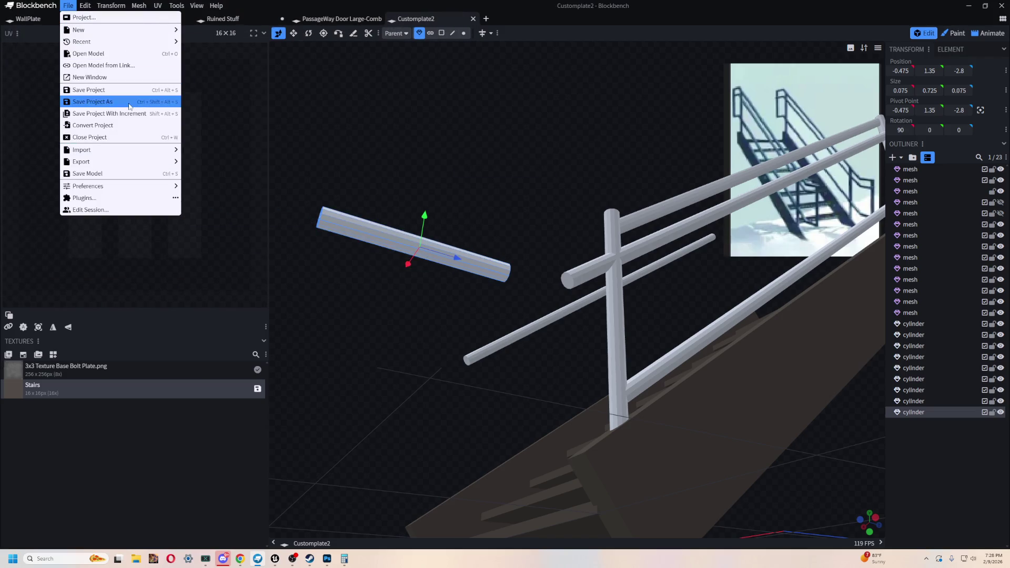
pyautogui.click(128, 102)
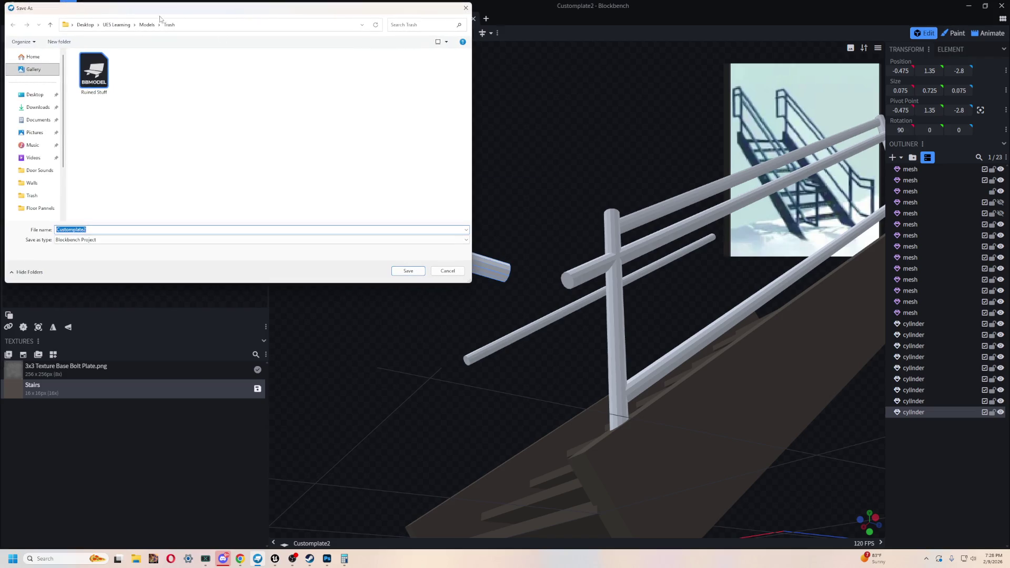
pyautogui.click(147, 24)
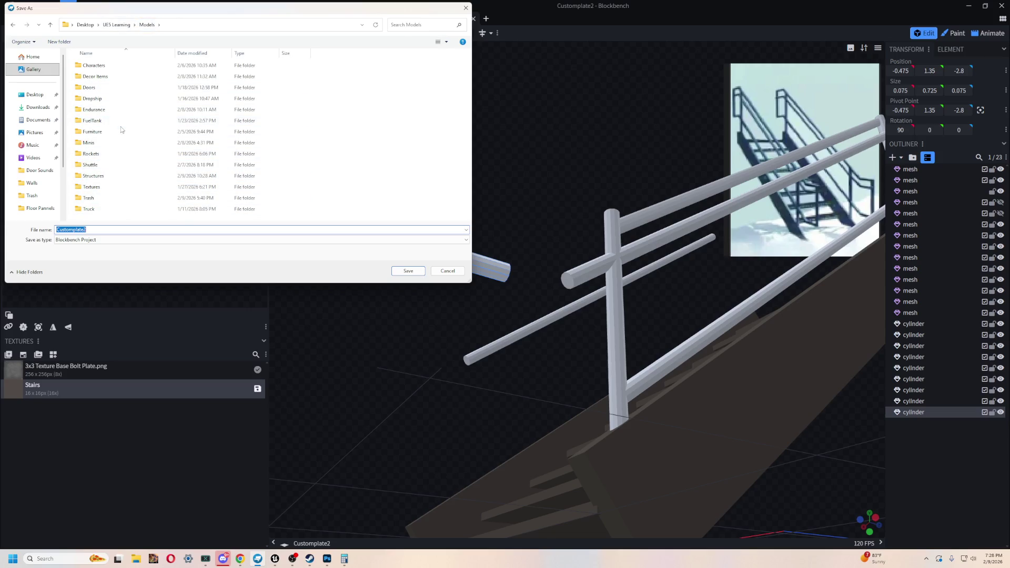
pyautogui.doubleClick(113, 179)
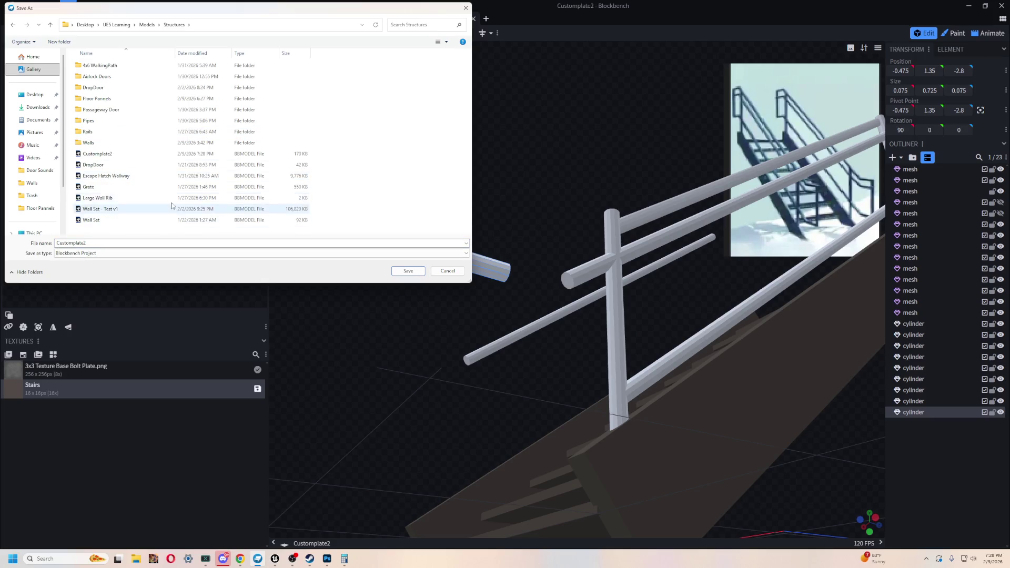
# Step: Create a Stairs folder there and save the project inside it as Stairs
pyautogui.doubleClick(113, 246)
pyautogui.write('Stairs')
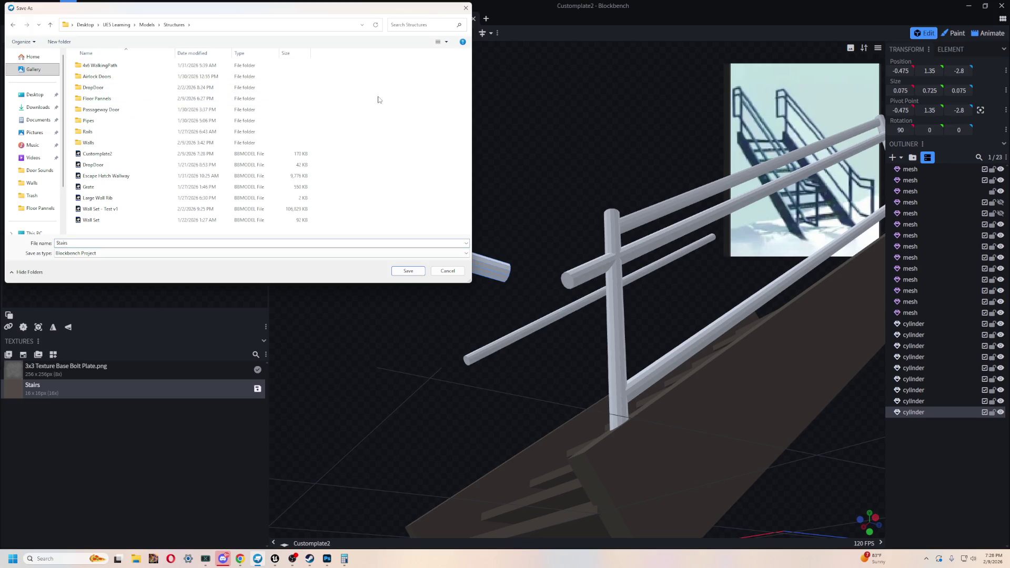
pyautogui.rightClick(379, 98)
pyautogui.click(505, 197)
pyautogui.write('Stairs')
pyautogui.press('Return')
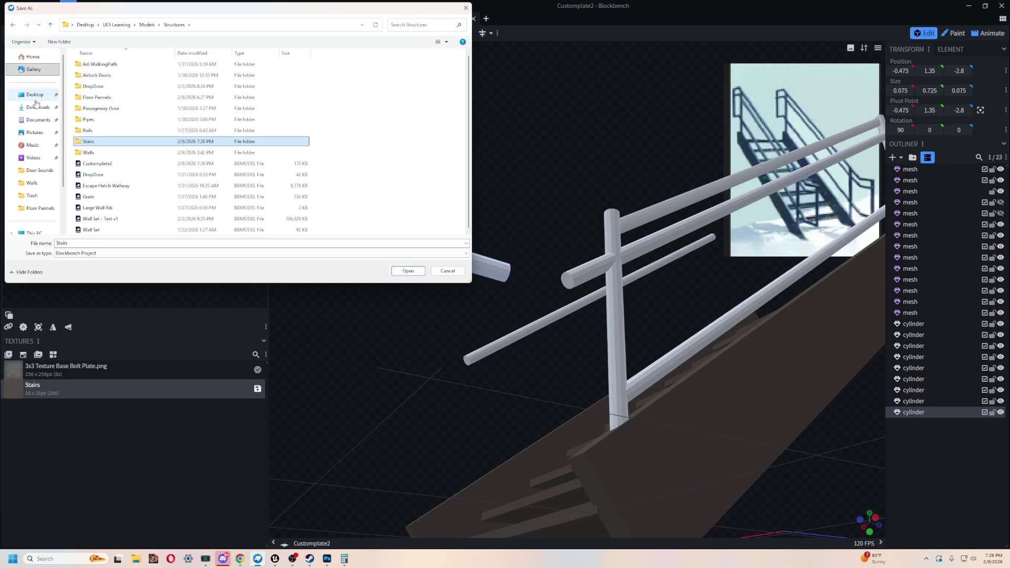
pyautogui.doubleClick(114, 143)
pyautogui.click(410, 272)
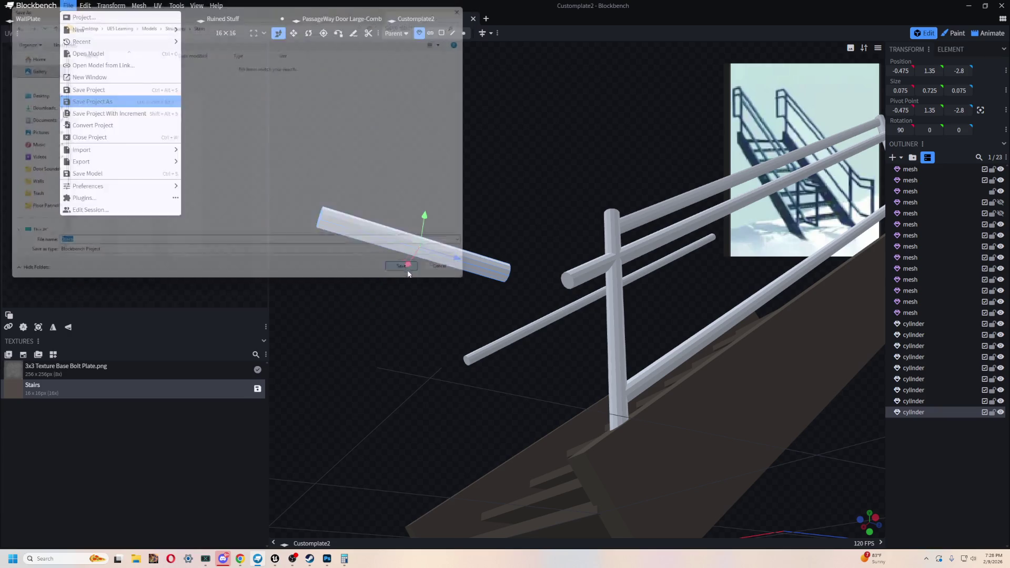
pyautogui.moveTo(639, 133)
pyautogui.mouseDown()
pyautogui.moveTo(661, 199)
pyautogui.moveTo(685, 184)
pyautogui.moveTo(596, 209)
pyautogui.mouseUp()
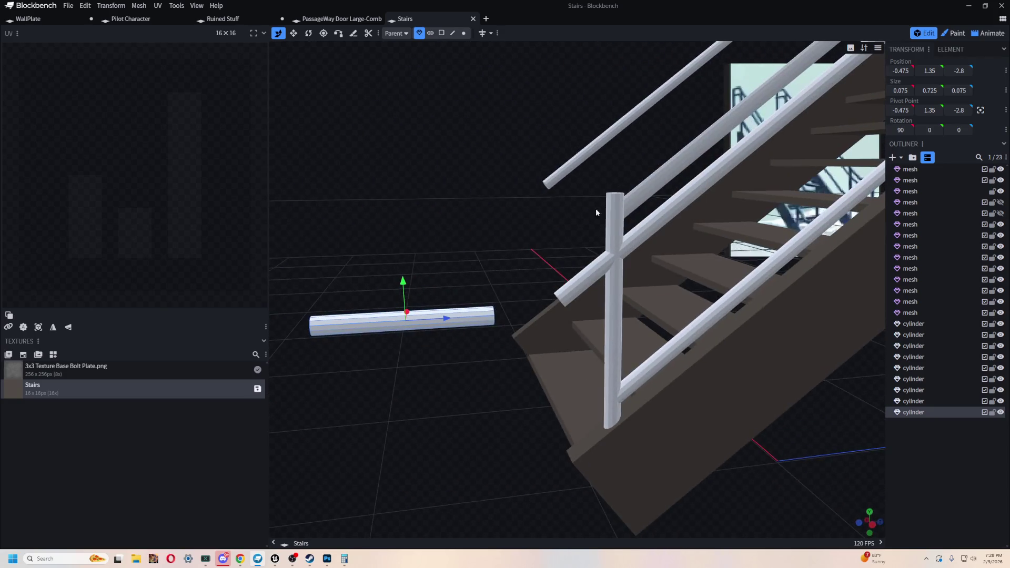
# Step: Nudge the loose cylinder sideways along Z and slightly upward toward the handrail
pyautogui.moveTo(451, 318); pyautogui.dragTo(498, 316)
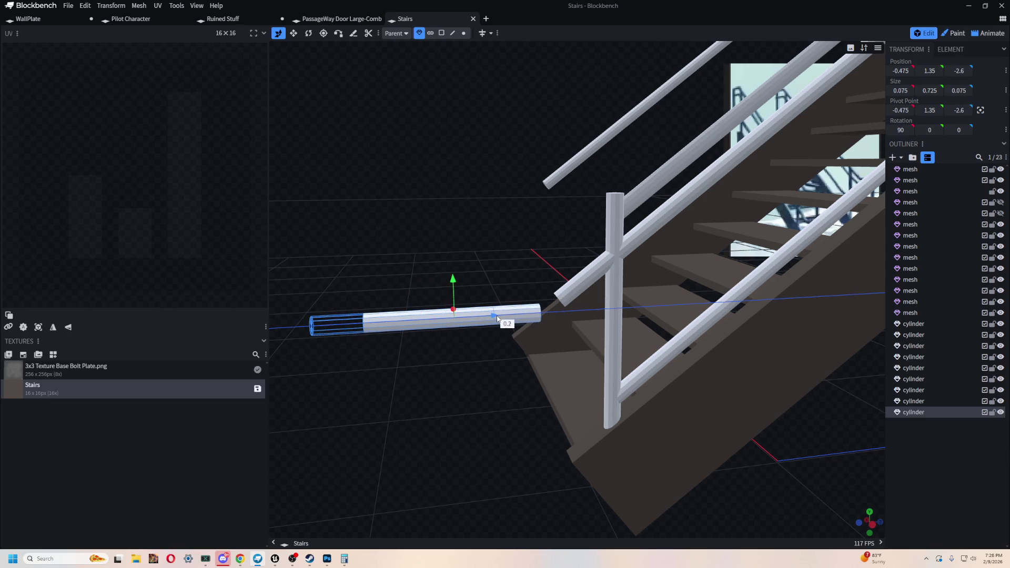
pyautogui.scroll(3, 484, 374)
pyautogui.scroll(3, 483, 387)
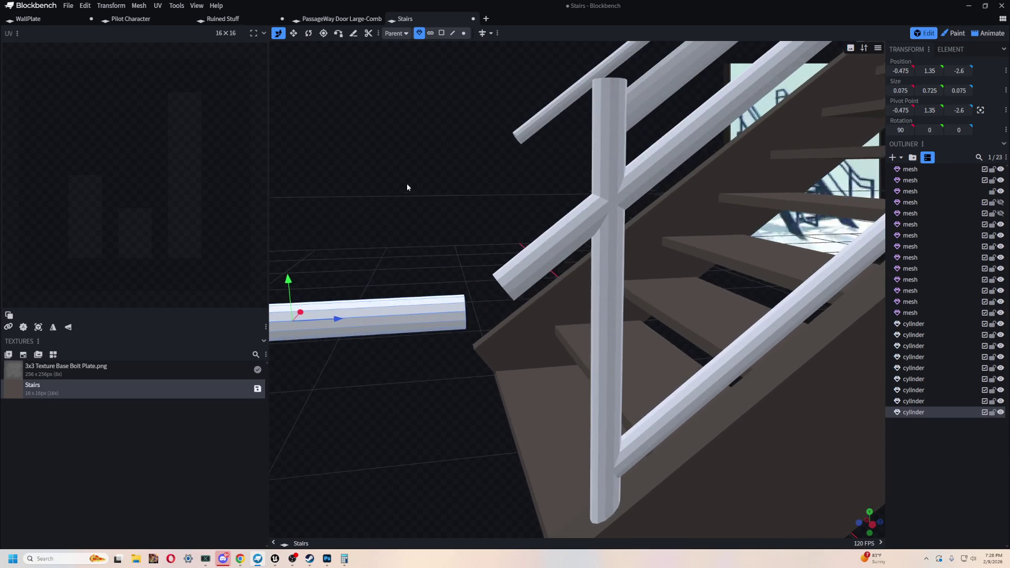
pyautogui.scroll(2, 367, 228)
pyautogui.moveTo(295, 267); pyautogui.dragTo(297, 256)
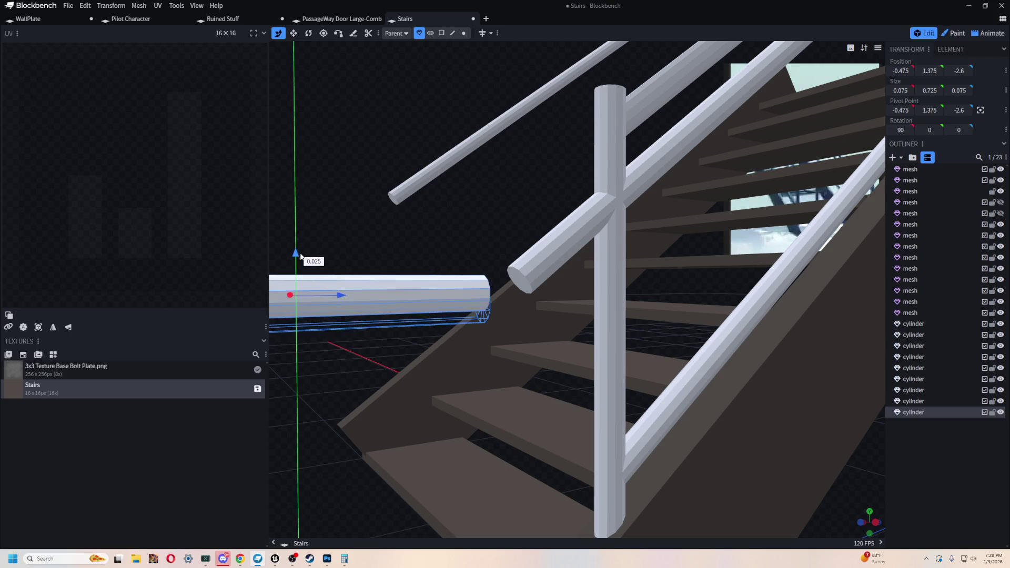
pyautogui.moveTo(297, 256); pyautogui.dragTo(299, 257)
pyautogui.moveTo(337, 213)
pyautogui.mouseDown()
pyautogui.moveTo(653, 127)
pyautogui.moveTo(631, 151)
pyautogui.moveTo(457, 198)
pyautogui.moveTo(598, 176)
pyautogui.moveTo(455, 185)
pyautogui.moveTo(550, 183)
pyautogui.moveTo(541, 188)
pyautogui.moveTo(558, 196)
pyautogui.moveTo(518, 284)
pyautogui.mouseUp()
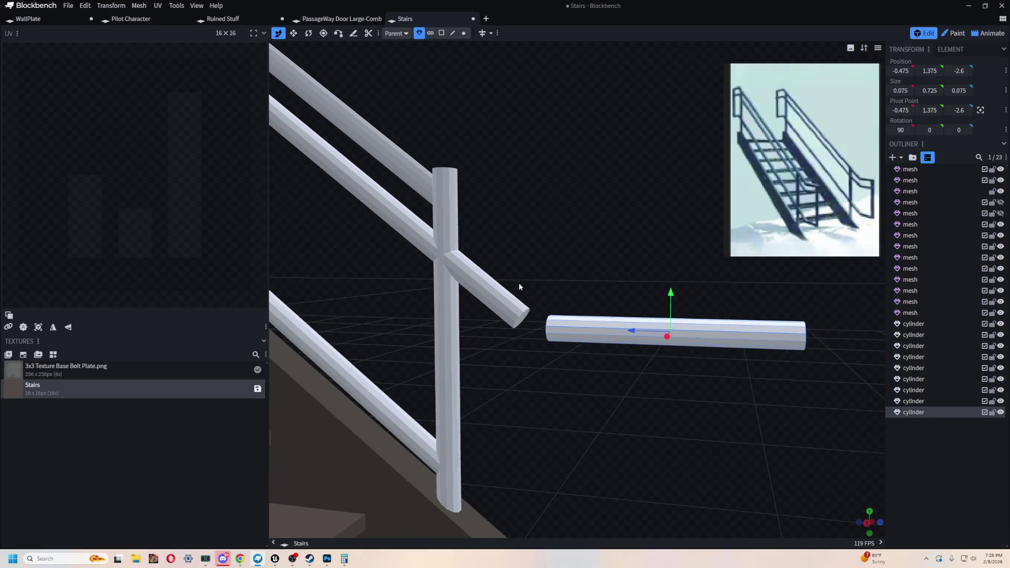
# Step: Merge the diagonal handrail and cylinder into one mesh, then undo the merge
pyautogui.click(513, 296)
pyautogui.keyDown('shift'); pyautogui.click(578, 324); pyautogui.keyUp('shift')
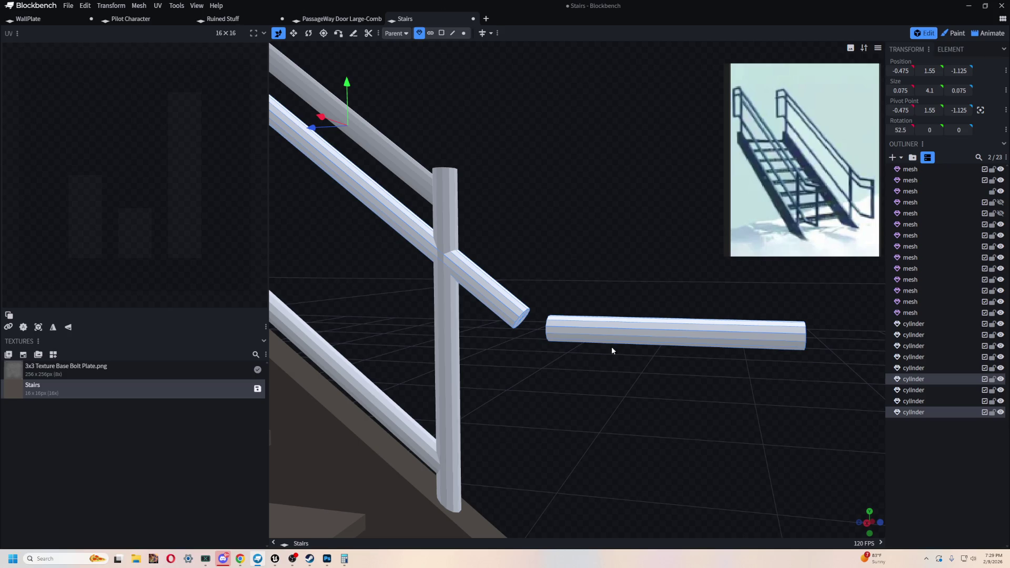
pyautogui.rightClick(917, 380)
pyautogui.click(876, 249)
pyautogui.moveTo(515, 274)
pyautogui.mouseDown()
pyautogui.moveTo(658, 264)
pyautogui.moveTo(608, 263)
pyautogui.moveTo(610, 248)
pyautogui.mouseUp()
pyautogui.scroll(3, 593, 267)
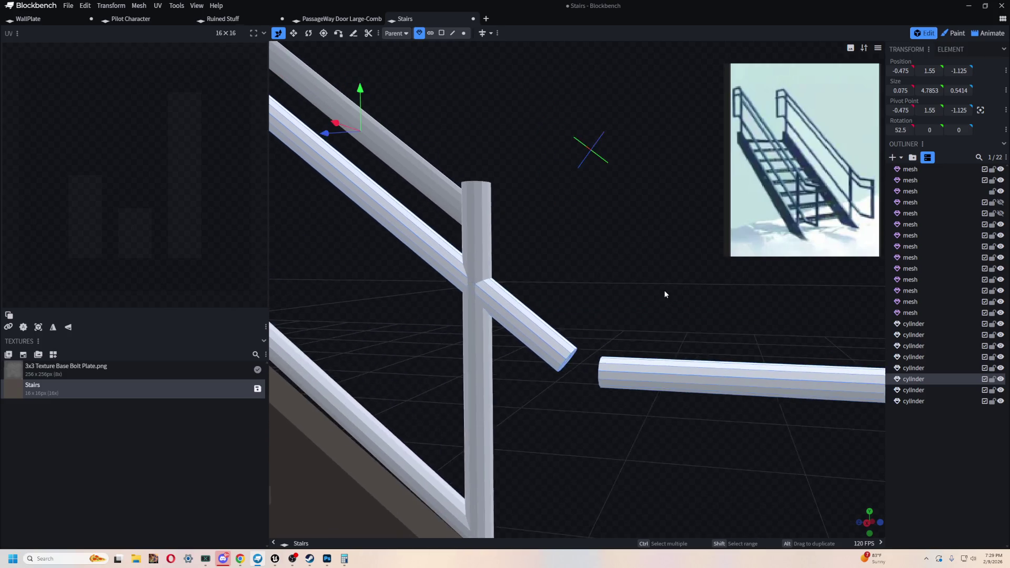
pyautogui.hotkey('ctrl', 'v')
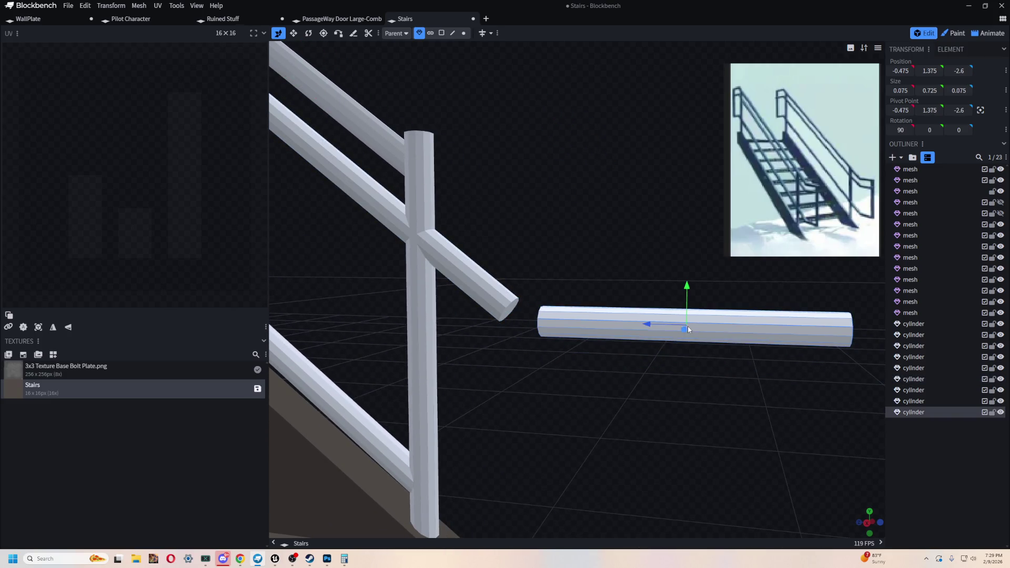
# Step: Shorten the cylinder with Resize and raise it slightly into position
pyautogui.press('s')
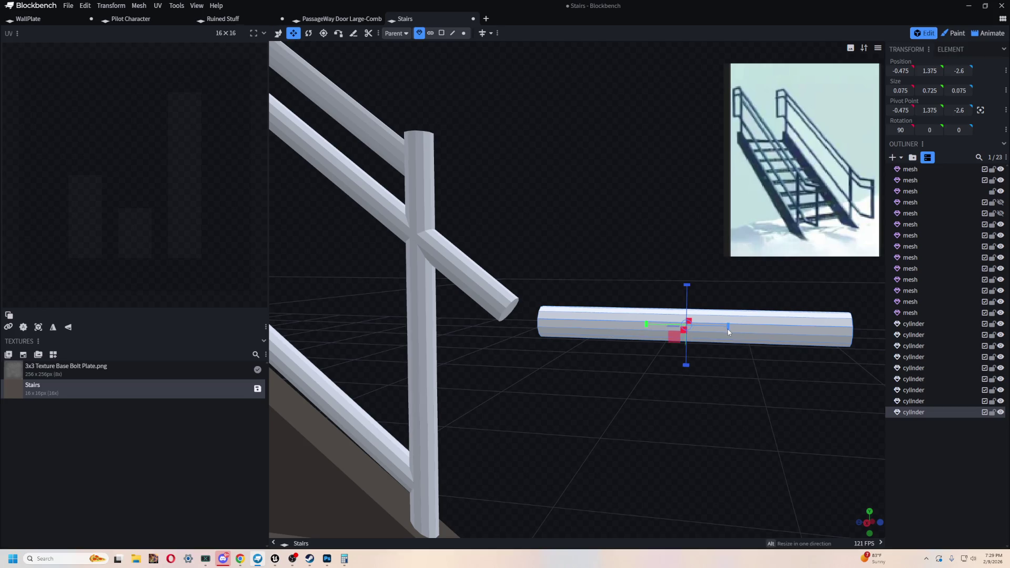
pyautogui.moveTo(728, 329); pyautogui.dragTo(670, 349)
pyautogui.scroll(-5, 671, 349)
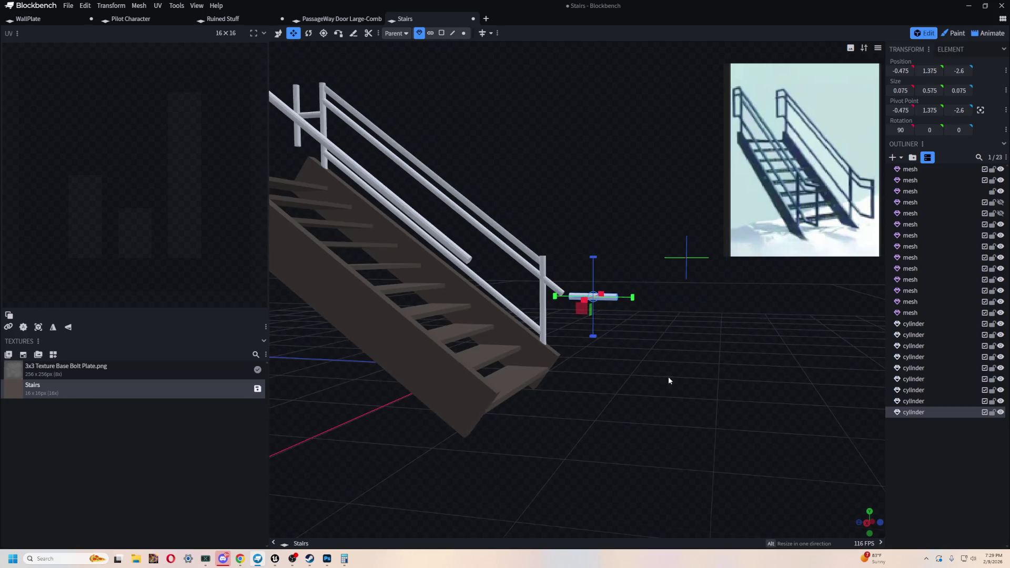
pyautogui.scroll(5, 665, 380)
pyautogui.moveTo(676, 314)
pyautogui.mouseDown()
pyautogui.moveTo(608, 326)
pyautogui.moveTo(543, 380)
pyautogui.moveTo(555, 405)
pyautogui.mouseUp()
pyautogui.scroll(-5, 664, 393)
pyautogui.scroll(5, 659, 393)
pyautogui.press('v')
pyautogui.moveTo(605, 278); pyautogui.dragTo(603, 271)
pyautogui.scroll(3, 578, 377)
pyautogui.moveTo(576, 398)
pyautogui.mouseDown()
pyautogui.moveTo(626, 399)
pyautogui.moveTo(639, 386)
pyautogui.moveTo(570, 392)
pyautogui.moveTo(584, 371)
pyautogui.mouseUp()
pyautogui.moveTo(621, 273); pyautogui.dragTo(622, 276)
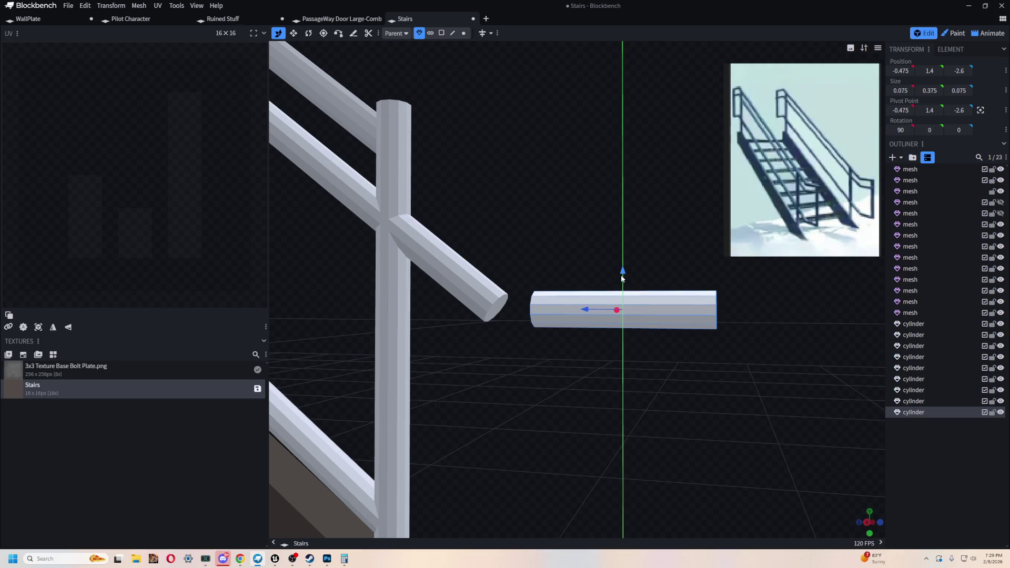
pyautogui.moveTo(622, 276); pyautogui.dragTo(623, 278)
# Step: Set the cylinder's Position Y to 1.39 after trying 1.2 and 1.35
pyautogui.click(930, 70)
pyautogui.write('1.2')
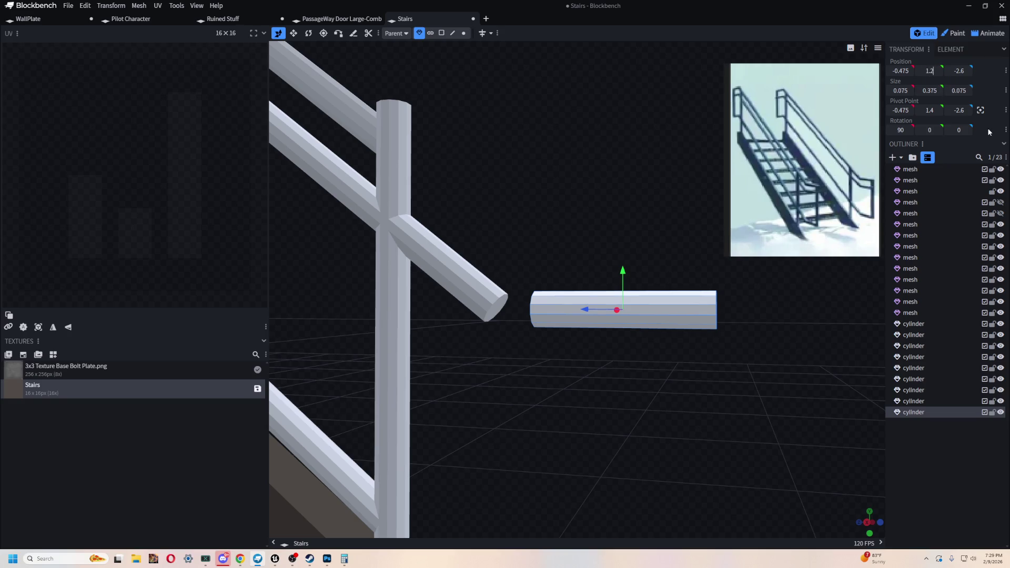
pyautogui.press('Return')
pyautogui.hotkey('ctrl', 'z')
pyautogui.click(930, 70)
pyautogui.write('1.35')
pyautogui.press('Return')
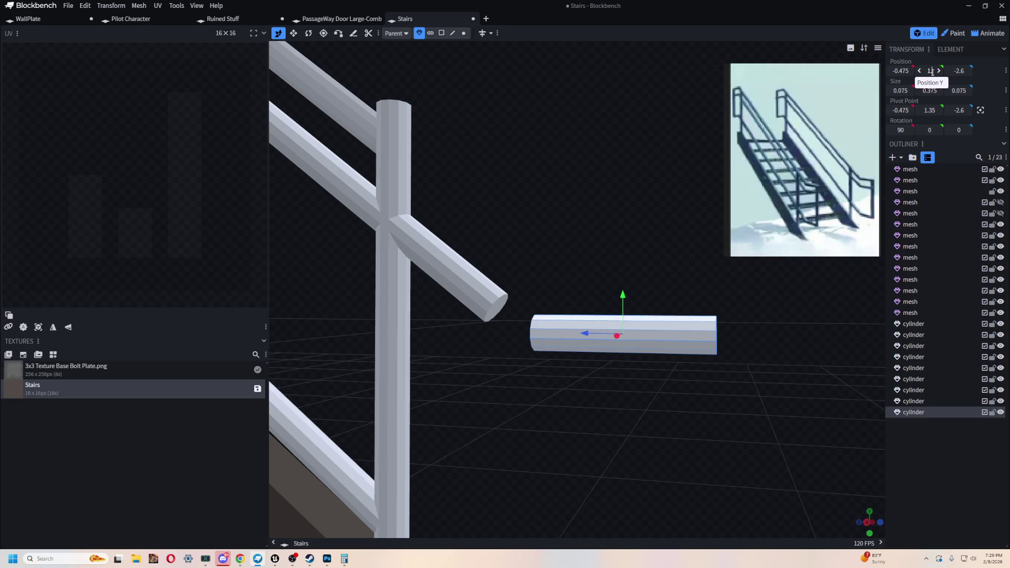
pyautogui.press('BackSpace')
pyautogui.write('9')
pyautogui.press('Return')
pyautogui.moveTo(600, 276)
pyautogui.mouseDown()
pyautogui.moveTo(606, 159)
pyautogui.moveTo(592, 147)
pyautogui.moveTo(672, 185)
pyautogui.mouseUp()
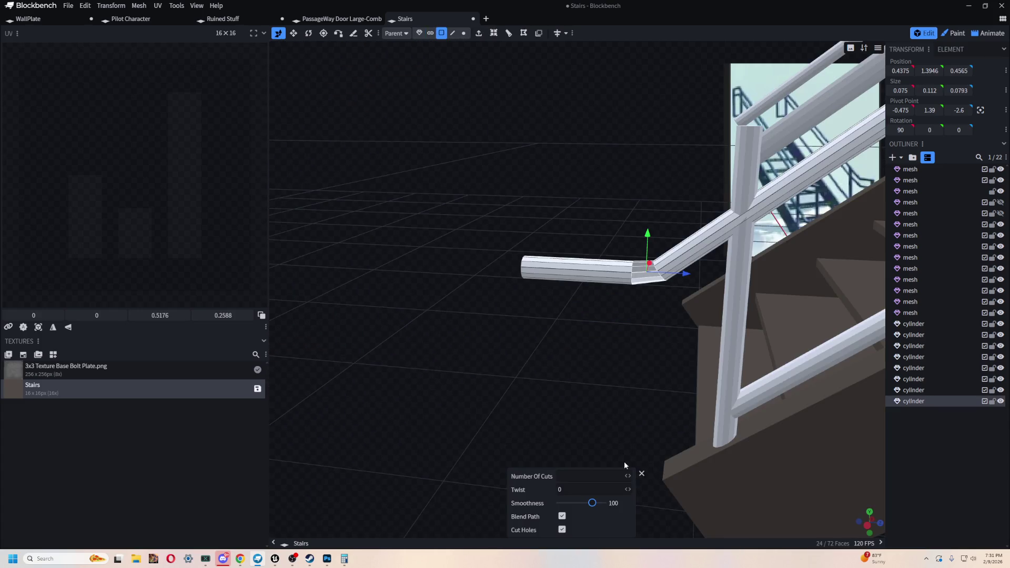
pyautogui.write('12')
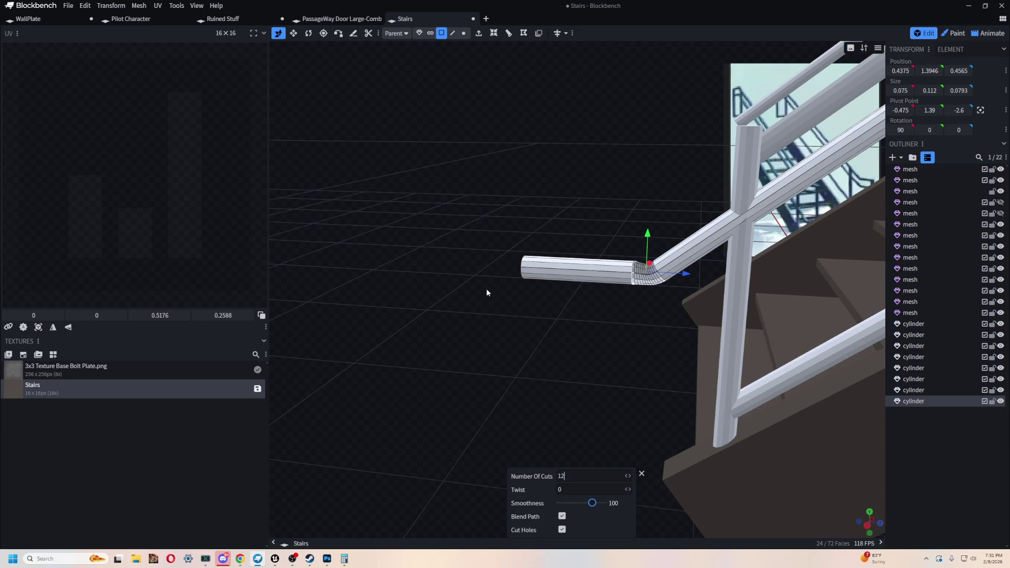
# Step: Adjust the bend's number of cuts and finish the Bridge Edge Loops on the top rail end
pyautogui.moveTo(475, 283)
pyautogui.mouseDown()
pyautogui.moveTo(519, 280)
pyautogui.moveTo(519, 313)
pyautogui.mouseUp()
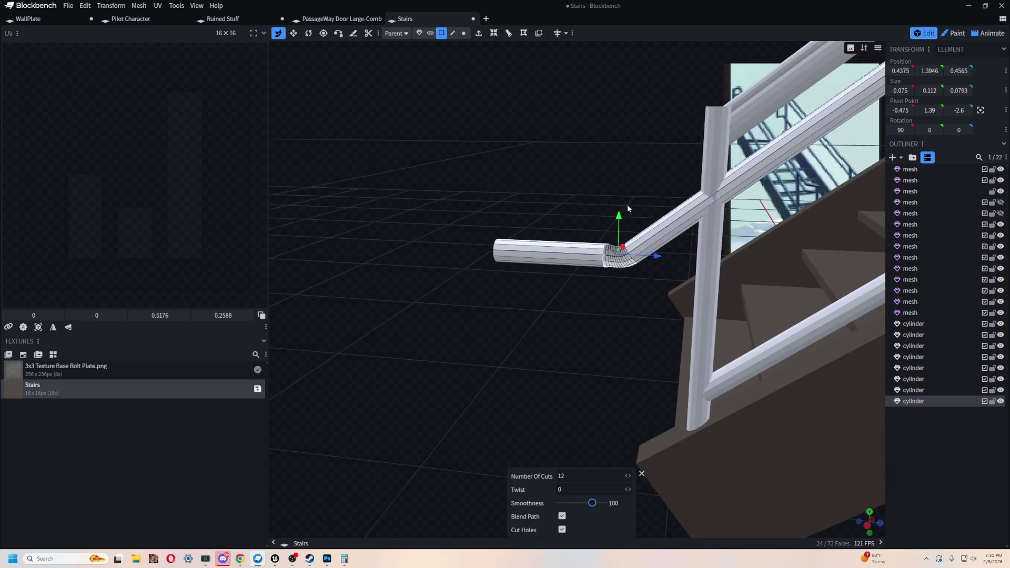
pyautogui.press('BackSpace')
pyautogui.moveTo(582, 176)
pyautogui.mouseDown()
pyautogui.moveTo(528, 142)
pyautogui.moveTo(489, 135)
pyautogui.moveTo(600, 154)
pyautogui.moveTo(433, 271)
pyautogui.mouseUp()
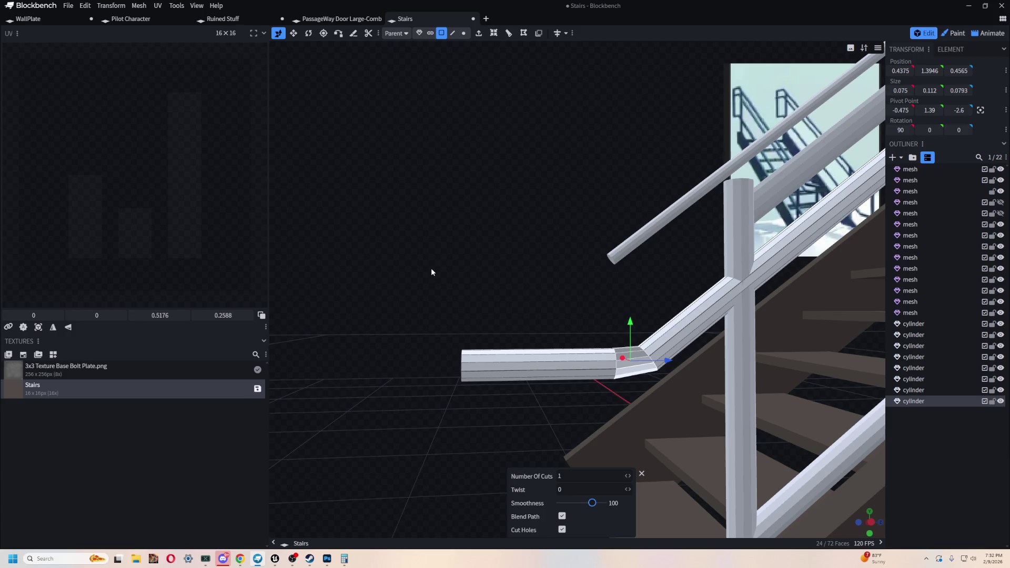
pyautogui.moveTo(430, 272)
pyautogui.mouseDown()
pyautogui.moveTo(476, 156)
pyautogui.moveTo(683, 181)
pyautogui.moveTo(667, 195)
pyautogui.moveTo(428, 147)
pyautogui.moveTo(463, 210)
pyautogui.moveTo(487, 121)
pyautogui.moveTo(494, 134)
pyautogui.moveTo(589, 145)
pyautogui.moveTo(648, 181)
pyautogui.moveTo(635, 352)
pyautogui.mouseUp()
pyautogui.scroll(2, 634, 352)
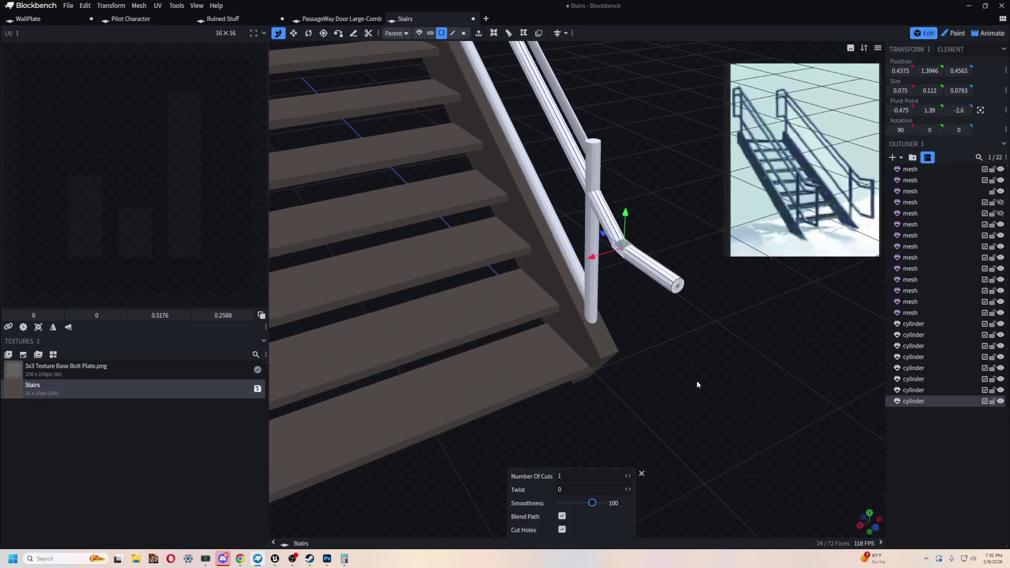
pyautogui.click(642, 475)
# Step: Select the rail's end face and orbit around the staircase to study the lower rail end
pyautogui.click(682, 285)
pyautogui.moveTo(681, 285)
pyautogui.mouseDown()
pyautogui.moveTo(677, 401)
pyautogui.moveTo(617, 390)
pyautogui.mouseUp()
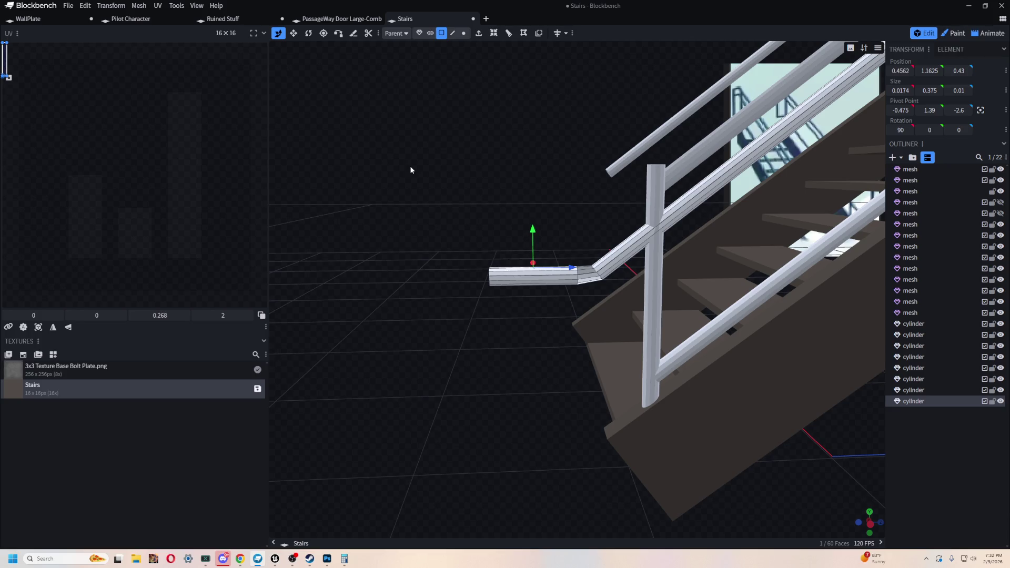
pyautogui.scroll(-3, 410, 170)
pyautogui.moveTo(429, 131); pyautogui.dragTo(584, 145)
pyautogui.scroll(3, 628, 302)
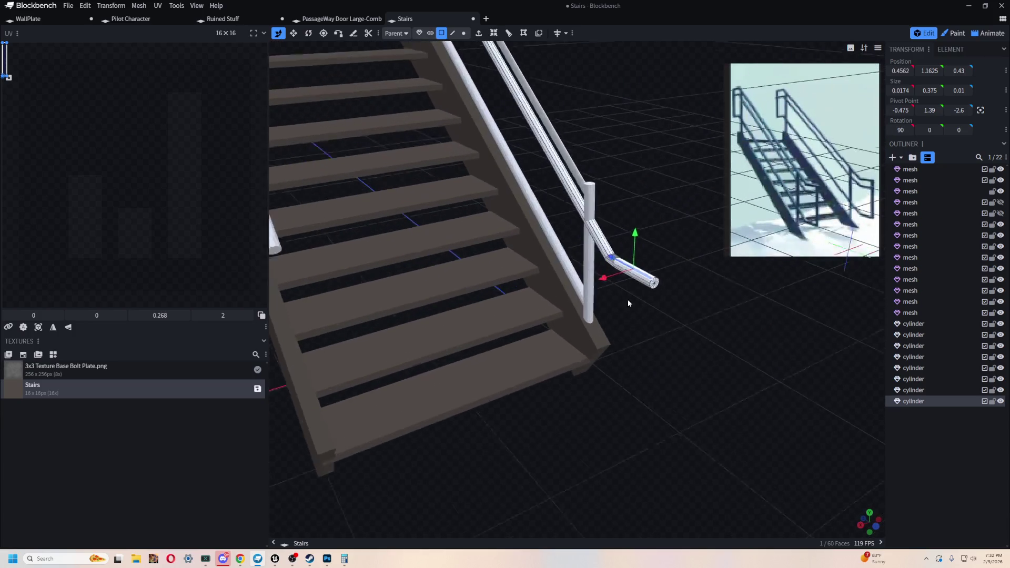
pyautogui.moveTo(628, 302); pyautogui.dragTo(711, 473)
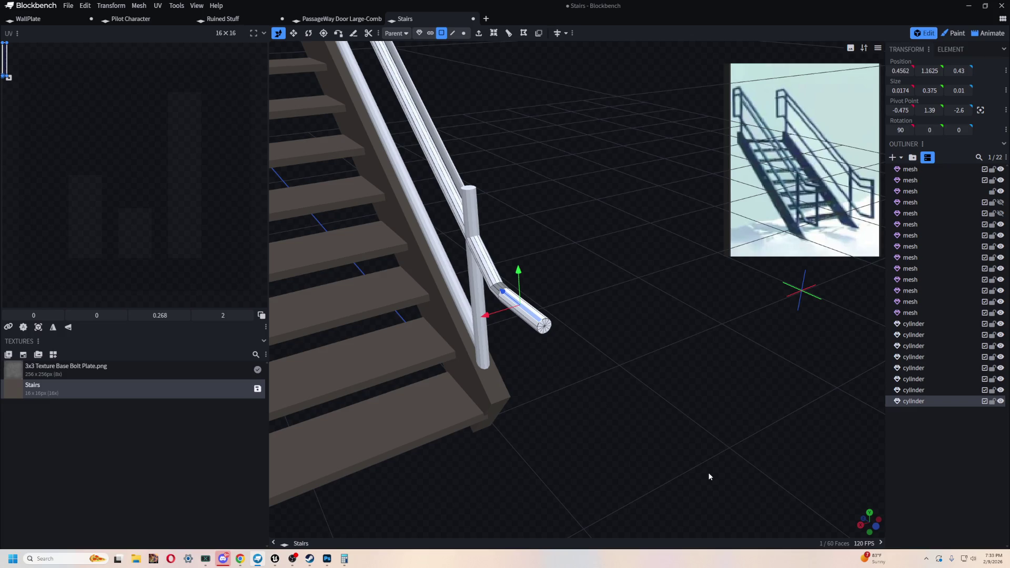
pyautogui.moveTo(661, 362)
pyautogui.mouseDown()
pyautogui.moveTo(539, 291)
pyautogui.moveTo(525, 298)
pyautogui.moveTo(590, 202)
pyautogui.moveTo(591, 219)
pyautogui.moveTo(649, 144)
pyautogui.moveTo(554, 207)
pyautogui.mouseUp()
pyautogui.scroll(5, 553, 207)
pyautogui.moveTo(550, 138)
pyautogui.mouseDown()
pyautogui.moveTo(489, 226)
pyautogui.moveTo(515, 231)
pyautogui.moveTo(424, 260)
pyautogui.moveTo(473, 235)
pyautogui.moveTo(640, 242)
pyautogui.mouseUp()
pyautogui.moveTo(724, 356)
pyautogui.mouseDown()
pyautogui.moveTo(734, 384)
pyautogui.moveTo(649, 388)
pyautogui.moveTo(746, 395)
pyautogui.mouseUp()
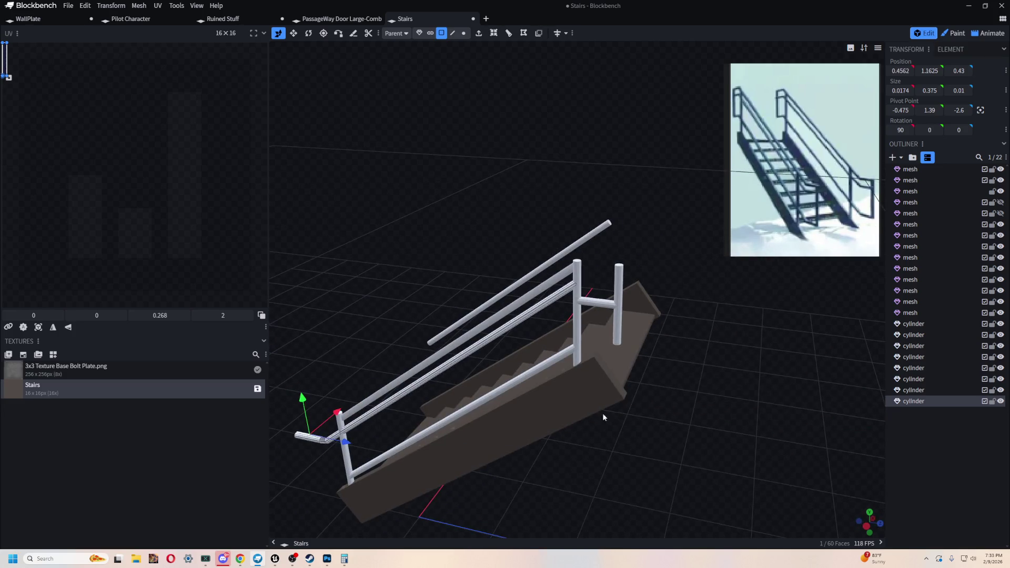
pyautogui.moveTo(395, 241)
pyautogui.mouseDown()
pyautogui.moveTo(424, 199)
pyautogui.moveTo(440, 210)
pyautogui.moveTo(495, 159)
pyautogui.moveTo(412, 274)
pyautogui.moveTo(646, 166)
pyautogui.moveTo(578, 223)
pyautogui.moveTo(518, 207)
pyautogui.moveTo(387, 306)
pyautogui.moveTo(547, 286)
pyautogui.moveTo(632, 305)
pyautogui.moveTo(430, 121)
pyautogui.mouseUp()
# Step: In Object mode, lower the short cylinder slightly at the lower rail's end
pyautogui.click(553, 379)
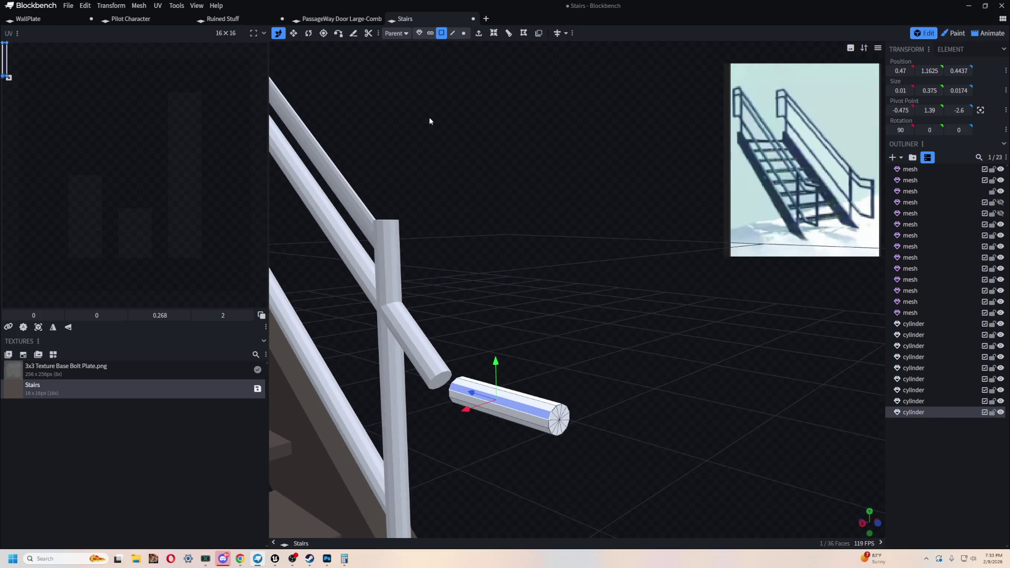
pyautogui.click(419, 32)
pyautogui.moveTo(447, 85)
pyautogui.mouseDown()
pyautogui.moveTo(568, 337)
pyautogui.moveTo(583, 426)
pyautogui.mouseUp()
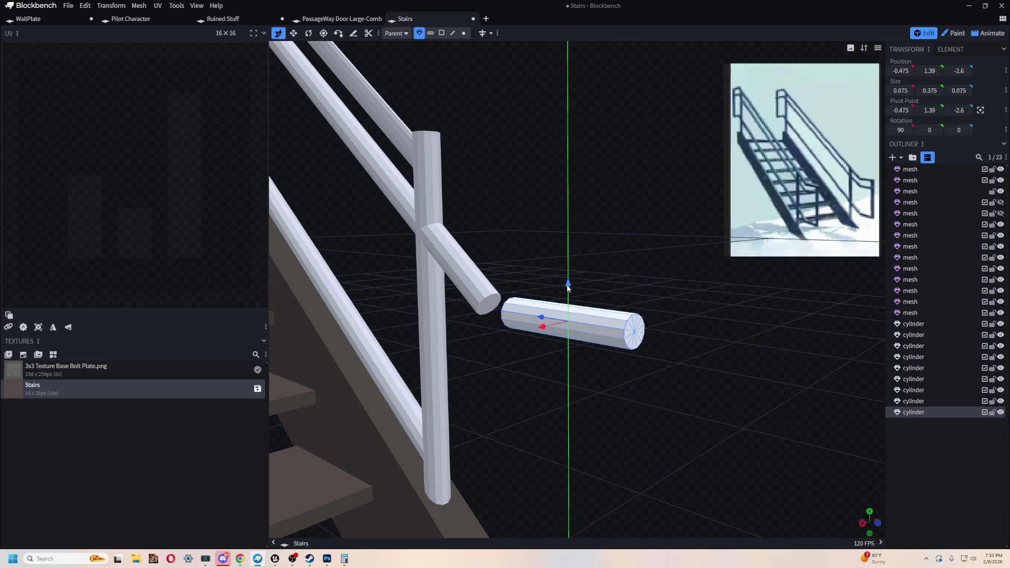
pyautogui.moveTo(567, 286); pyautogui.dragTo(567, 295)
pyautogui.moveTo(556, 251)
pyautogui.mouseDown()
pyautogui.moveTo(646, 243)
pyautogui.moveTo(619, 288)
pyautogui.mouseUp()
pyautogui.moveTo(546, 299)
pyautogui.mouseDown()
pyautogui.moveTo(703, 261)
pyautogui.moveTo(447, 96)
pyautogui.mouseUp()
# Step: Merge the short cylinder and lower rail into one mesh, then select the rail's end cap in Face mode
pyautogui.click(500, 322)
pyautogui.moveTo(500, 321); pyautogui.dragTo(581, 355)
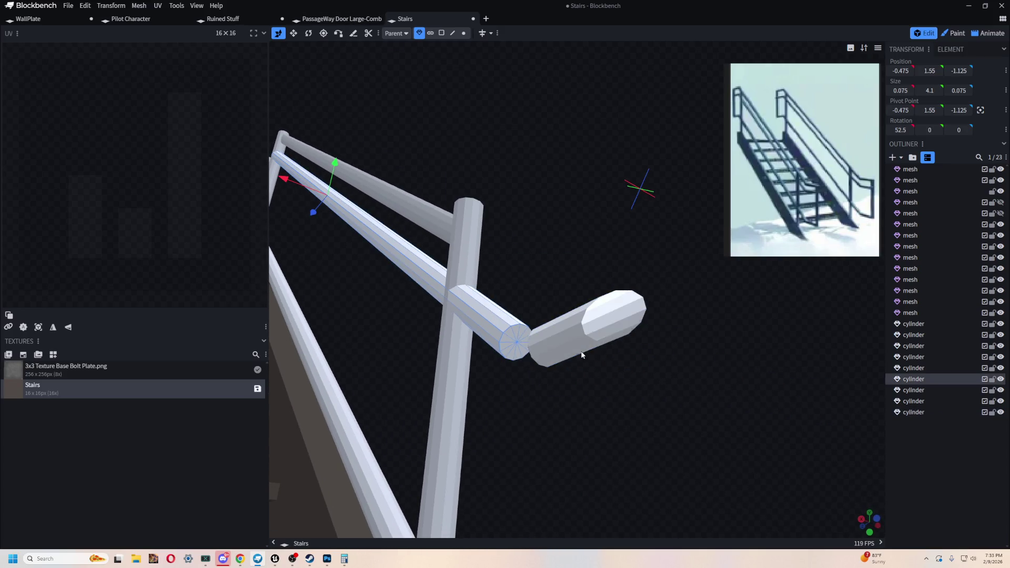
pyautogui.click(563, 338)
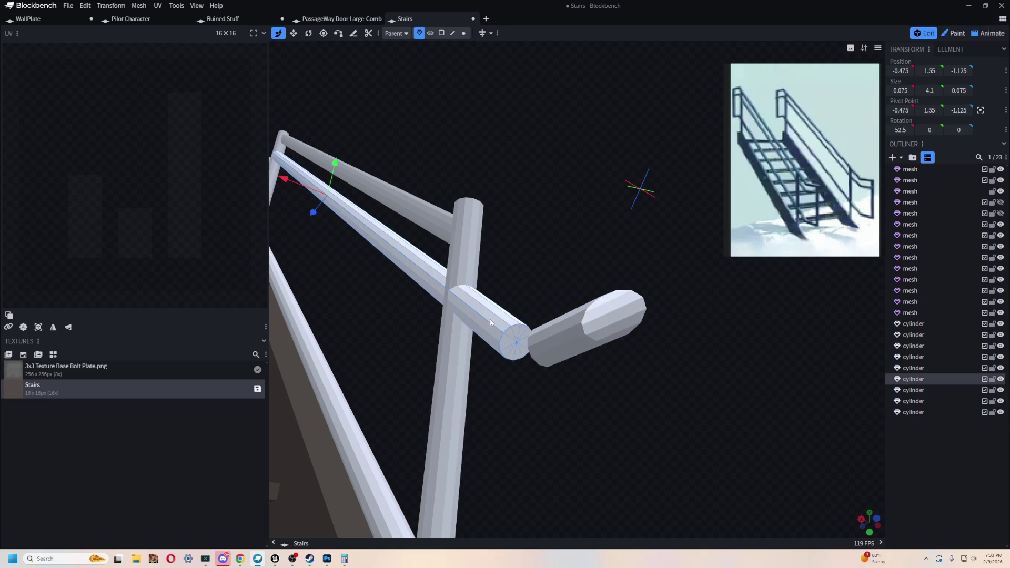
pyautogui.keyDown('shift'); pyautogui.click(506, 336); pyautogui.keyUp('shift')
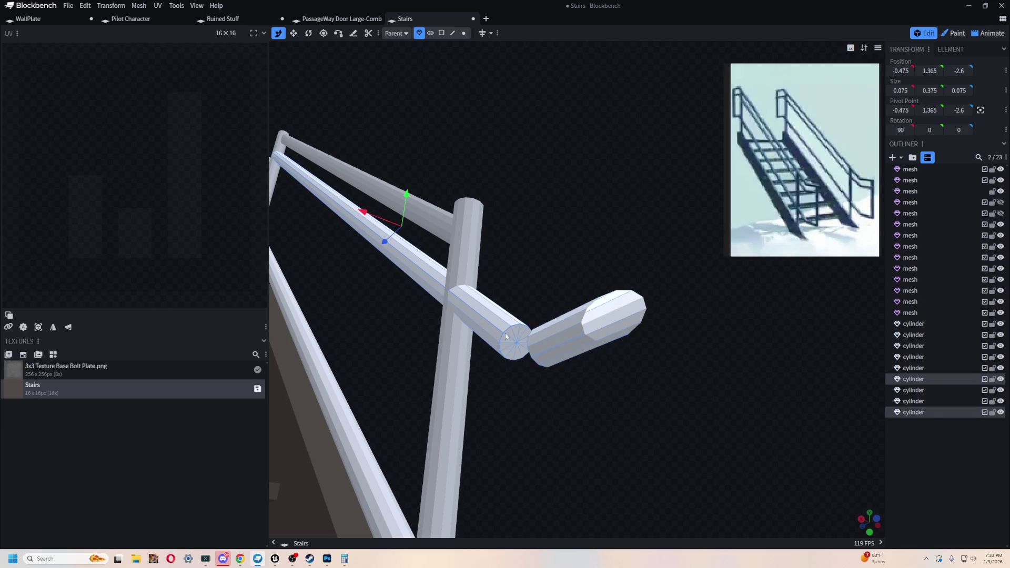
pyautogui.rightClick(917, 411)
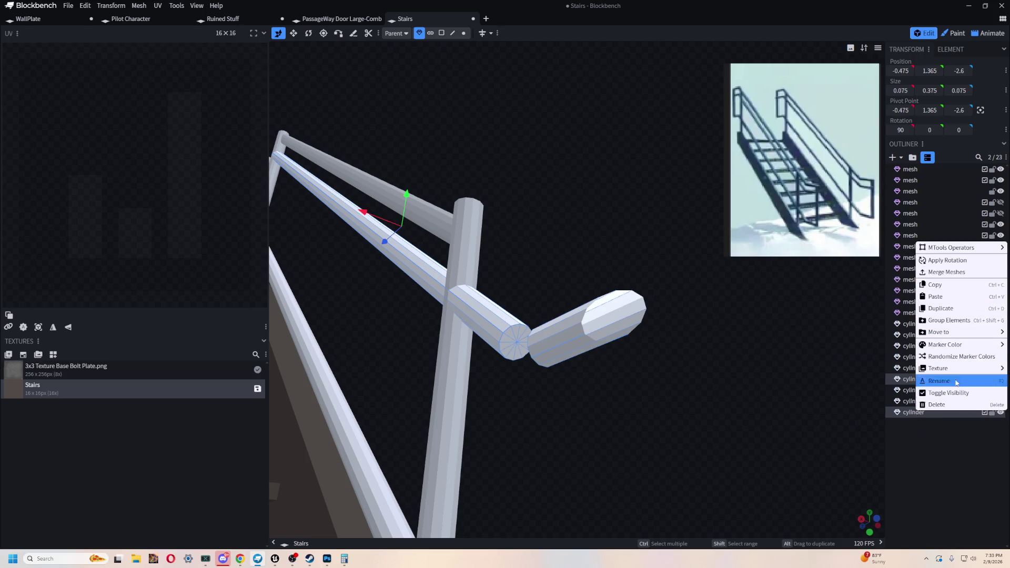
pyautogui.click(960, 271)
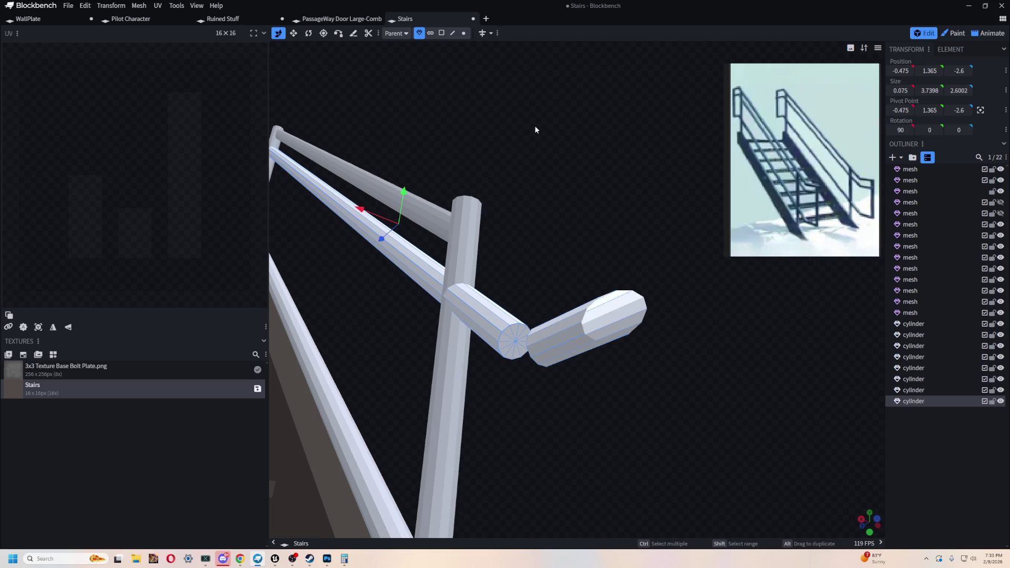
pyautogui.click(441, 33)
pyautogui.click(520, 333)
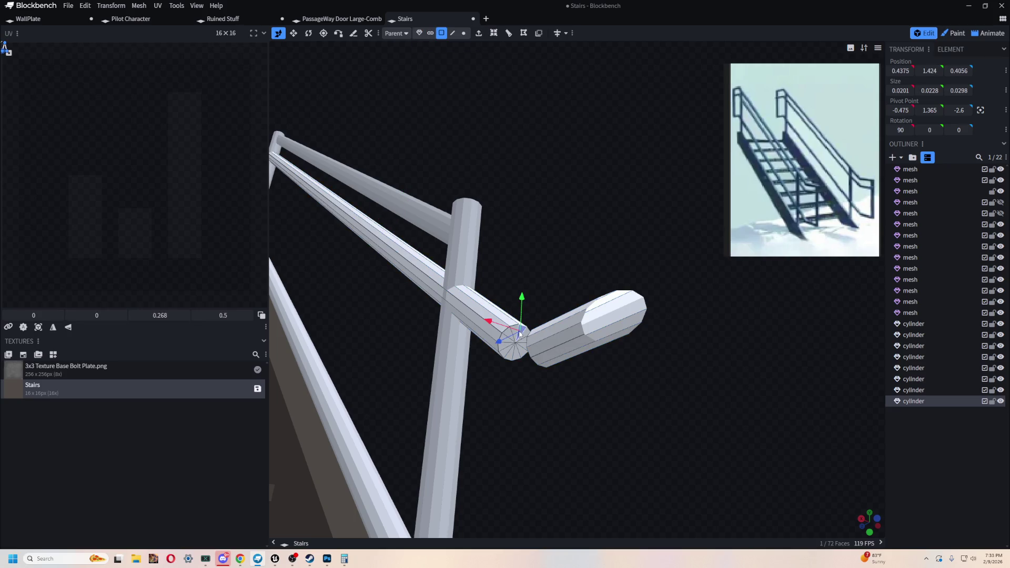
# Step: Select both facing end caps and join them with MTools Bridge Edge Loops
pyautogui.keyDown('shift'); pyautogui.click(515, 360); pyautogui.keyUp('shift')
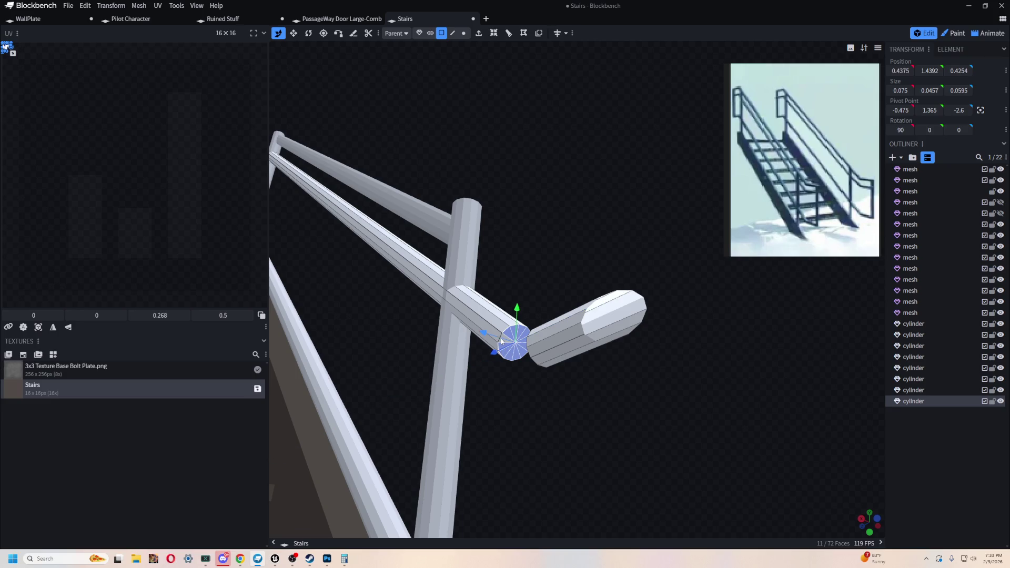
pyautogui.moveTo(526, 314)
pyautogui.mouseDown()
pyautogui.moveTo(609, 249)
pyautogui.moveTo(659, 248)
pyautogui.moveTo(598, 250)
pyautogui.moveTo(549, 212)
pyautogui.moveTo(598, 210)
pyautogui.moveTo(535, 303)
pyautogui.mouseUp()
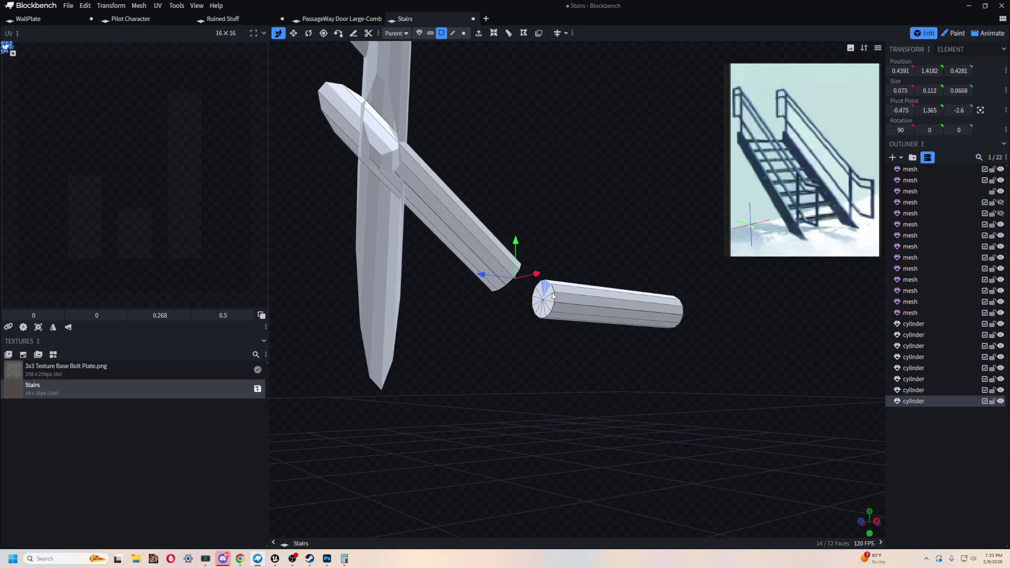
pyautogui.keyDown('shift'); pyautogui.click(545, 314); pyautogui.keyUp('shift')
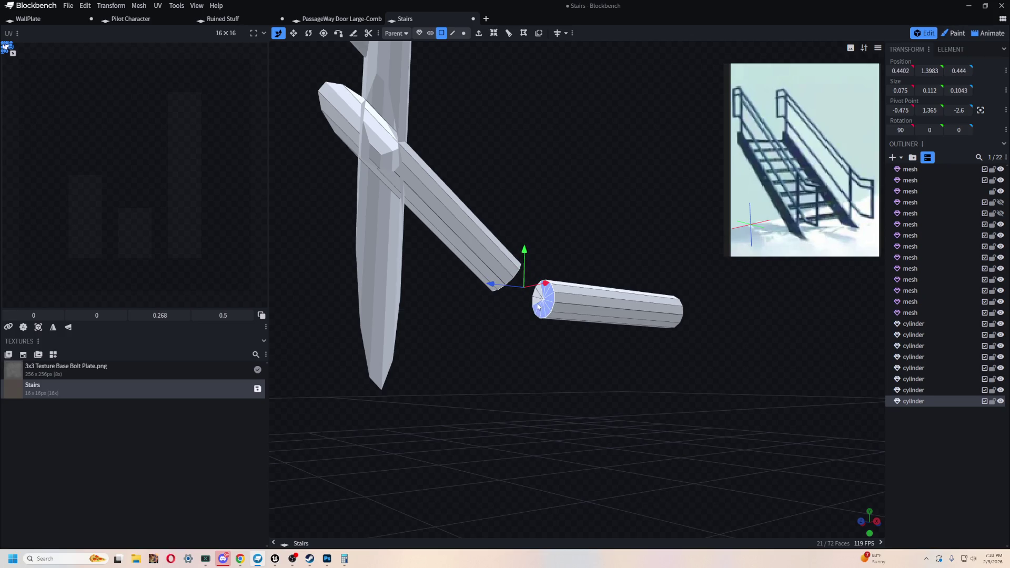
pyautogui.moveTo(541, 296)
pyautogui.mouseDown()
pyautogui.moveTo(562, 204)
pyautogui.moveTo(226, 220)
pyautogui.moveTo(380, 207)
pyautogui.moveTo(575, 318)
pyautogui.mouseUp()
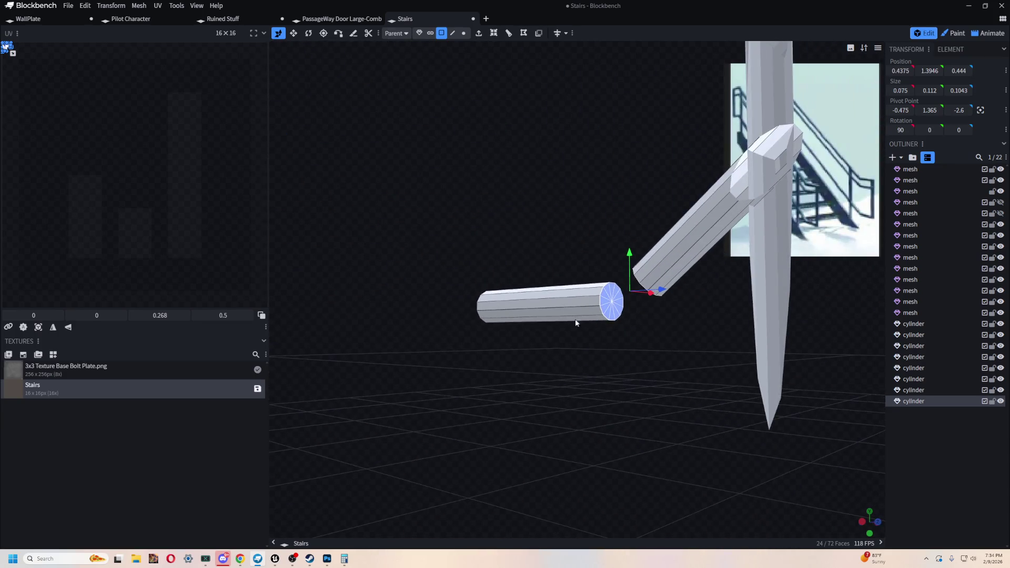
pyautogui.rightClick(605, 46)
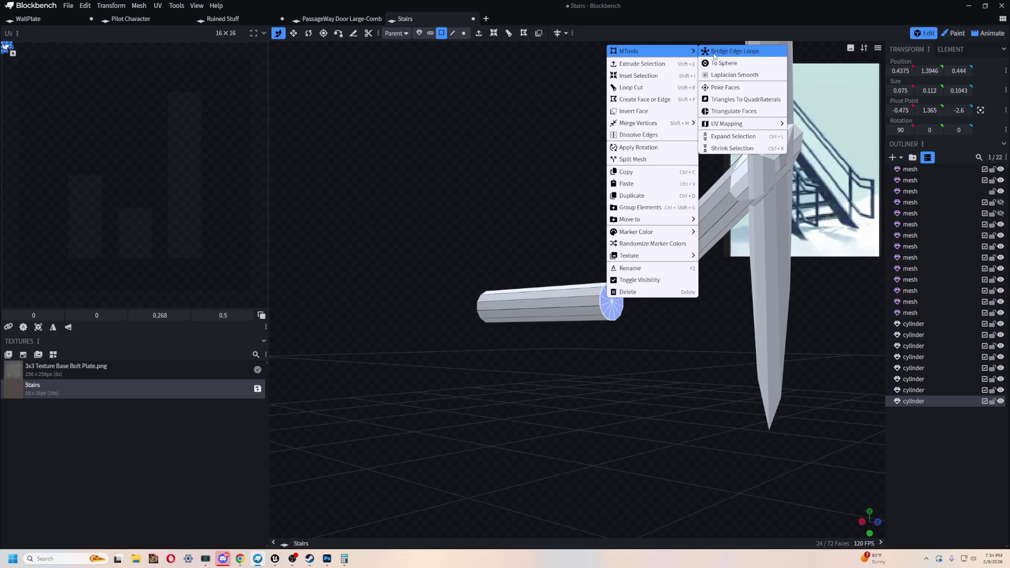
pyautogui.moveTo(651, 51)
pyautogui.click(706, 52)
pyautogui.moveTo(502, 182)
pyautogui.mouseDown()
pyautogui.moveTo(573, 169)
pyautogui.moveTo(539, 105)
pyautogui.moveTo(698, 197)
pyautogui.moveTo(654, 207)
pyautogui.moveTo(640, 283)
pyautogui.moveTo(648, 463)
pyautogui.mouseUp()
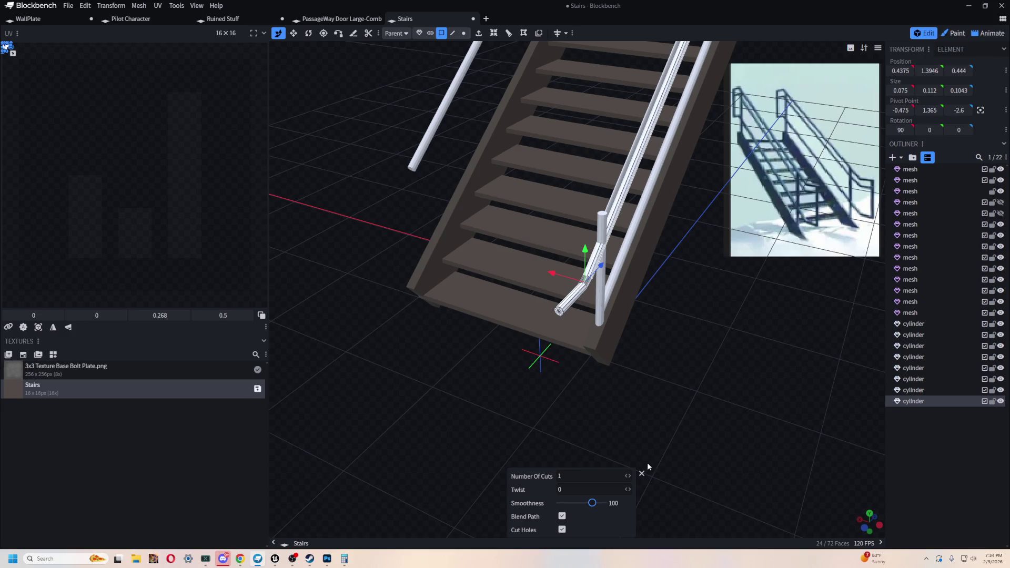
pyautogui.write('2')
# Step: Finish the lower rail bridge with Number Of Cuts 2, close its panel and review the staircase
pyautogui.moveTo(664, 391); pyautogui.dragTo(593, 431)
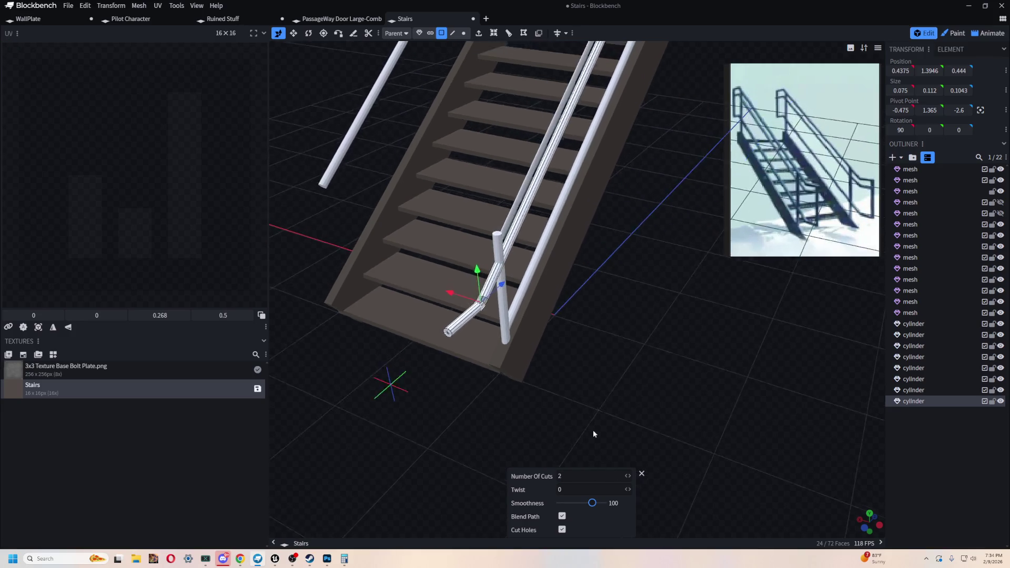
pyautogui.scroll(3, 599, 418)
pyautogui.scroll(3, 627, 362)
pyautogui.scroll(-3, 627, 366)
pyautogui.moveTo(577, 345)
pyautogui.mouseDown()
pyautogui.moveTo(614, 465)
pyautogui.moveTo(606, 443)
pyautogui.moveTo(572, 493)
pyautogui.mouseUp()
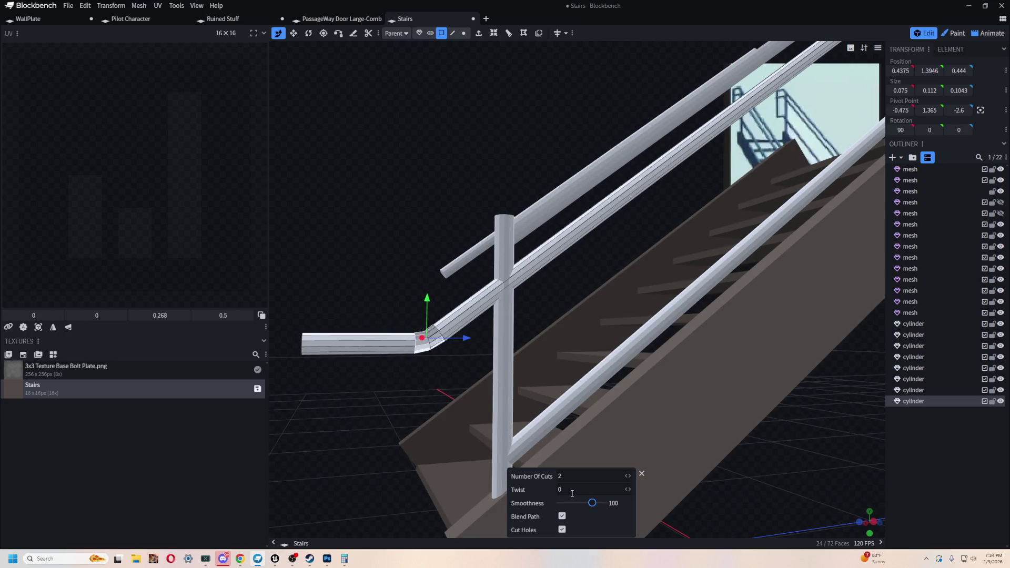
pyautogui.write('1')
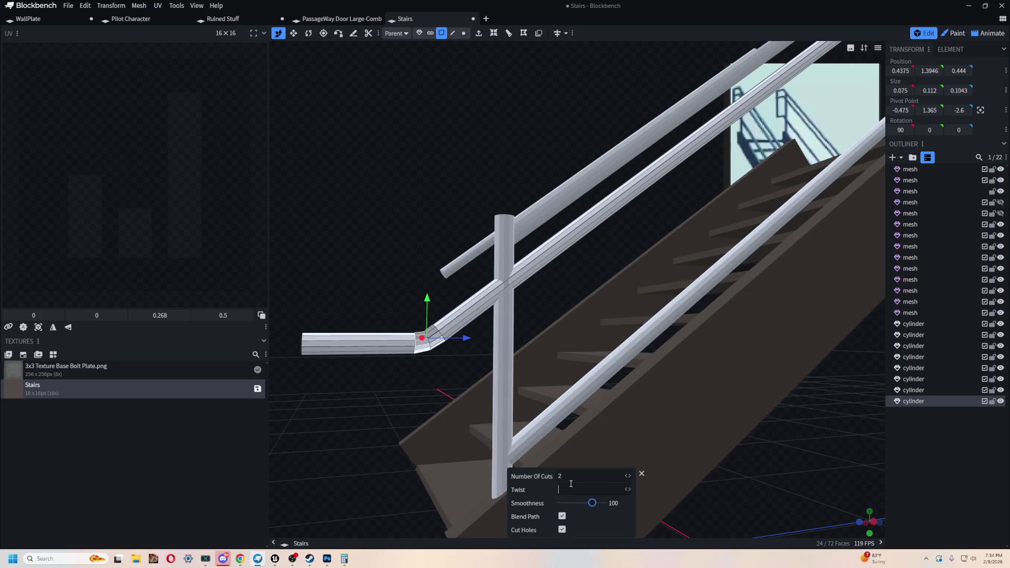
pyautogui.moveTo(398, 119); pyautogui.dragTo(523, 156)
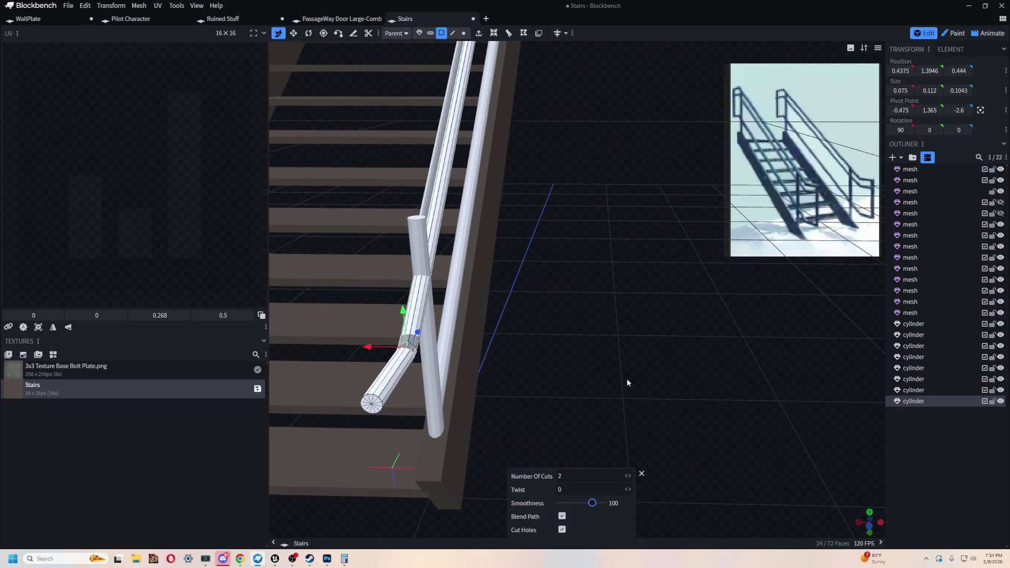
pyautogui.click(644, 475)
pyautogui.click(414, 332)
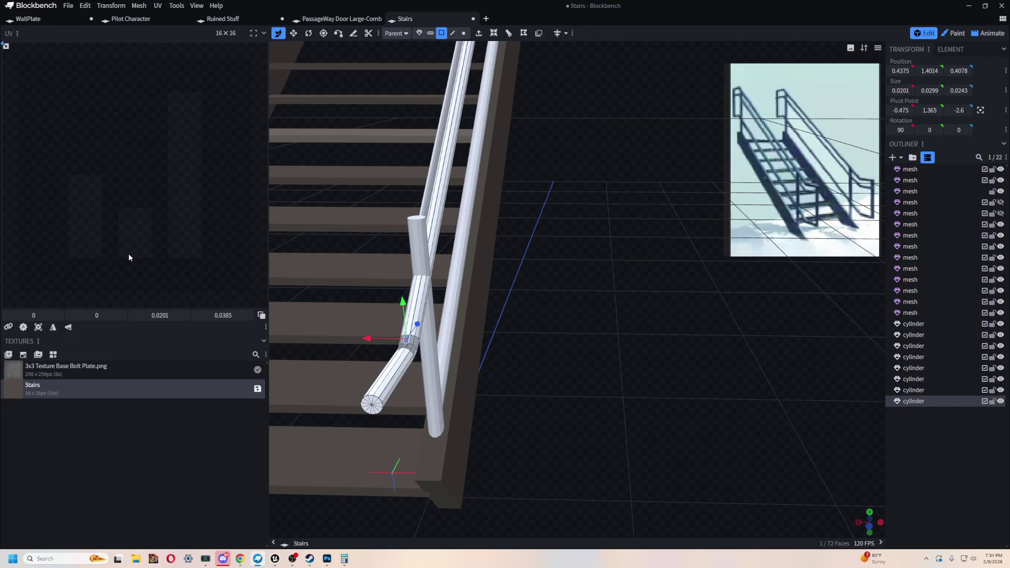
pyautogui.moveTo(552, 261); pyautogui.dragTo(617, 280)
pyautogui.scroll(-3, 605, 244)
pyautogui.moveTo(605, 244)
pyautogui.mouseDown()
pyautogui.moveTo(670, 294)
pyautogui.moveTo(599, 261)
pyautogui.mouseUp()
pyautogui.scroll(4, 671, 294)
pyautogui.scroll(-3, 669, 298)
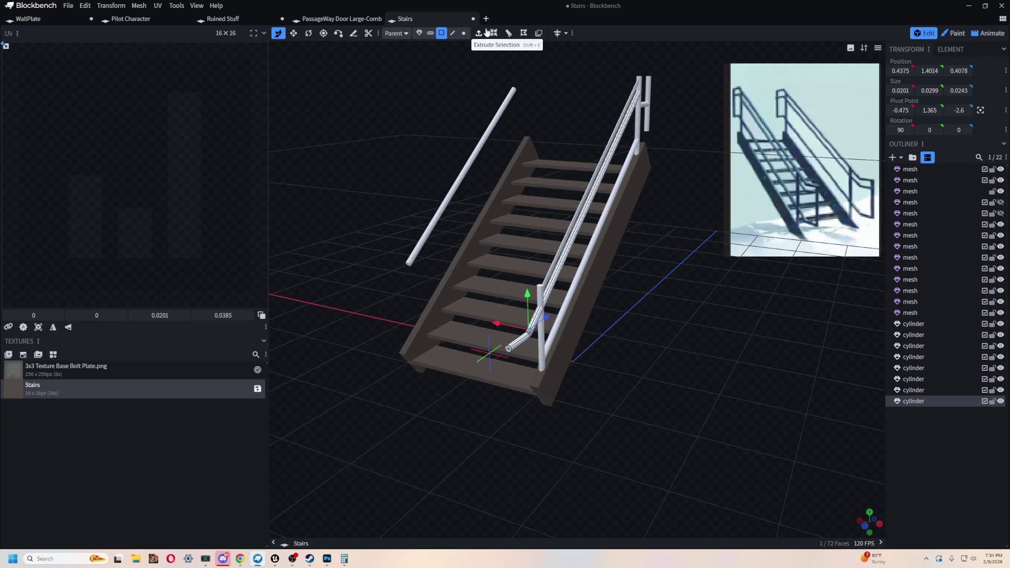
pyautogui.moveTo(643, 440)
pyautogui.mouseDown()
pyautogui.moveTo(620, 361)
pyautogui.moveTo(536, 424)
pyautogui.mouseUp()
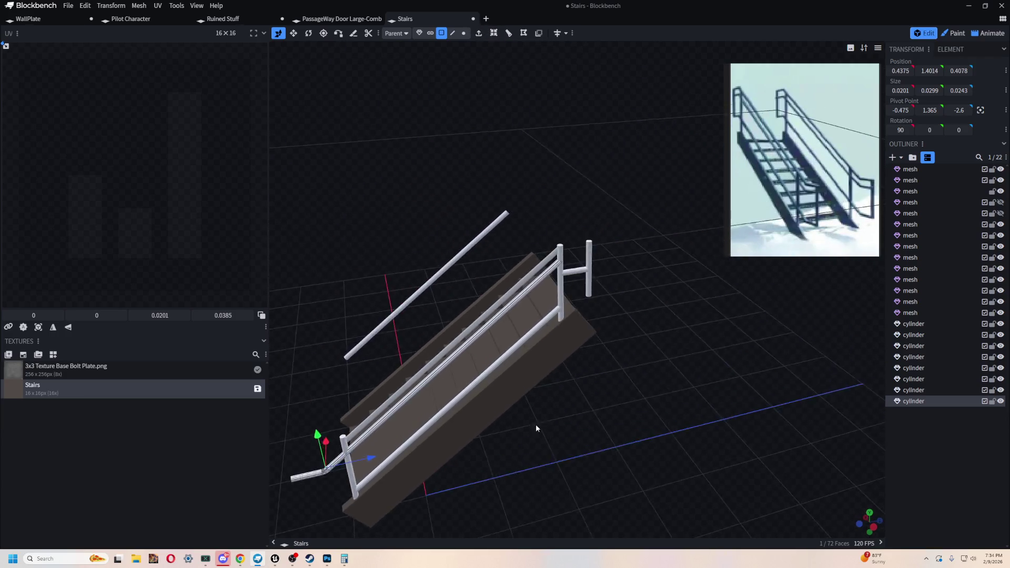
pyautogui.scroll(3, 618, 412)
pyautogui.scroll(2, 617, 415)
# Step: Select the crossbar between the top posts in Object mode and paste a copy of it
pyautogui.click(281, 37)
pyautogui.click(489, 329)
pyautogui.moveTo(503, 158); pyautogui.dragTo(452, 59)
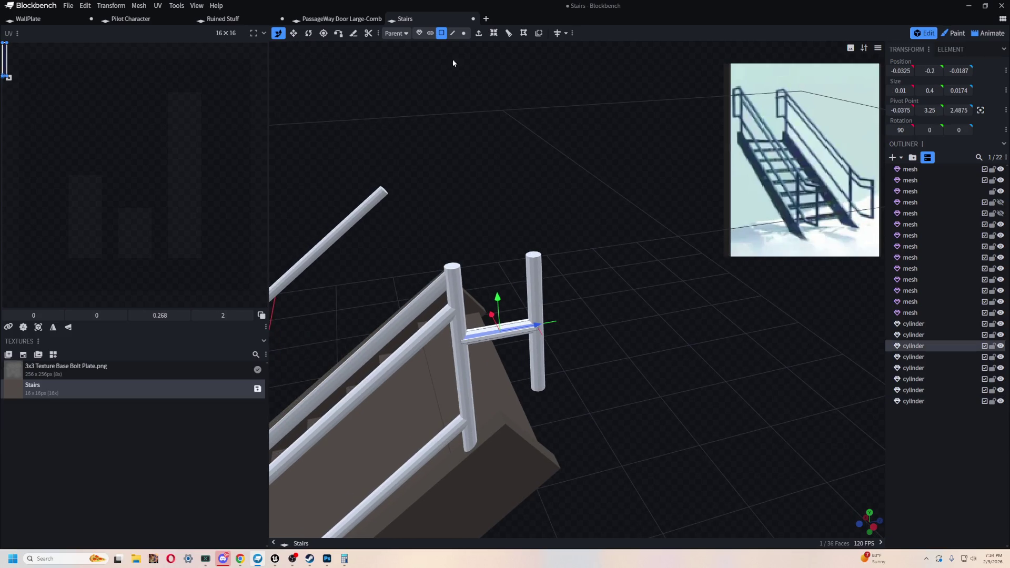
pyautogui.click(419, 32)
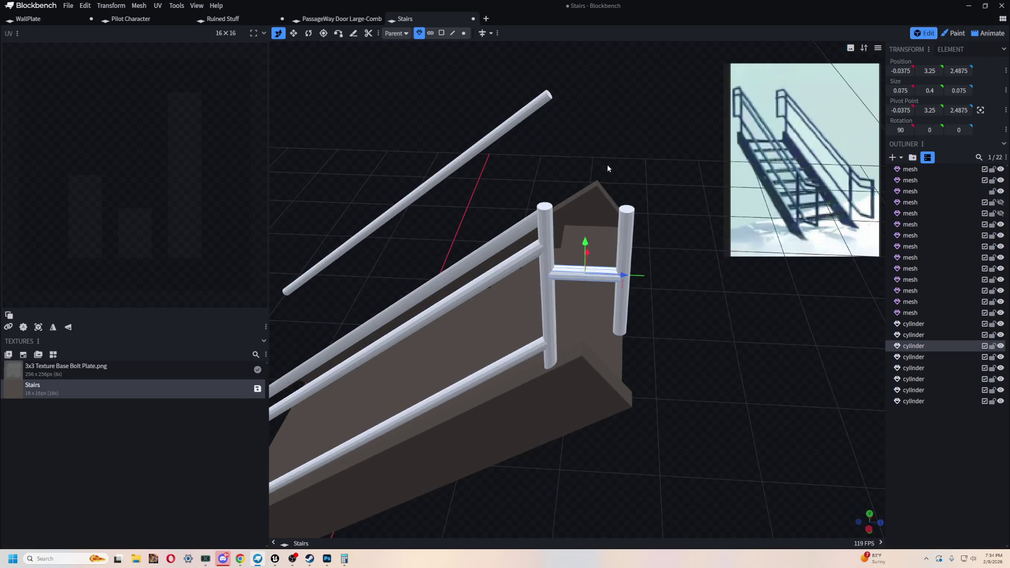
pyautogui.moveTo(572, 133); pyautogui.dragTo(607, 190)
pyautogui.scroll(2, 607, 190)
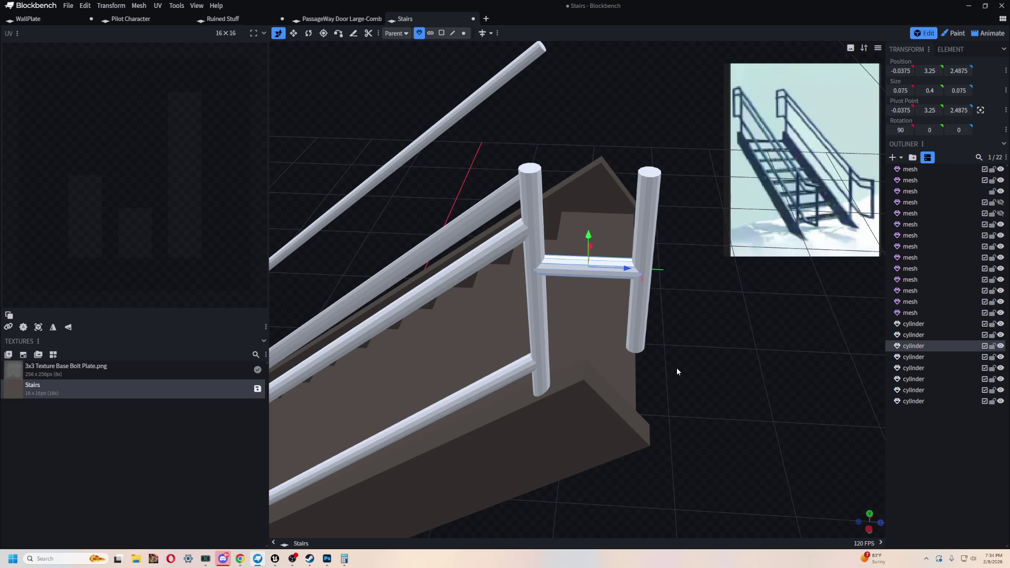
pyautogui.moveTo(726, 356)
pyautogui.mouseDown()
pyautogui.moveTo(627, 314)
pyautogui.moveTo(780, 383)
pyautogui.moveTo(693, 372)
pyautogui.moveTo(671, 356)
pyautogui.mouseUp()
pyautogui.hotkey('ctrl', 'c')
pyautogui.hotkey('ctrl', 'v')
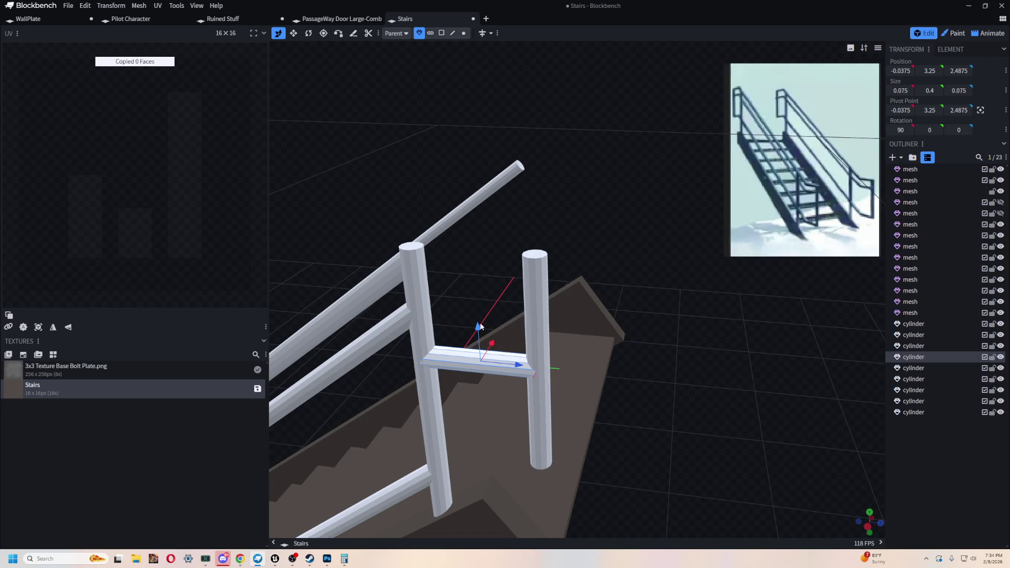
# Step: Raise the copied crossbar onto the post tops and shorten it to fit between them
pyautogui.moveTo(477, 324); pyautogui.dragTo(468, 200)
pyautogui.press('s')
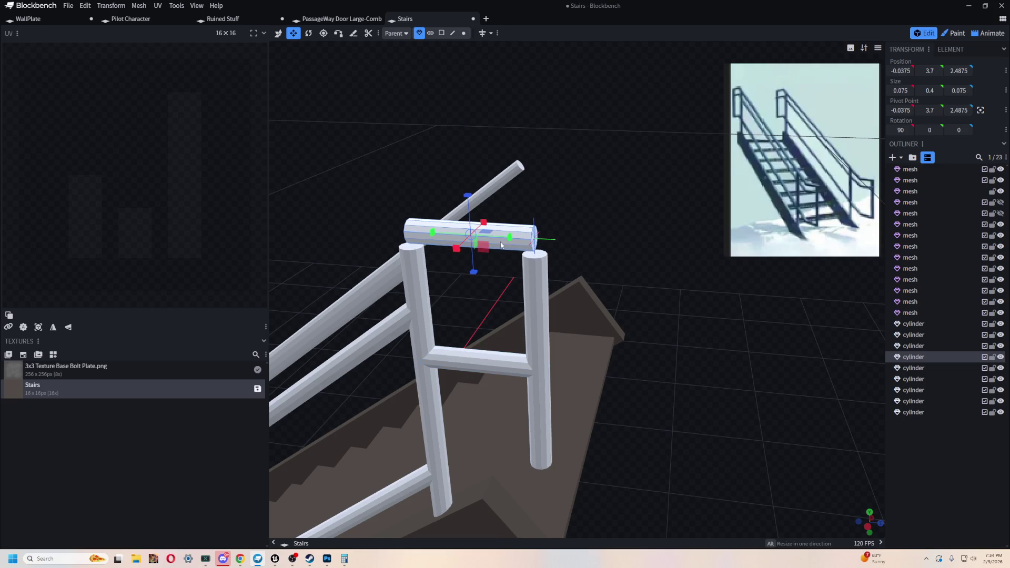
pyautogui.moveTo(561, 241); pyautogui.dragTo(459, 272, button='right')
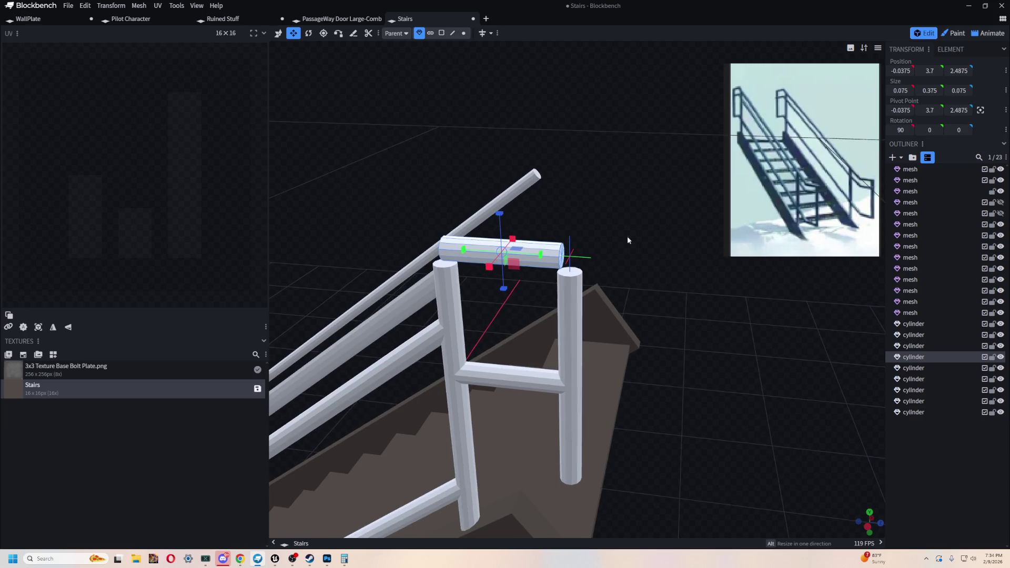
pyautogui.moveTo(341, 279); pyautogui.dragTo(352, 280)
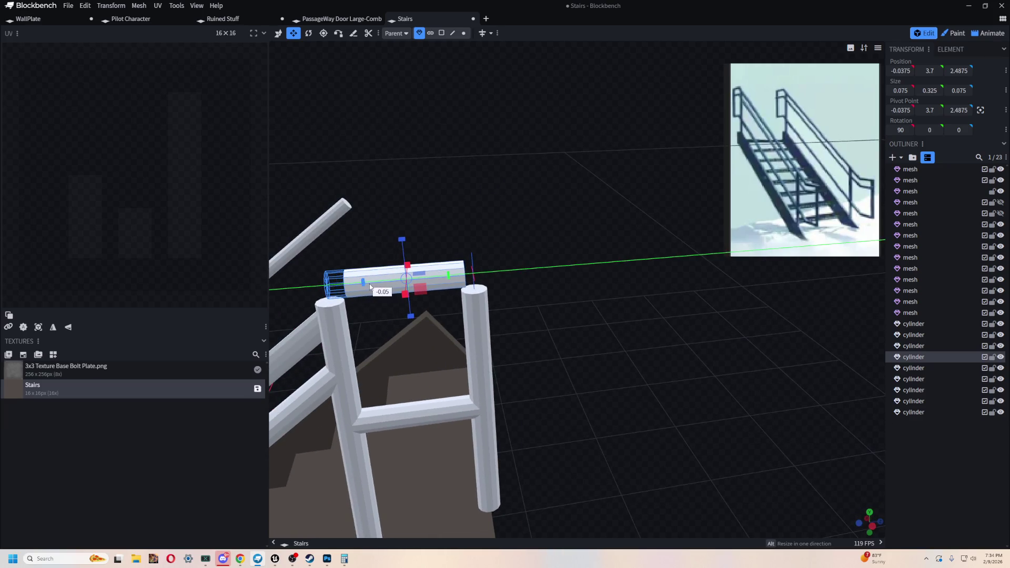
pyautogui.scroll(3, 459, 176)
pyautogui.moveTo(459, 181); pyautogui.dragTo(567, 185, button='right')
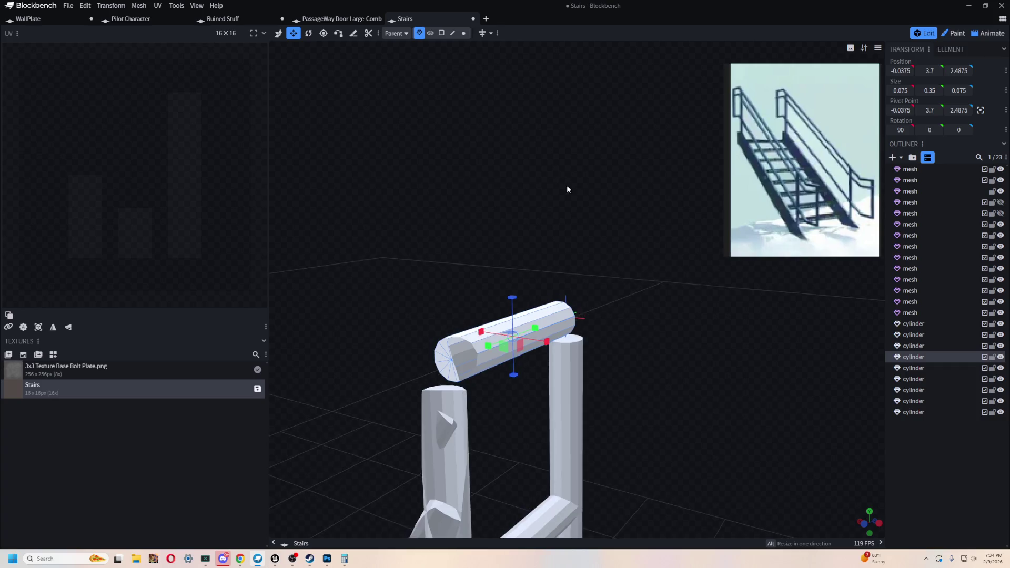
pyautogui.scroll(2, 466, 219)
pyautogui.moveTo(507, 328); pyautogui.dragTo(525, 331)
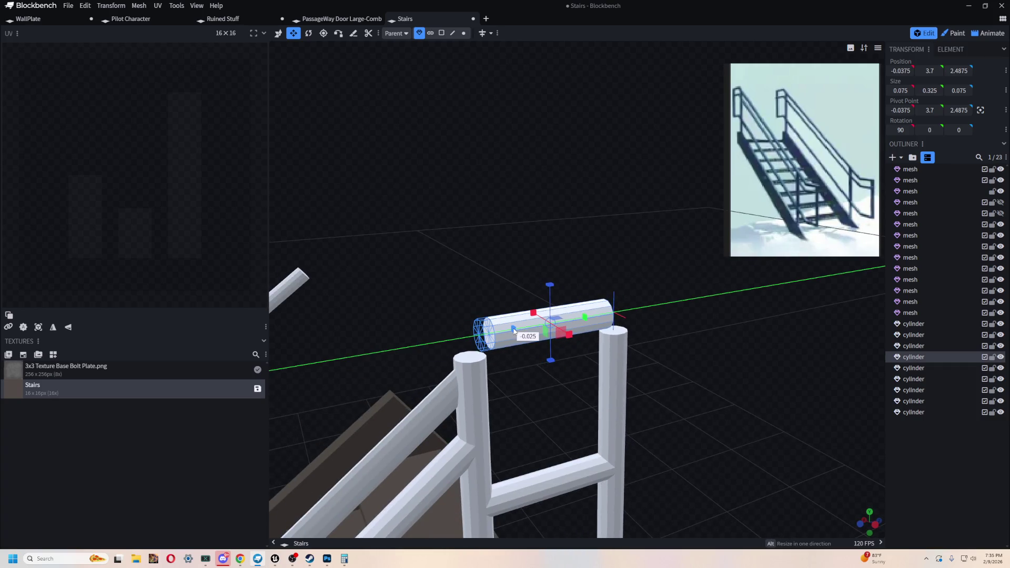
pyautogui.moveTo(539, 242); pyautogui.dragTo(605, 320)
pyautogui.moveTo(632, 284)
pyautogui.mouseDown()
pyautogui.moveTo(547, 223)
pyautogui.moveTo(490, 229)
pyautogui.moveTo(465, 311)
pyautogui.moveTo(421, 229)
pyautogui.moveTo(429, 214)
pyautogui.moveTo(654, 237)
pyautogui.moveTo(551, 274)
pyautogui.moveTo(560, 266)
pyautogui.moveTo(625, 309)
pyautogui.moveTo(386, 123)
pyautogui.moveTo(520, 101)
pyautogui.moveTo(468, 299)
pyautogui.moveTo(431, 253)
pyautogui.moveTo(535, 148)
pyautogui.moveTo(458, 165)
pyautogui.mouseUp()
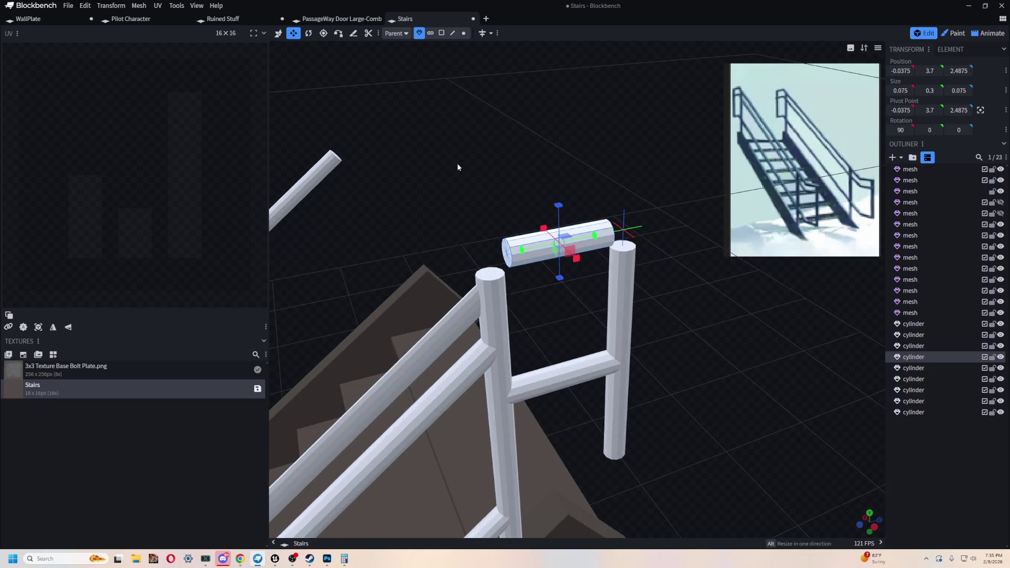
# Step: With the Move tool, select the post and crossbar, then just the top crossbar
pyautogui.click(496, 332)
pyautogui.click(278, 33)
pyautogui.keyDown('ctrl'); pyautogui.click(548, 249); pyautogui.keyUp('ctrl')
pyautogui.moveTo(540, 173)
pyautogui.mouseDown()
pyautogui.moveTo(572, 168)
pyautogui.moveTo(502, 148)
pyautogui.moveTo(543, 232)
pyautogui.moveTo(520, 203)
pyautogui.mouseUp()
pyautogui.click(566, 286)
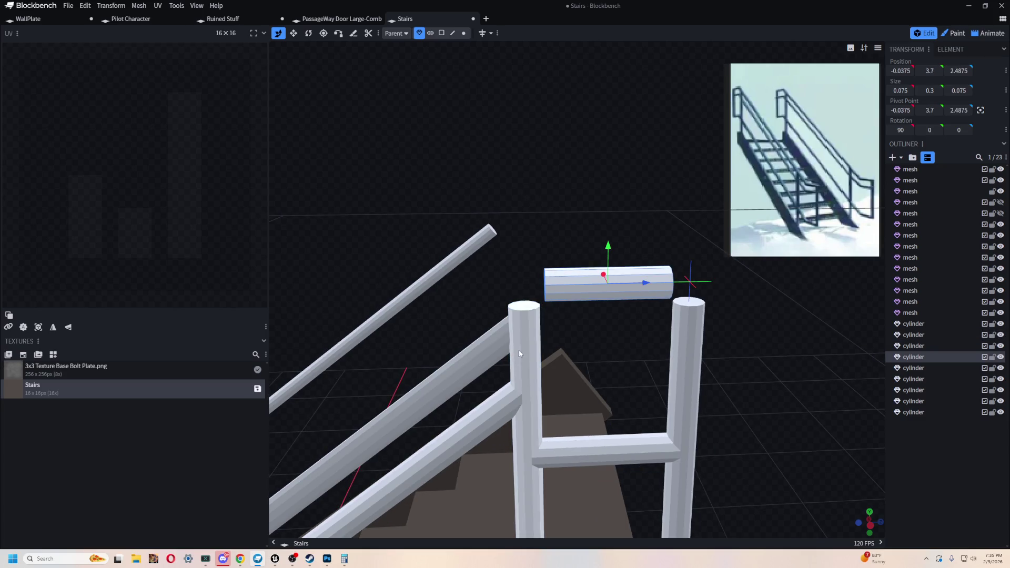
# Step: Merge the top crossbar with the left post into one mesh and save the project
pyautogui.click(528, 331)
pyautogui.keyDown('shift'); pyautogui.click(575, 290); pyautogui.keyUp('shift')
pyautogui.moveTo(575, 290)
pyautogui.mouseDown()
pyautogui.moveTo(565, 164)
pyautogui.moveTo(591, 164)
pyautogui.mouseUp()
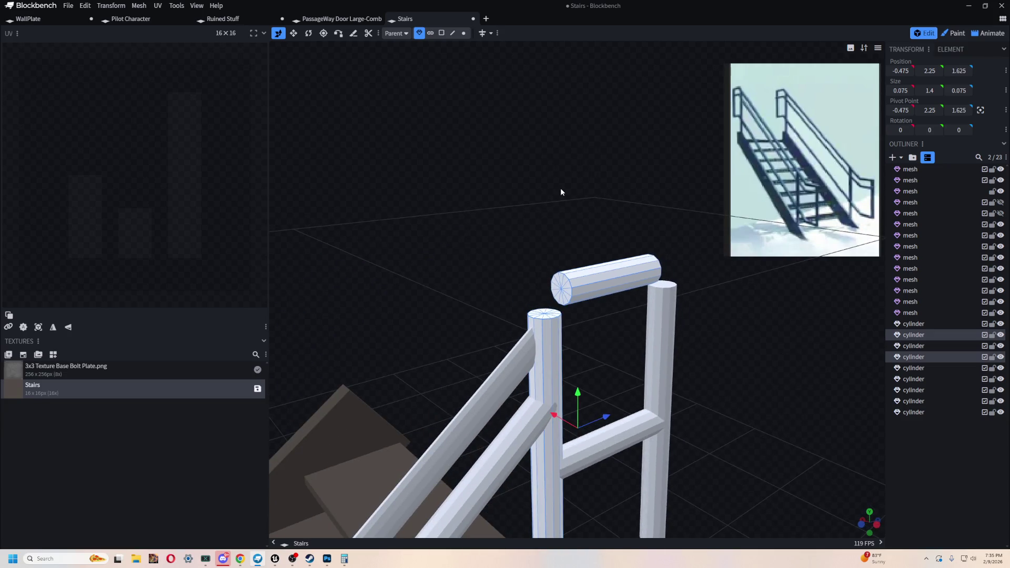
pyautogui.rightClick(921, 362)
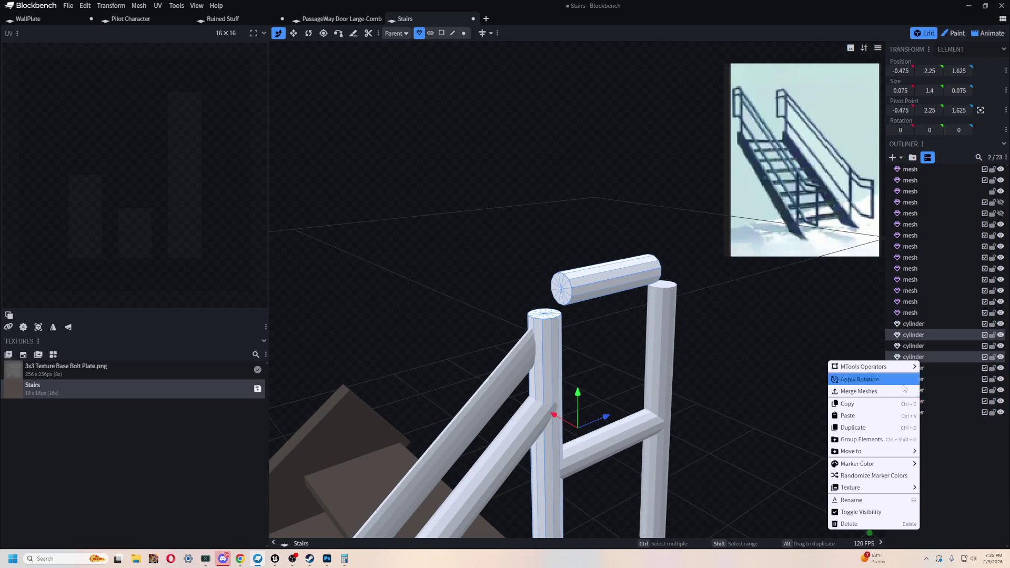
pyautogui.click(880, 392)
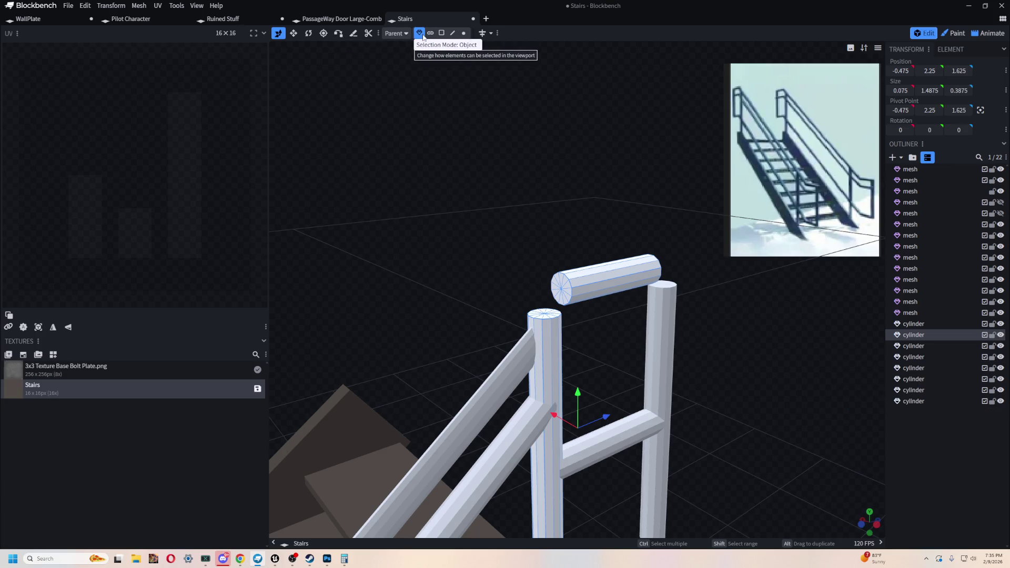
pyautogui.hotkey('ctrl', 's')
pyautogui.click(455, 273)
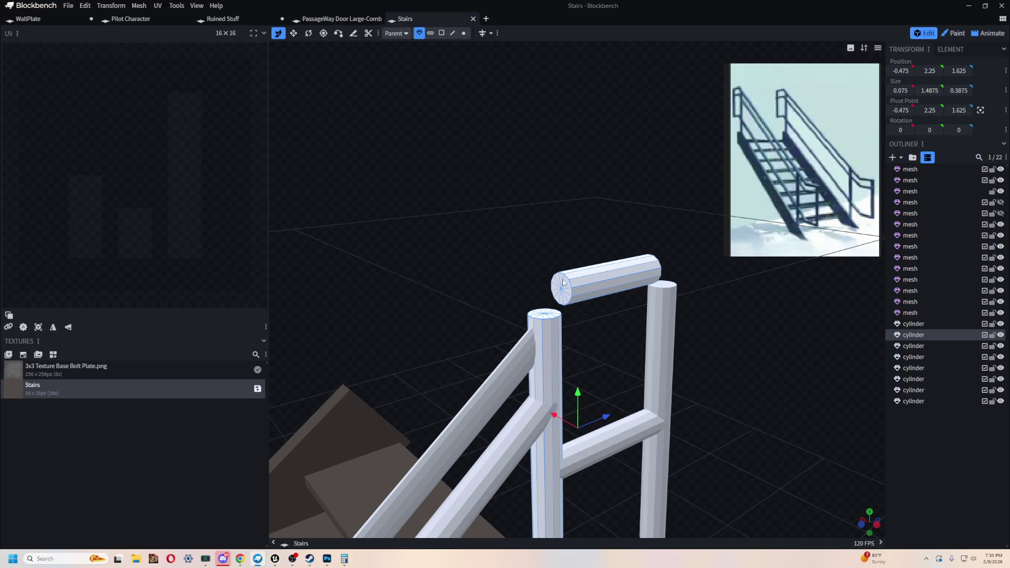
# Step: In Face mode, select the crossbar end cap and post-top face and bridge them
pyautogui.moveTo(563, 283); pyautogui.dragTo(490, 112)
pyautogui.click(441, 32)
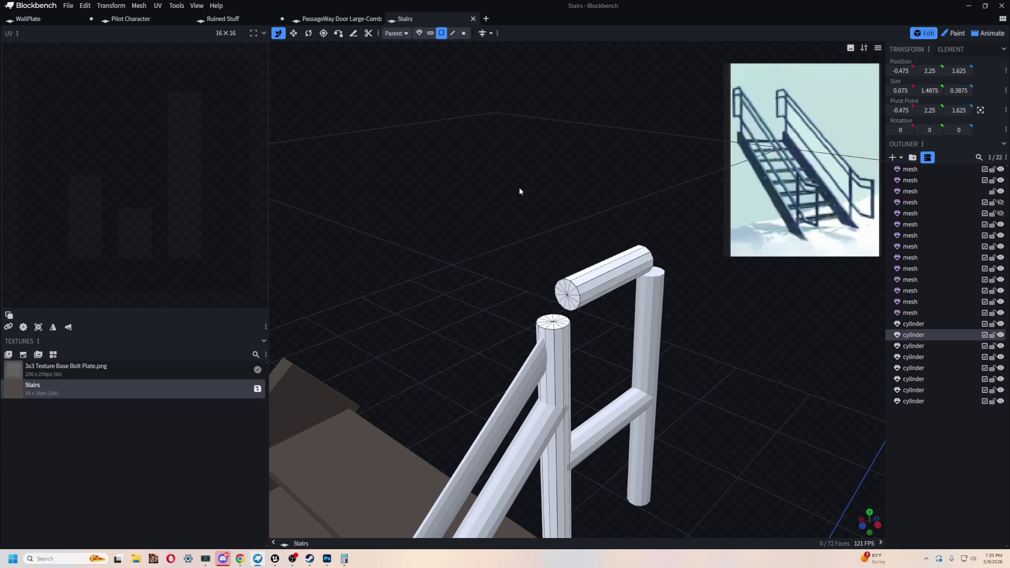
pyautogui.click(568, 294)
pyautogui.keyDown('ctrl'); pyautogui.click(566, 306); pyautogui.keyUp('ctrl')
pyautogui.keyDown('ctrl'); pyautogui.click(573, 304); pyautogui.keyUp('ctrl')
pyautogui.keyDown('ctrl'); pyautogui.click(572, 309); pyautogui.keyUp('ctrl')
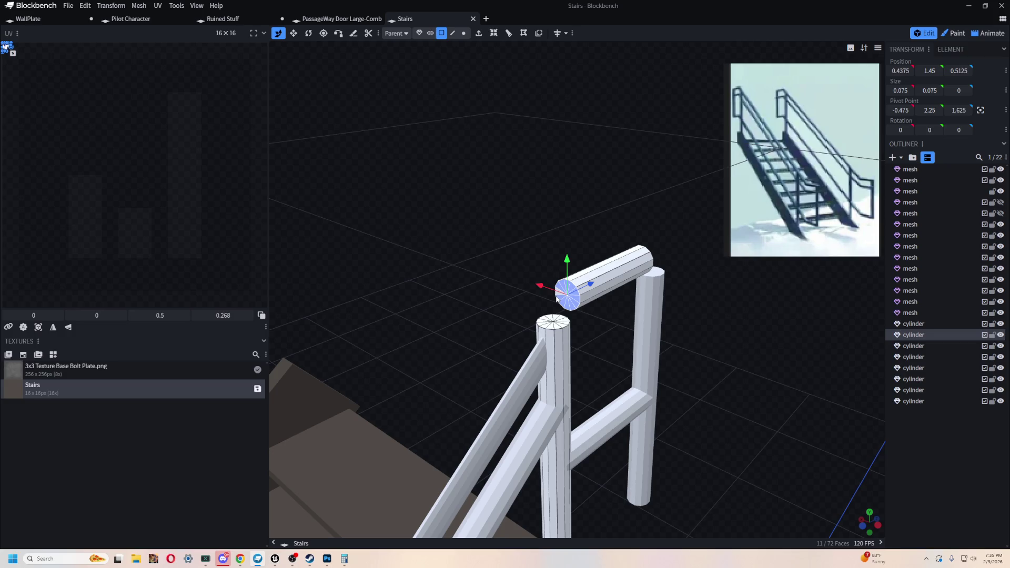
pyautogui.moveTo(505, 165); pyautogui.dragTo(273, 50)
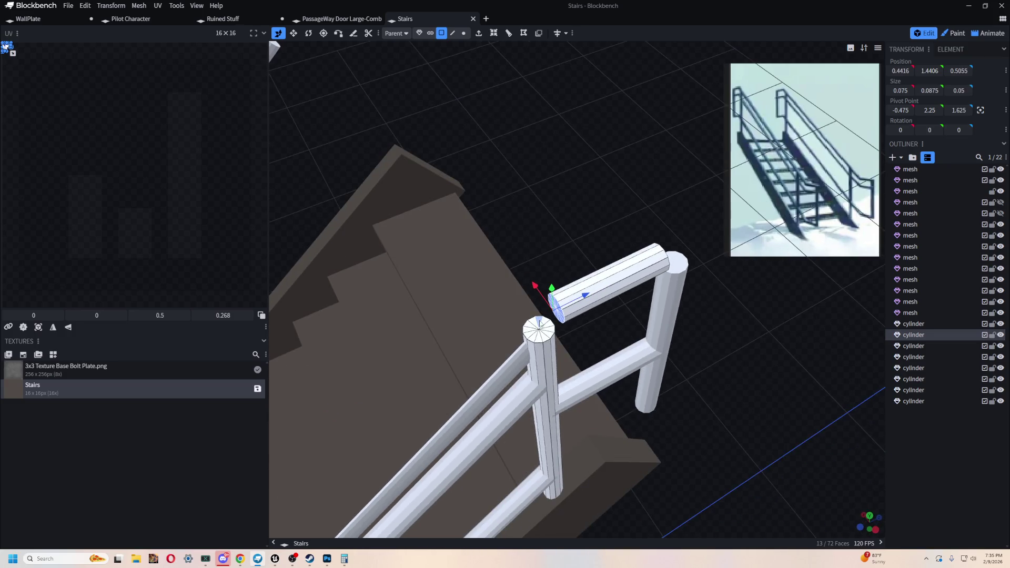
pyautogui.keyDown('shift'); pyautogui.click(531, 333); pyautogui.keyUp('shift')
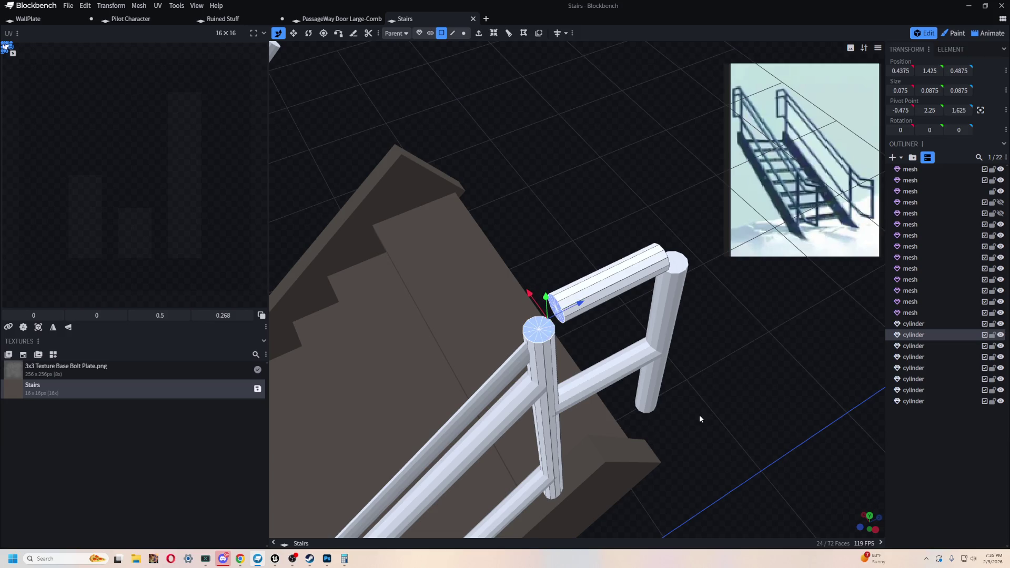
pyautogui.moveTo(699, 415); pyautogui.dragTo(566, 345)
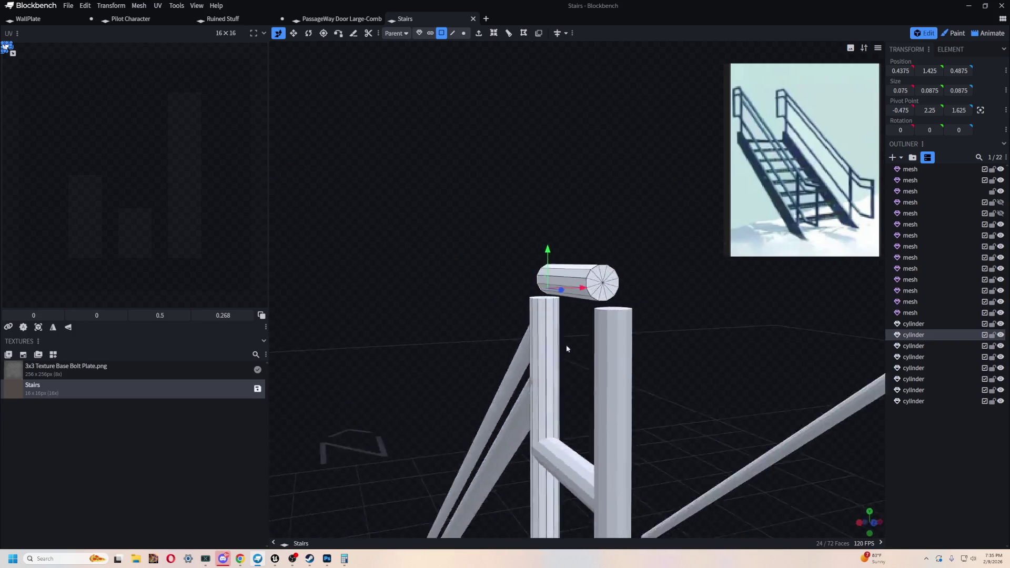
pyautogui.moveTo(566, 344); pyautogui.dragTo(571, 289)
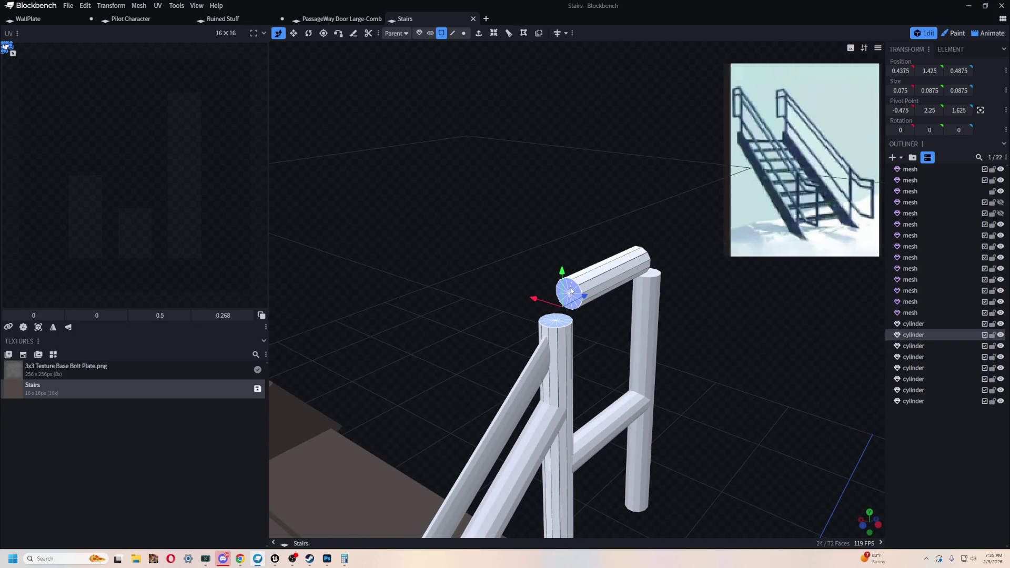
pyautogui.rightClick(570, 291)
pyautogui.click(679, 41)
# Step: Reduce the new corner bend to Number Of Cuts 1
pyautogui.moveTo(680, 202)
pyautogui.mouseDown()
pyautogui.moveTo(318, 161)
pyautogui.moveTo(525, 372)
pyautogui.mouseUp()
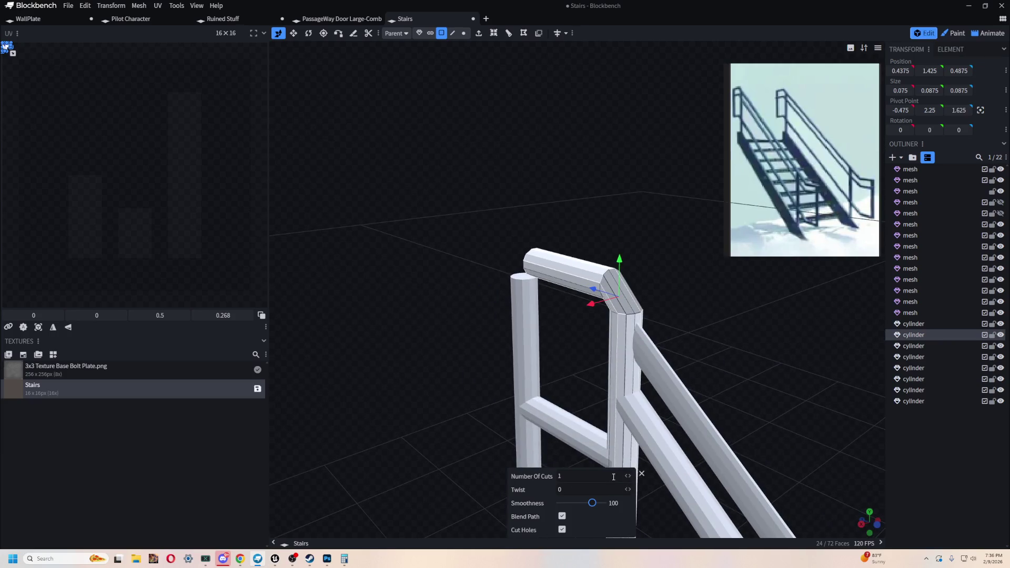
pyautogui.press('BackSpace')
pyautogui.write('3')
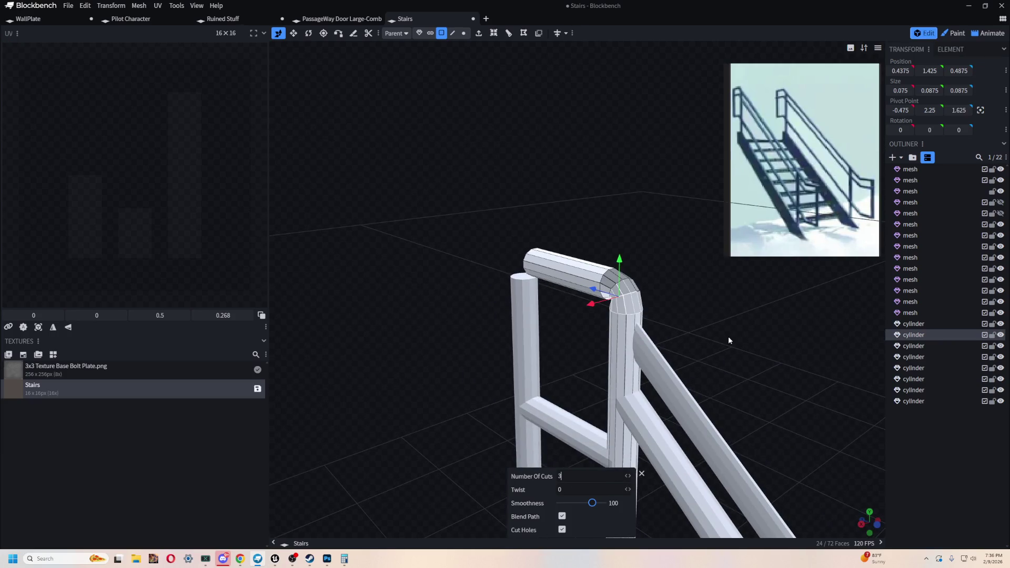
pyautogui.moveTo(733, 337)
pyautogui.mouseDown()
pyautogui.moveTo(579, 159)
pyautogui.moveTo(640, 159)
pyautogui.mouseUp()
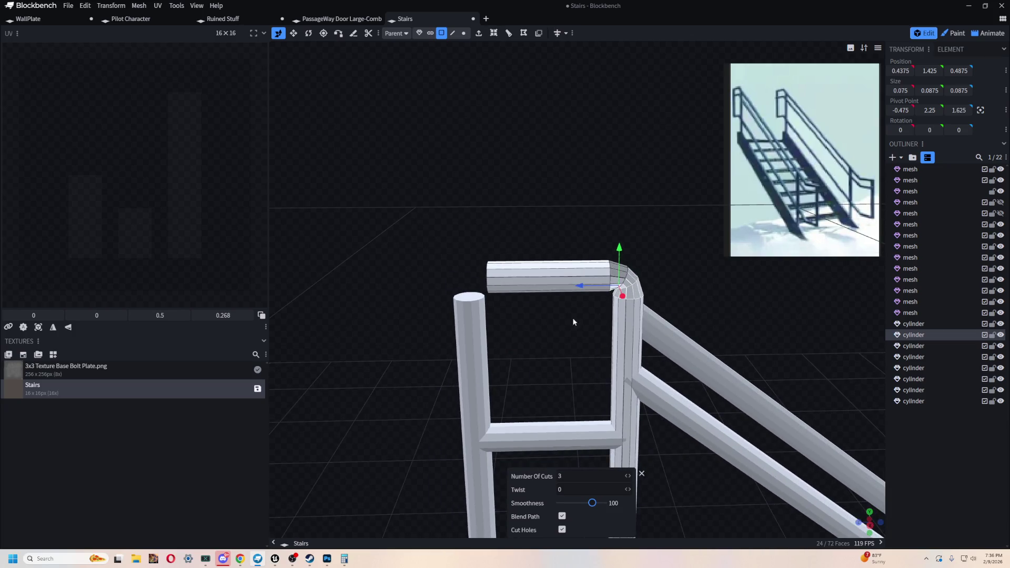
pyautogui.write('2')
pyautogui.write('1')
pyautogui.moveTo(556, 408)
pyautogui.mouseDown()
pyautogui.moveTo(583, 311)
pyautogui.moveTo(574, 191)
pyautogui.moveTo(598, 197)
pyautogui.moveTo(584, 210)
pyautogui.moveTo(625, 308)
pyautogui.moveTo(566, 296)
pyautogui.moveTo(557, 194)
pyautogui.moveTo(538, 302)
pyautogui.mouseUp()
# Step: Select the end-cap faces on the crossbar's free end
pyautogui.click(565, 296)
pyautogui.keyDown('shift'); pyautogui.click(536, 298); pyautogui.keyUp('shift')
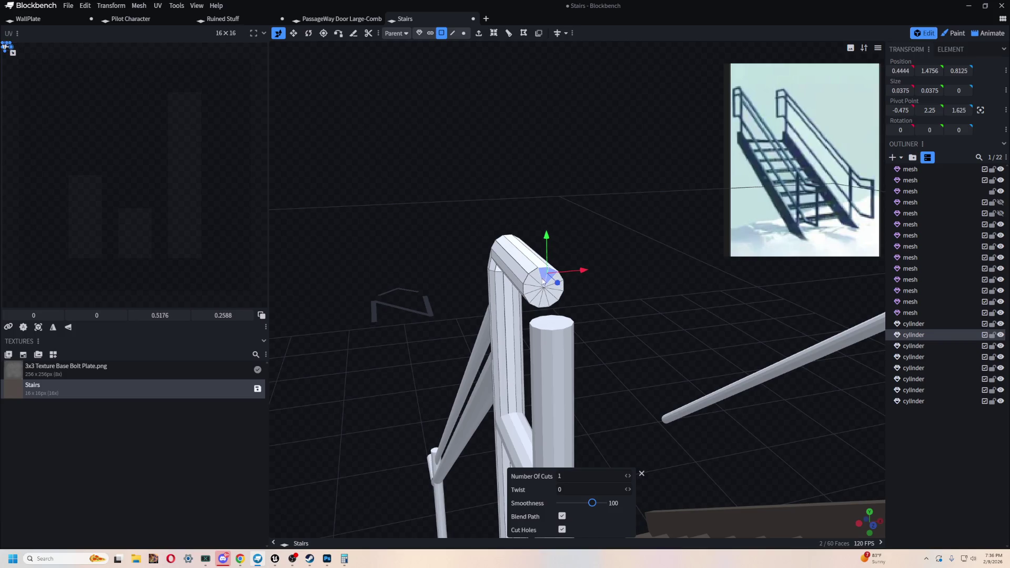
pyautogui.keyDown('shift'); pyautogui.click(529, 289); pyautogui.keyUp('shift')
pyautogui.keyDown('shift'); pyautogui.click(539, 303); pyautogui.keyUp('shift')
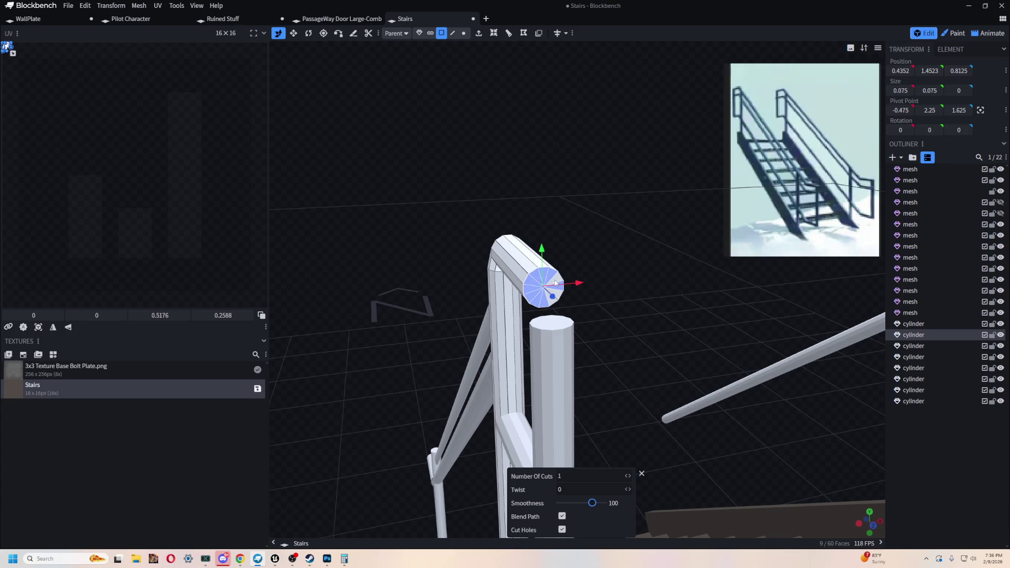
pyautogui.moveTo(499, 177)
pyautogui.mouseDown()
pyautogui.moveTo(573, 205)
pyautogui.moveTo(566, 327)
pyautogui.mouseUp()
pyautogui.moveTo(682, 360)
pyautogui.mouseDown()
pyautogui.moveTo(676, 303)
pyautogui.moveTo(461, 82)
pyautogui.moveTo(487, 44)
pyautogui.mouseUp()
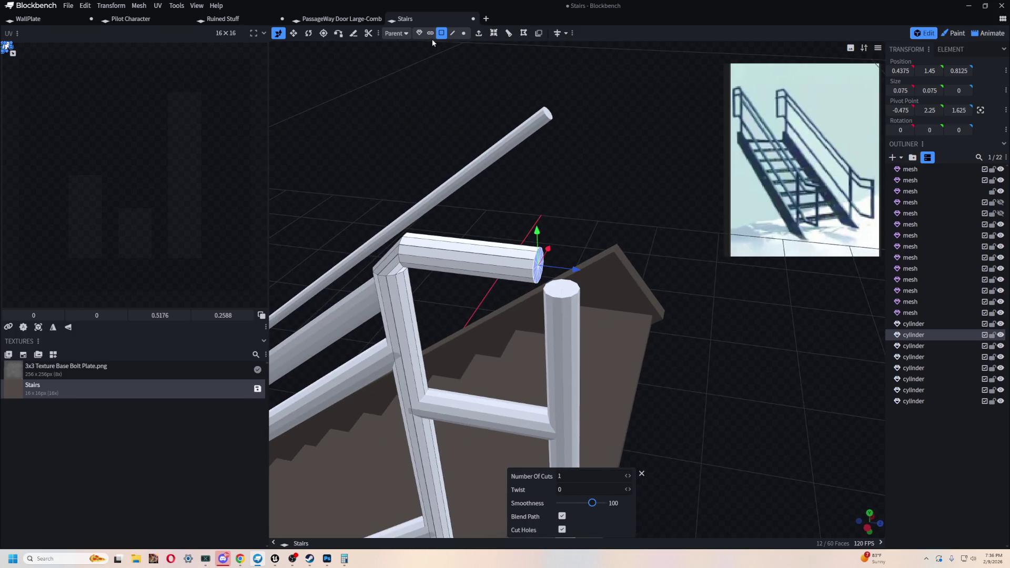
# Step: In Object mode, select the bent crossbar together with the right post
pyautogui.click(419, 33)
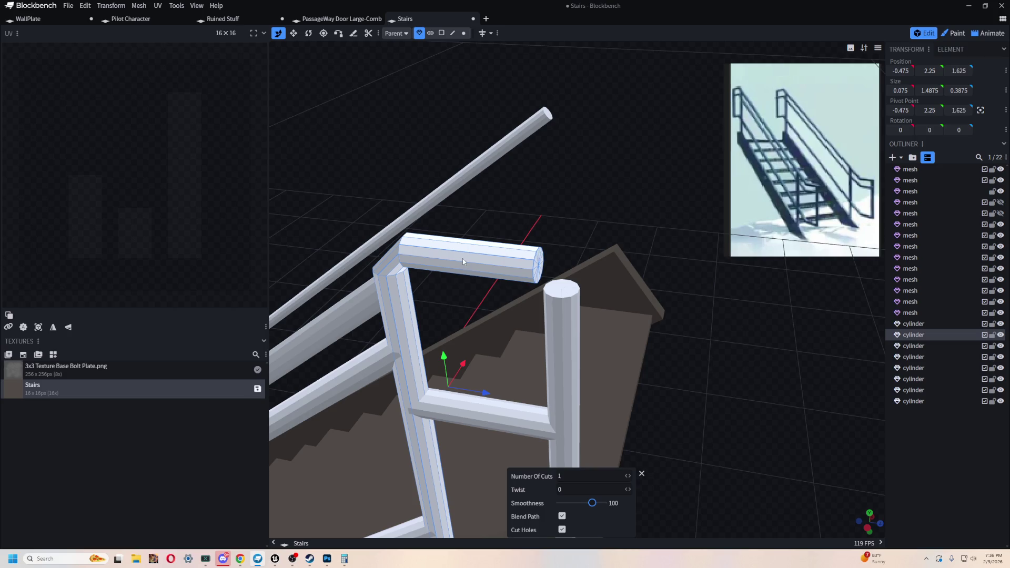
pyautogui.keyDown('shift'); pyautogui.click(569, 328); pyautogui.keyUp('shift')
pyautogui.moveTo(748, 365)
pyautogui.mouseDown()
pyautogui.moveTo(654, 340)
pyautogui.moveTo(740, 415)
pyautogui.moveTo(824, 386)
pyautogui.mouseUp()
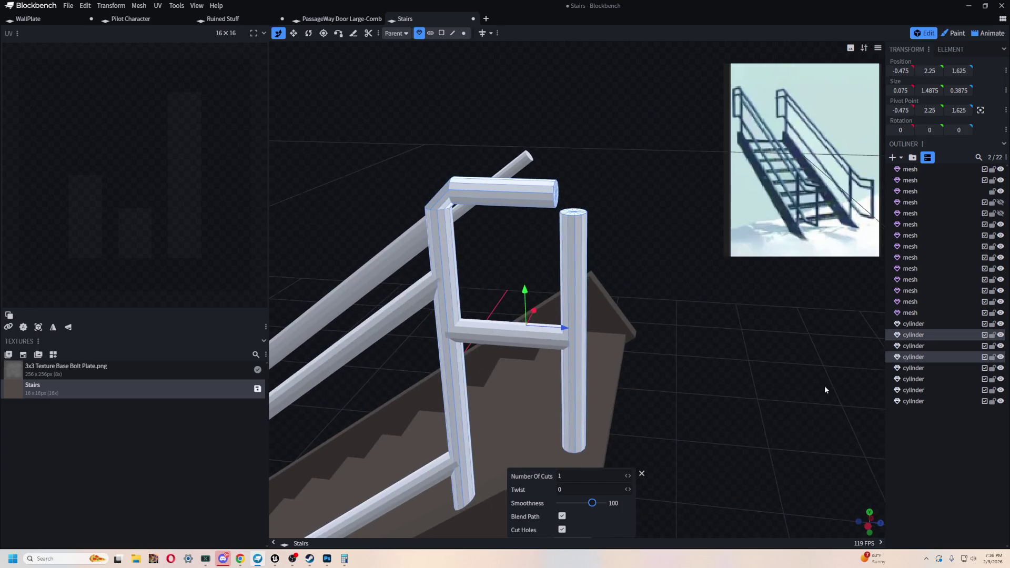
pyautogui.moveTo(576, 255)
pyautogui.mouseDown()
pyautogui.moveTo(549, 236)
pyautogui.moveTo(569, 164)
pyautogui.mouseUp()
pyautogui.click(495, 272)
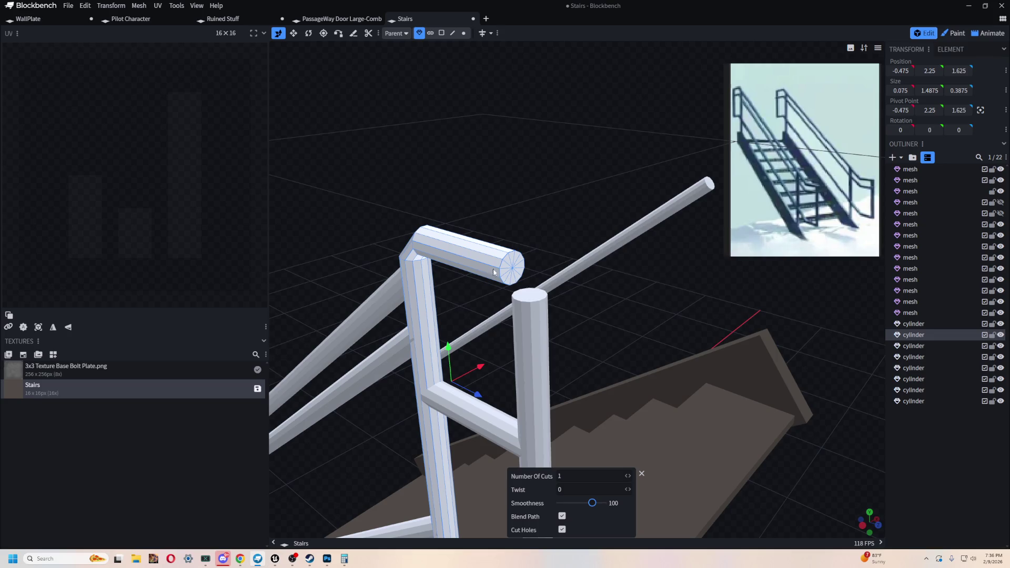
pyautogui.keyDown('shift'); pyautogui.click(535, 339); pyautogui.keyUp('shift')
pyautogui.moveTo(543, 211); pyautogui.dragTo(518, 216)
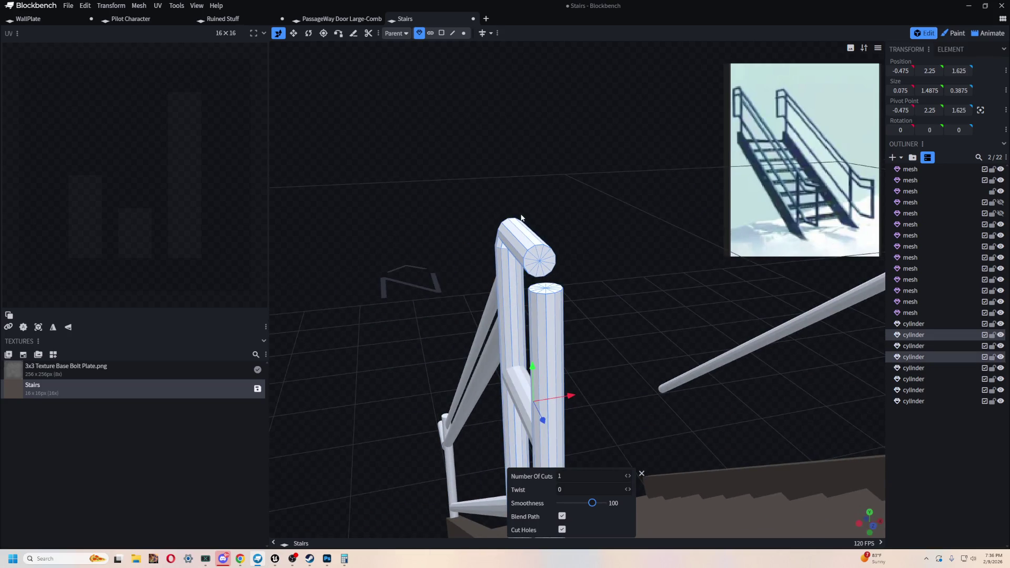
pyautogui.moveTo(711, 204)
pyautogui.mouseDown()
pyautogui.moveTo(665, 185)
pyautogui.moveTo(649, 214)
pyautogui.moveTo(652, 118)
pyautogui.moveTo(677, 94)
pyautogui.moveTo(658, 110)
pyautogui.moveTo(676, 105)
pyautogui.moveTo(562, 198)
pyautogui.moveTo(598, 134)
pyautogui.moveTo(541, 162)
pyautogui.mouseUp()
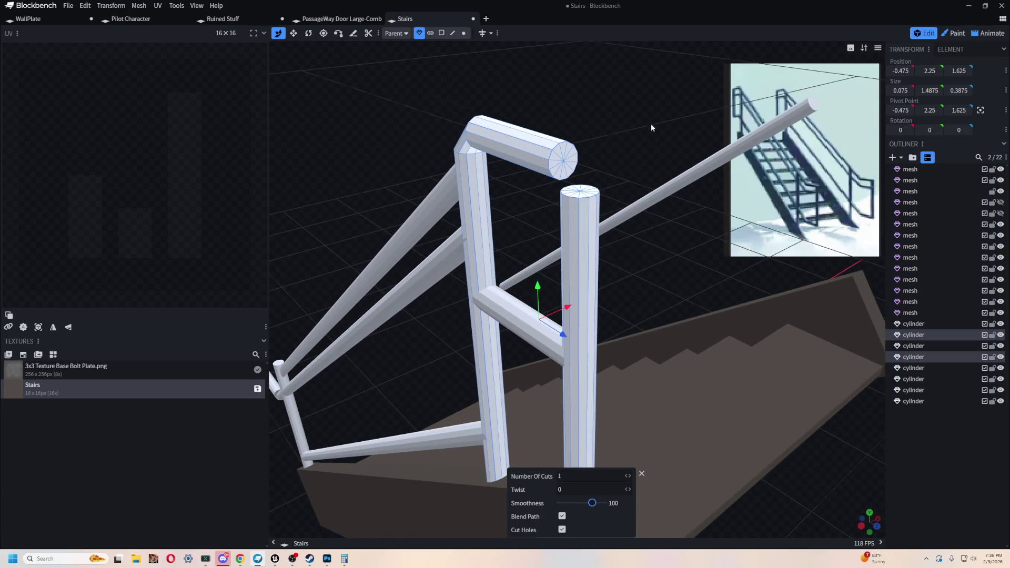
pyautogui.moveTo(651, 124); pyautogui.dragTo(555, 136)
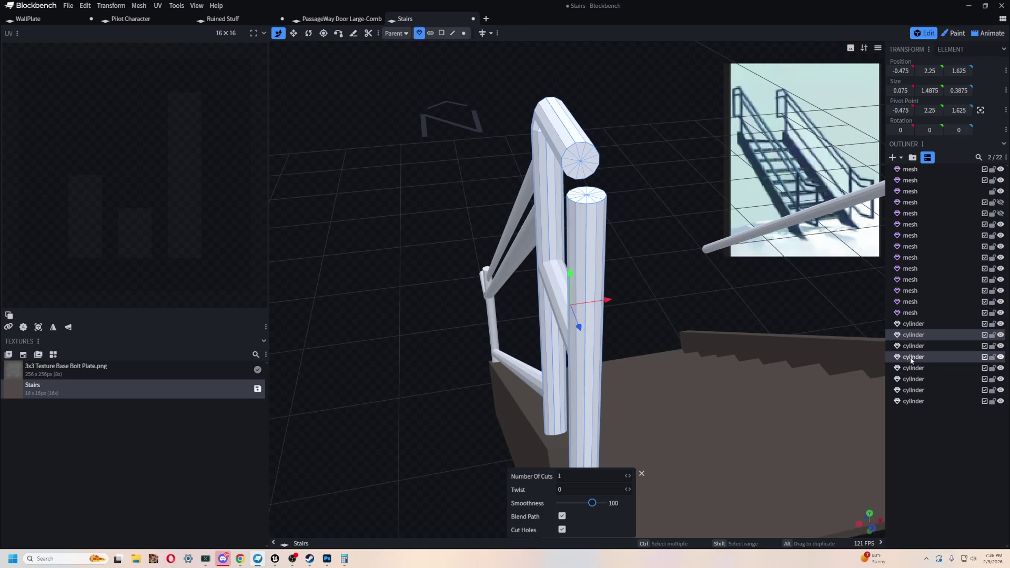
# Step: Merge the top rail and end post cylinders into one mesh and switch to face selection
pyautogui.rightClick(912, 358)
pyautogui.click(951, 391)
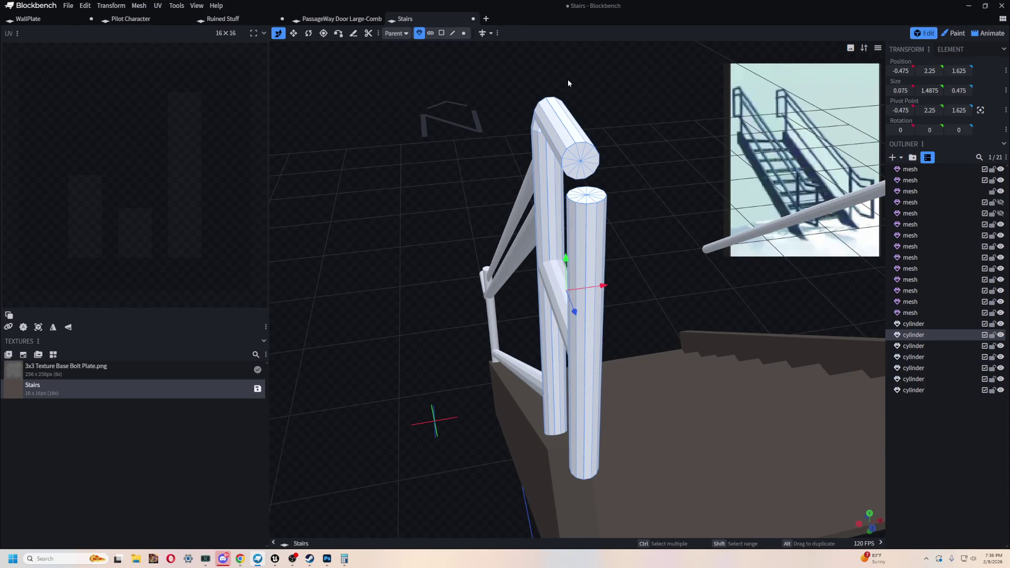
pyautogui.moveTo(567, 78); pyautogui.dragTo(577, 107)
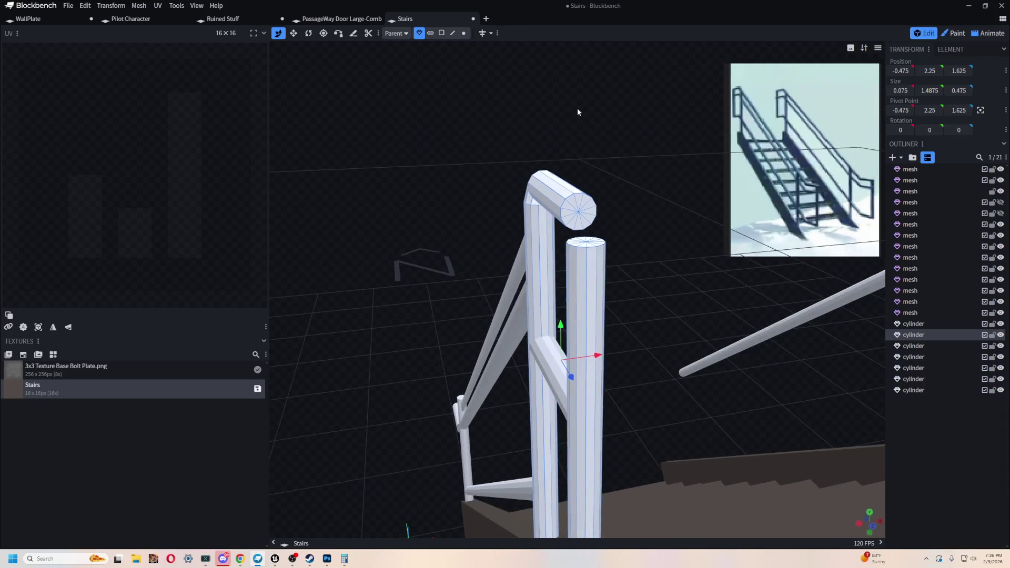
pyautogui.click(441, 32)
# Step: Select all eight faces of the rail's free end cap
pyautogui.click(592, 207)
pyautogui.keyDown('shift'); pyautogui.click(572, 207); pyautogui.keyUp('shift')
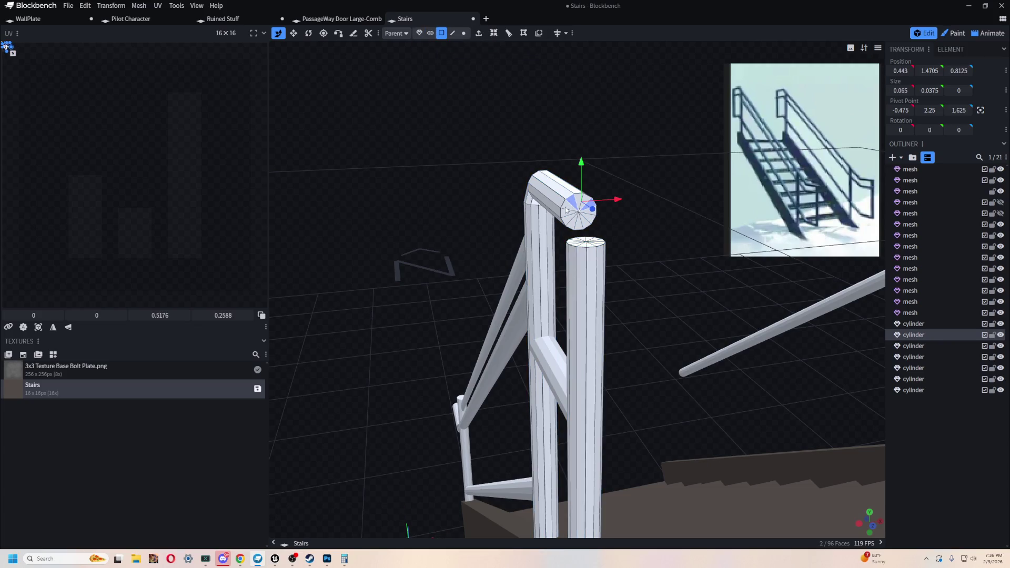
pyautogui.keyDown('shift'); pyautogui.click(569, 218); pyautogui.keyUp('shift')
pyautogui.keyDown('shift'); pyautogui.click(574, 224); pyautogui.keyUp('shift')
pyautogui.keyDown('shift'); pyautogui.click(581, 224); pyautogui.keyUp('shift')
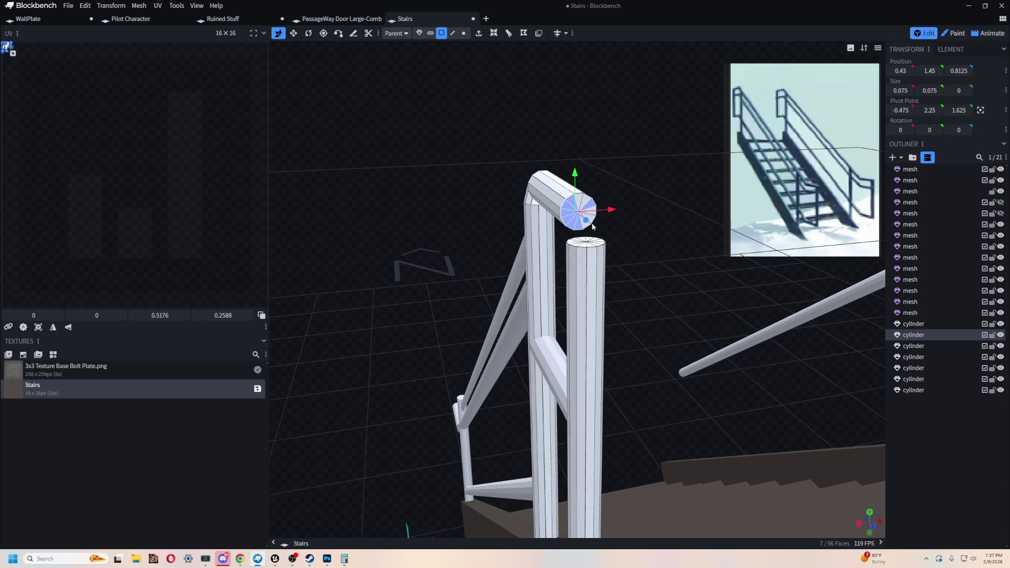
pyautogui.keyDown('shift'); pyautogui.click(587, 203); pyautogui.keyUp('shift')
pyautogui.keyDown('shift'); pyautogui.click(588, 215); pyautogui.keyUp('shift')
pyautogui.keyDown('shift'); pyautogui.click(594, 224); pyautogui.keyUp('shift')
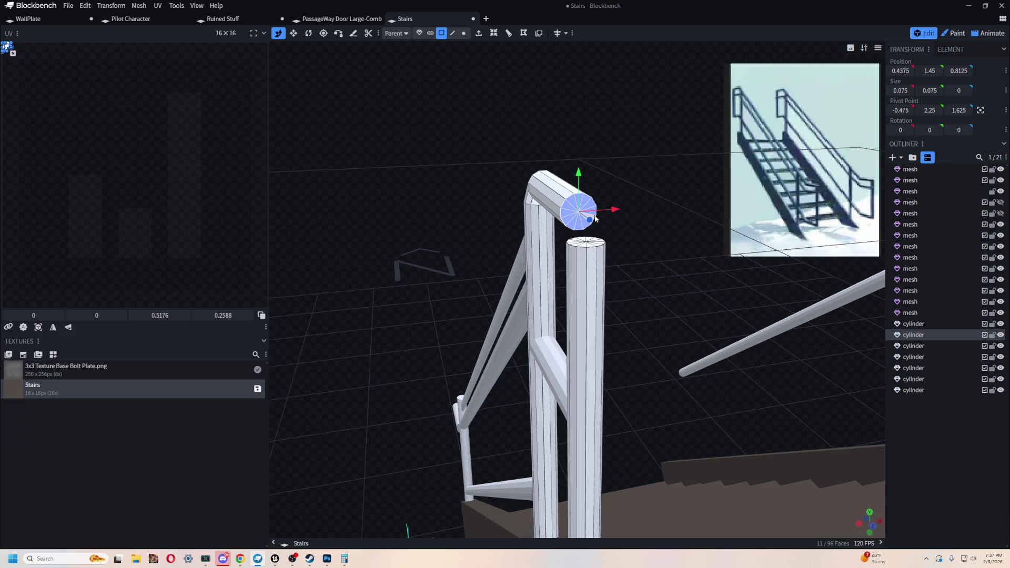
# Step: Add the post's top-cap faces to the selection
pyautogui.moveTo(617, 136)
pyautogui.mouseDown()
pyautogui.moveTo(584, 164)
pyautogui.moveTo(686, 252)
pyautogui.moveTo(530, 244)
pyautogui.moveTo(621, 265)
pyautogui.moveTo(627, 276)
pyautogui.moveTo(611, 293)
pyautogui.moveTo(644, 297)
pyautogui.moveTo(649, 319)
pyautogui.moveTo(650, 295)
pyautogui.moveTo(673, 284)
pyautogui.moveTo(676, 268)
pyautogui.mouseUp()
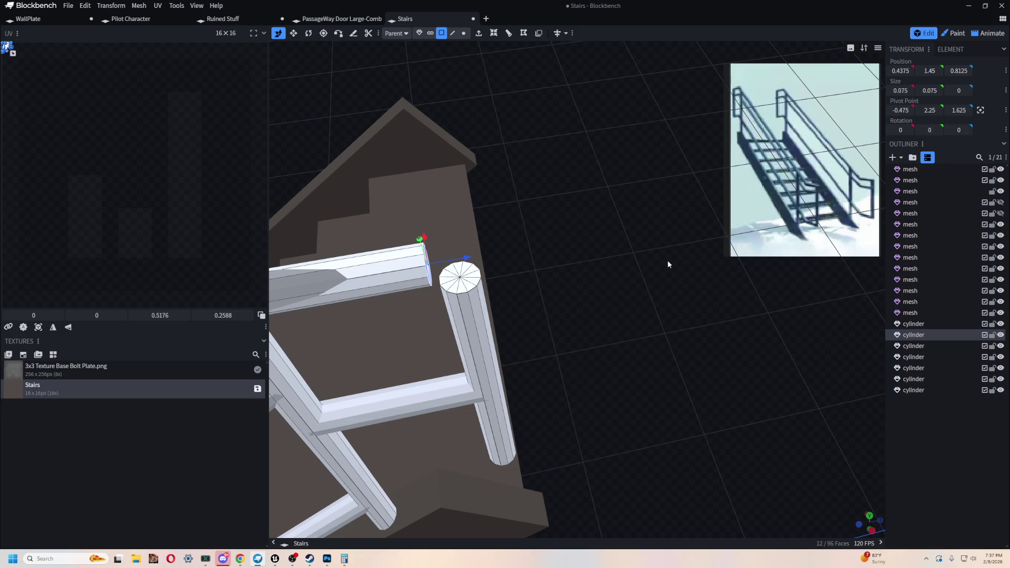
pyautogui.keyDown('shift'); pyautogui.click(460, 274); pyautogui.keyUp('shift')
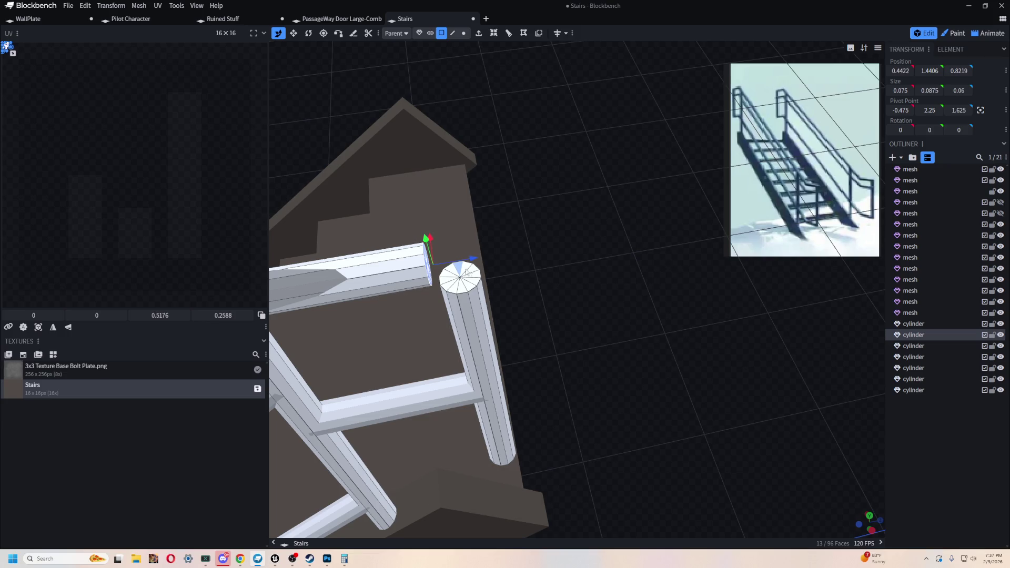
pyautogui.keyDown('shift'); pyautogui.click(472, 272); pyautogui.keyUp('shift')
pyautogui.keyDown('shift'); pyautogui.click(474, 281); pyautogui.keyUp('shift')
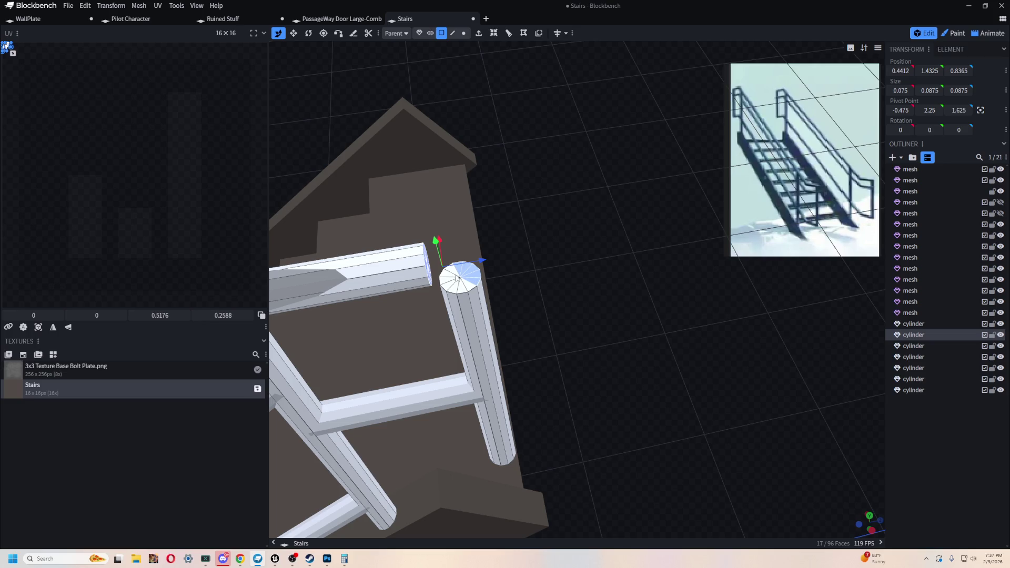
pyautogui.keyDown('shift'); pyautogui.click(450, 278); pyautogui.keyUp('shift')
pyautogui.keyDown('shift'); pyautogui.click(451, 287); pyautogui.keyUp('shift')
pyautogui.keyDown('shift'); pyautogui.click(460, 291); pyautogui.keyUp('shift')
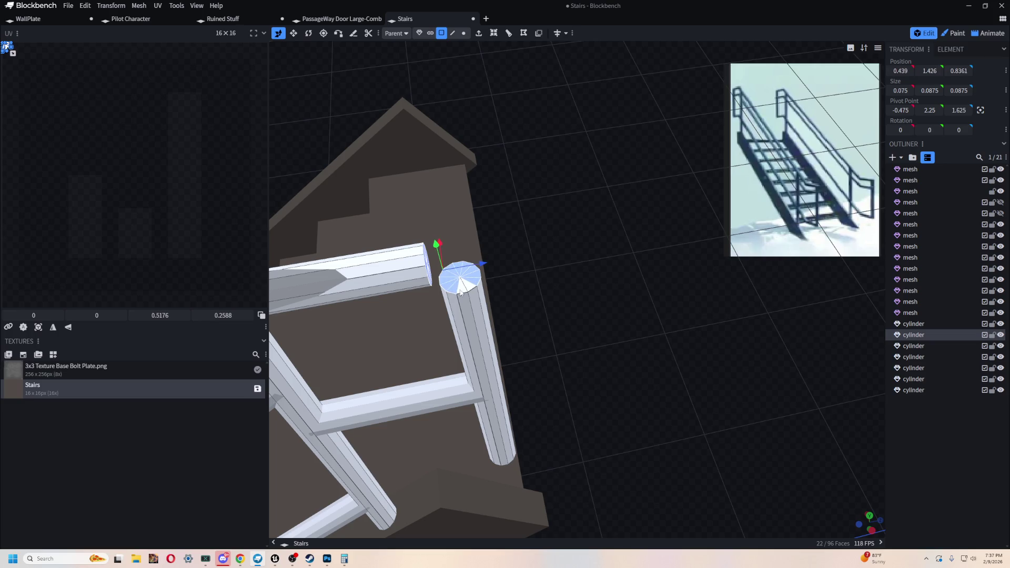
pyautogui.keyDown('shift'); pyautogui.click(469, 285); pyautogui.keyUp('shift')
pyautogui.moveTo(541, 296)
pyautogui.mouseDown()
pyautogui.moveTo(456, 245)
pyautogui.moveTo(573, 222)
pyautogui.moveTo(548, 146)
pyautogui.moveTo(507, 112)
pyautogui.moveTo(563, 126)
pyautogui.mouseUp()
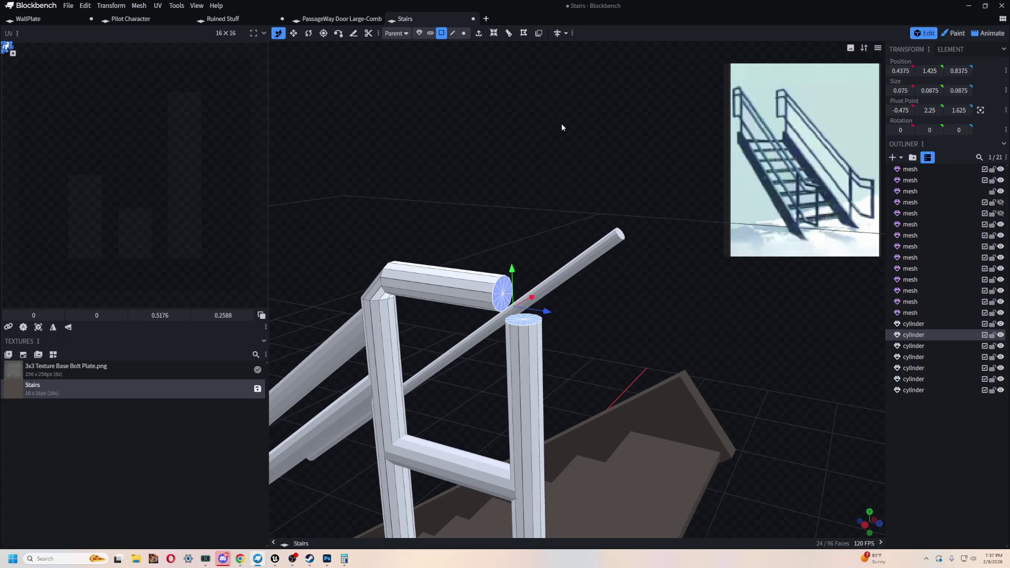
# Step: Bridge the two selected caps with a blend path so the rail bends into the post
pyautogui.rightClick(505, 290)
pyautogui.click(632, 43)
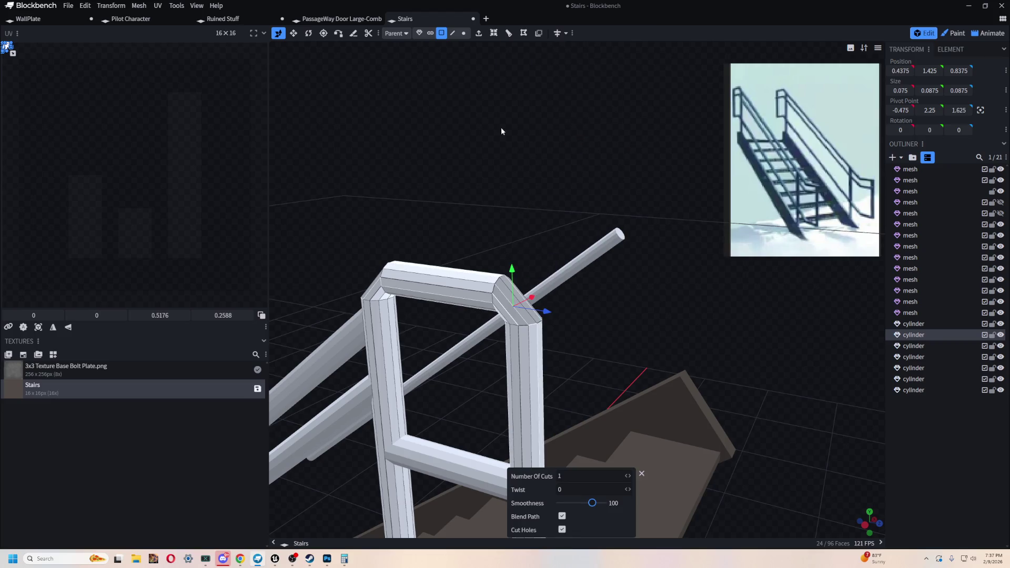
pyautogui.moveTo(501, 131); pyautogui.dragTo(537, 97)
pyautogui.scroll(-2, 537, 97)
pyautogui.scroll(-5, 527, 176)
pyautogui.moveTo(528, 176); pyautogui.dragTo(540, 155)
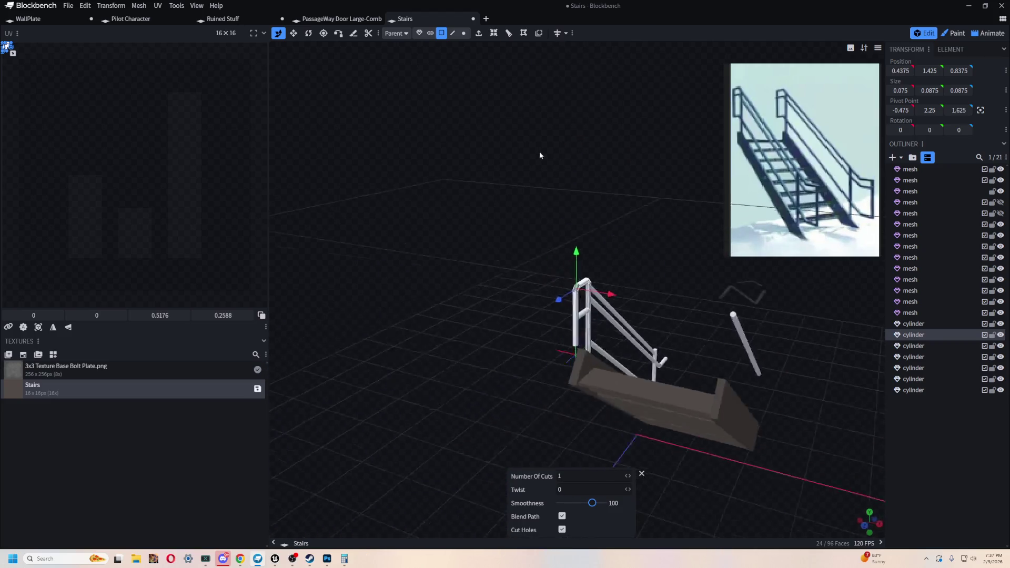
pyautogui.scroll(5, 540, 155)
pyautogui.moveTo(456, 121)
pyautogui.mouseDown()
pyautogui.moveTo(463, 203)
pyautogui.moveTo(496, 109)
pyautogui.moveTo(521, 208)
pyautogui.moveTo(524, 193)
pyautogui.moveTo(634, 289)
pyautogui.moveTo(638, 266)
pyautogui.mouseUp()
pyautogui.scroll(3, 523, 189)
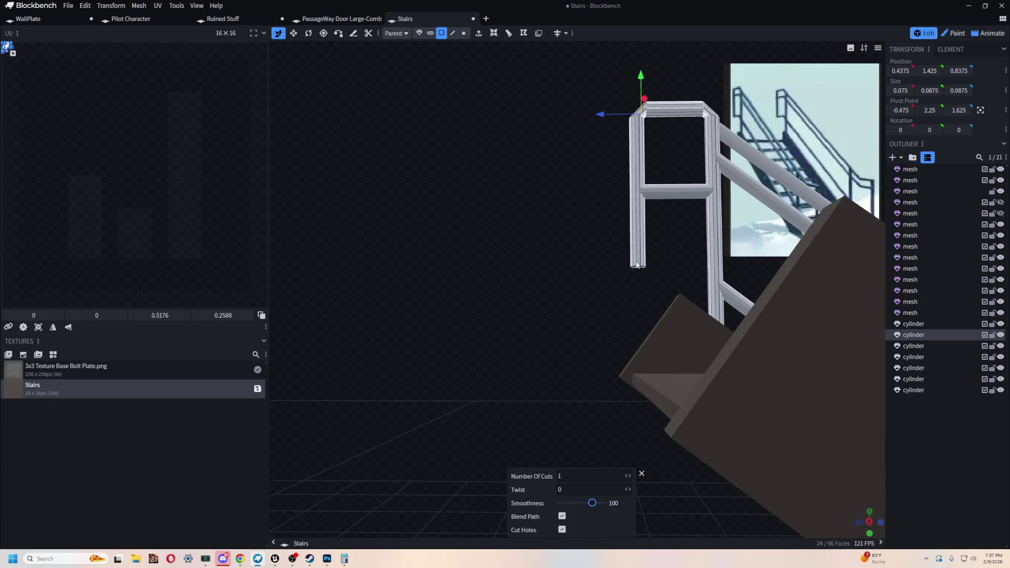
pyautogui.moveTo(620, 232)
pyautogui.mouseDown()
pyautogui.moveTo(585, 289)
pyautogui.moveTo(587, 348)
pyautogui.moveTo(624, 291)
pyautogui.moveTo(599, 229)
pyautogui.mouseUp()
pyautogui.rightClick(445, 82)
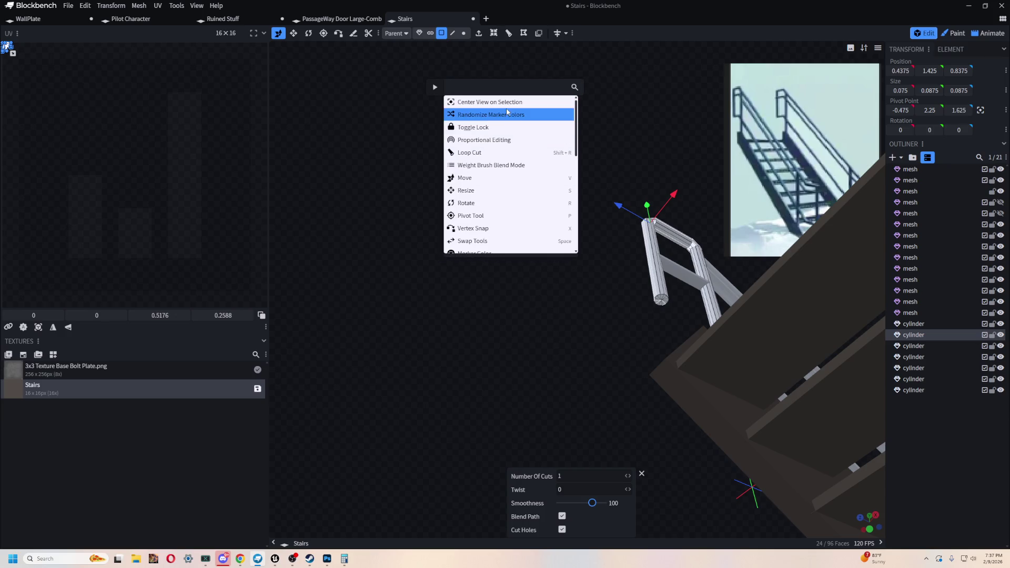
pyautogui.click(518, 129)
pyautogui.moveTo(519, 133)
pyautogui.mouseDown()
pyautogui.moveTo(466, 286)
pyautogui.moveTo(501, 282)
pyautogui.moveTo(491, 155)
pyautogui.mouseUp()
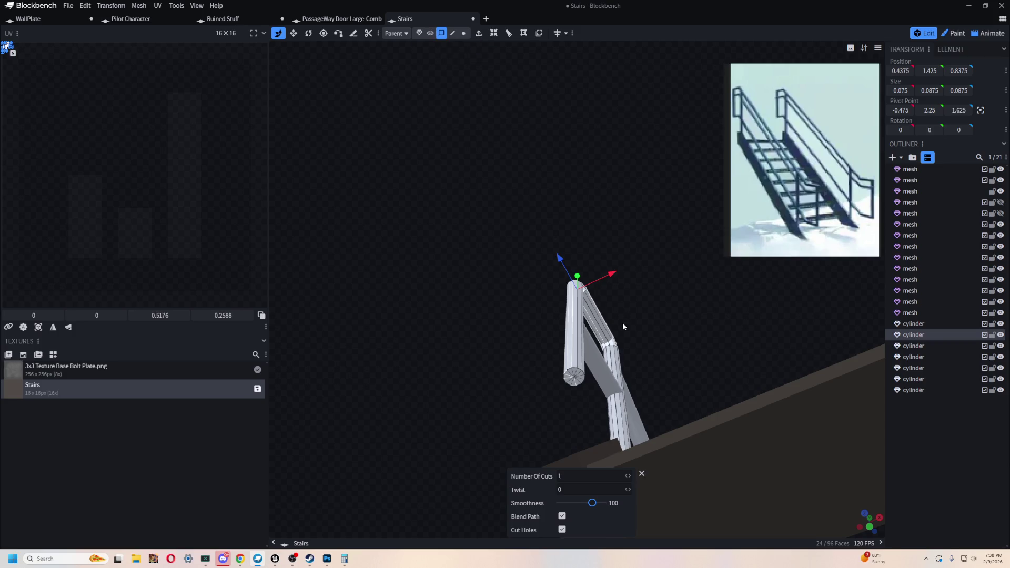
# Step: Select the post's bottom-cap faces, centring the view on them
pyautogui.click(575, 373)
pyautogui.press('F1')
pyautogui.click(500, 103)
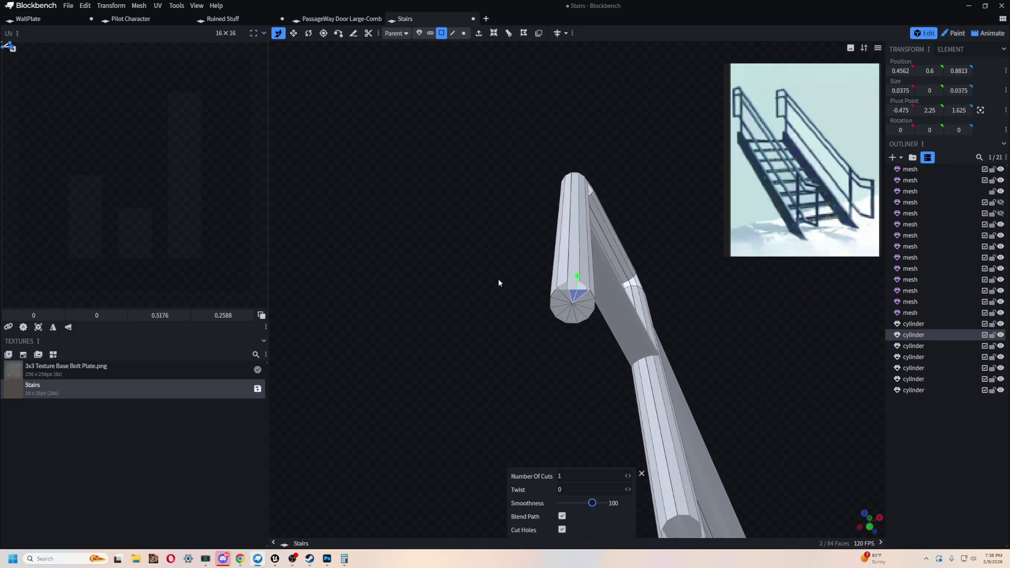
pyautogui.keyDown('shift'); pyautogui.click(588, 298); pyautogui.keyUp('shift')
pyautogui.keyDown('shift'); pyautogui.click(591, 309); pyautogui.keyUp('shift')
pyautogui.keyDown('shift'); pyautogui.click(582, 316); pyautogui.keyUp('shift')
pyautogui.keyDown('shift'); pyautogui.click(565, 293); pyautogui.keyUp('shift')
pyautogui.keyDown('shift'); pyautogui.click(563, 309); pyautogui.keyUp('shift')
pyautogui.keyDown('shift'); pyautogui.click(567, 314); pyautogui.keyUp('shift')
# Step: Move the post's bottom end up along Y so it ends at the lower rail
pyautogui.press('s')
pyautogui.moveTo(467, 223)
pyautogui.mouseDown()
pyautogui.moveTo(588, 309)
pyautogui.moveTo(704, 287)
pyautogui.moveTo(571, 296)
pyautogui.moveTo(578, 328)
pyautogui.mouseUp()
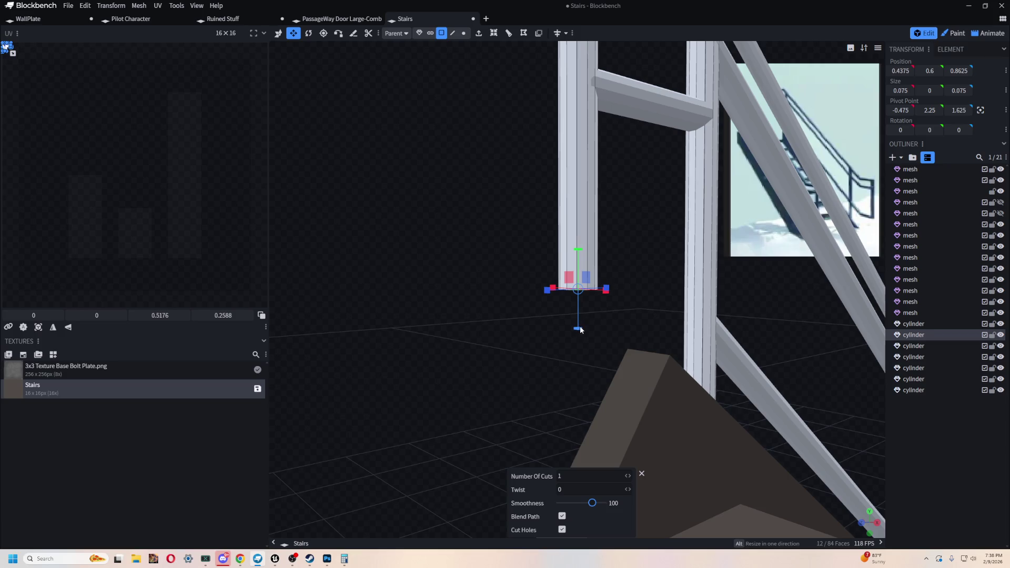
pyautogui.click(579, 329)
pyautogui.press('v')
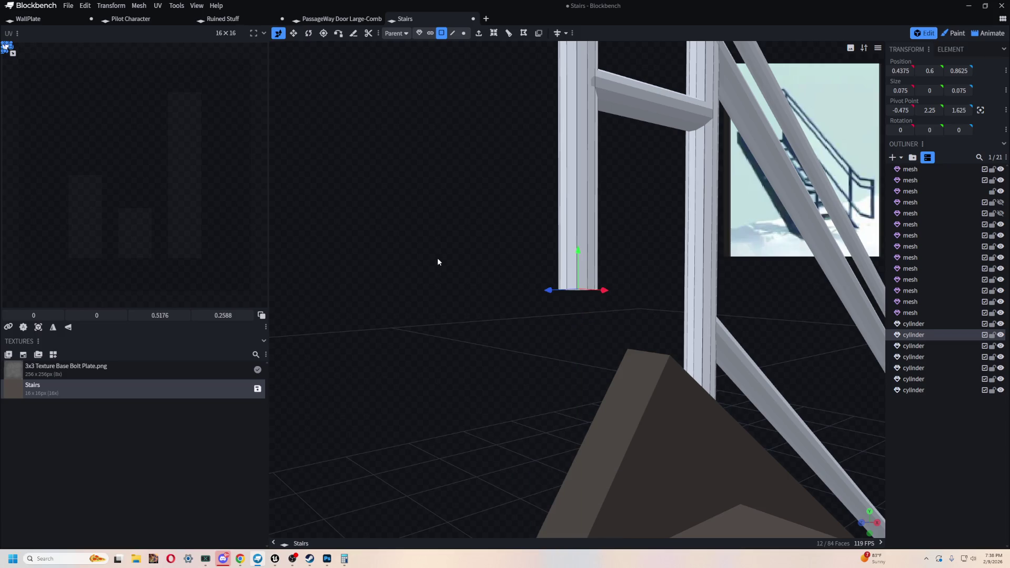
pyautogui.moveTo(578, 328)
pyautogui.mouseDown()
pyautogui.moveTo(584, 87)
pyautogui.moveTo(467, 207)
pyautogui.moveTo(556, 218)
pyautogui.moveTo(584, 233)
pyautogui.moveTo(568, 323)
pyautogui.moveTo(645, 259)
pyautogui.moveTo(490, 207)
pyautogui.moveTo(494, 289)
pyautogui.moveTo(401, 208)
pyautogui.moveTo(390, 218)
pyautogui.moveTo(411, 240)
pyautogui.moveTo(445, 326)
pyautogui.mouseUp()
pyautogui.moveTo(474, 228)
pyautogui.mouseDown()
pyautogui.moveTo(473, 213)
pyautogui.moveTo(475, 234)
pyautogui.mouseUp()
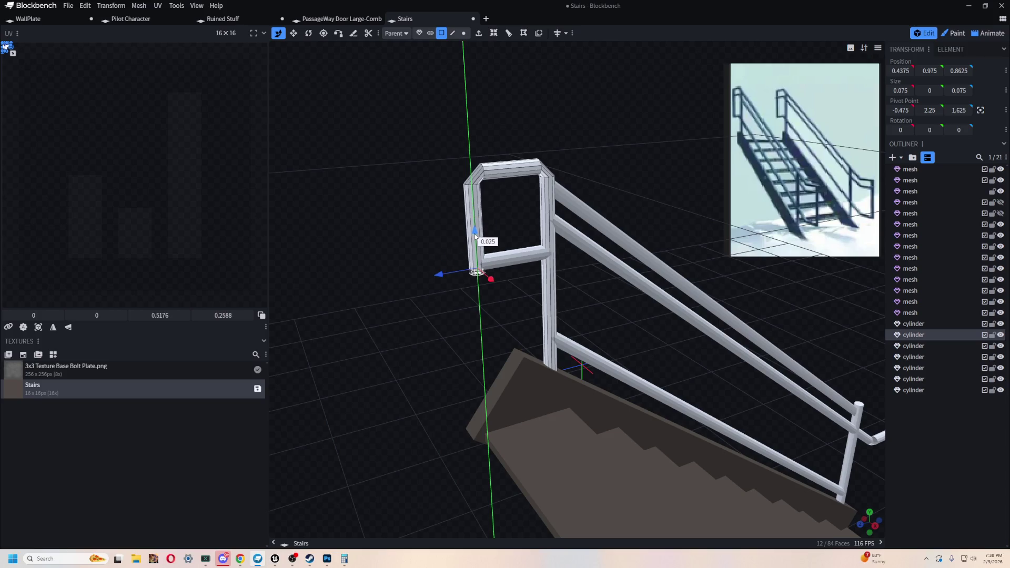
pyautogui.moveTo(435, 372); pyautogui.dragTo(597, 321)
pyautogui.scroll(3, 624, 328)
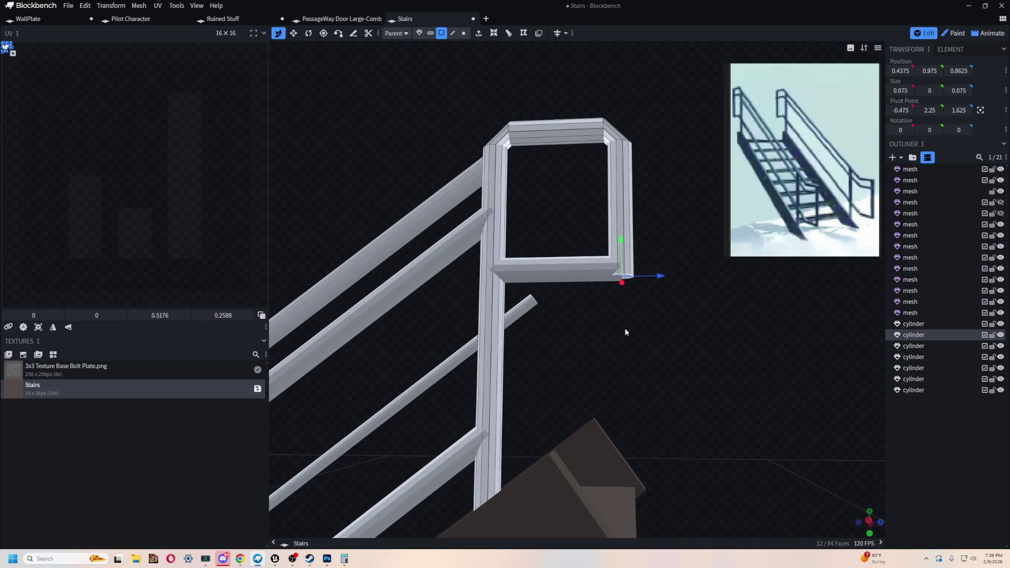
pyautogui.moveTo(621, 240)
pyautogui.mouseDown()
pyautogui.moveTo(621, 217)
pyautogui.moveTo(621, 229)
pyautogui.mouseUp()
pyautogui.moveTo(655, 316)
pyautogui.mouseDown()
pyautogui.moveTo(569, 379)
pyautogui.moveTo(675, 376)
pyautogui.moveTo(364, 189)
pyautogui.mouseUp()
pyautogui.scroll(3, 672, 374)
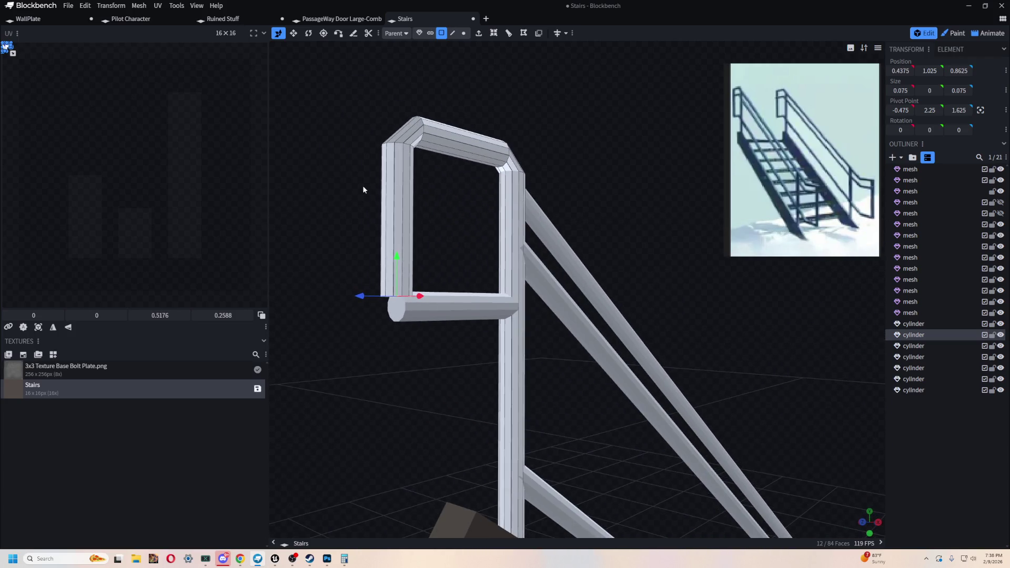
# Step: Select the lower cross rail cylinder and all faces of its end cap
pyautogui.click(402, 314)
pyautogui.moveTo(367, 382)
pyautogui.mouseDown()
pyautogui.moveTo(474, 382)
pyautogui.moveTo(459, 347)
pyautogui.moveTo(566, 285)
pyautogui.moveTo(597, 213)
pyautogui.mouseUp()
pyautogui.click(492, 274)
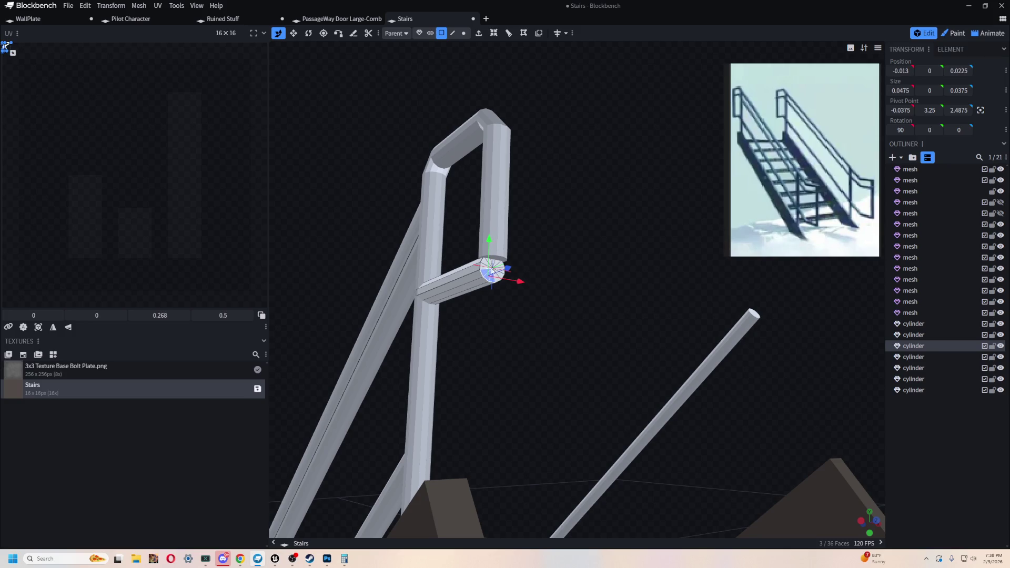
pyautogui.scroll(3, 493, 273)
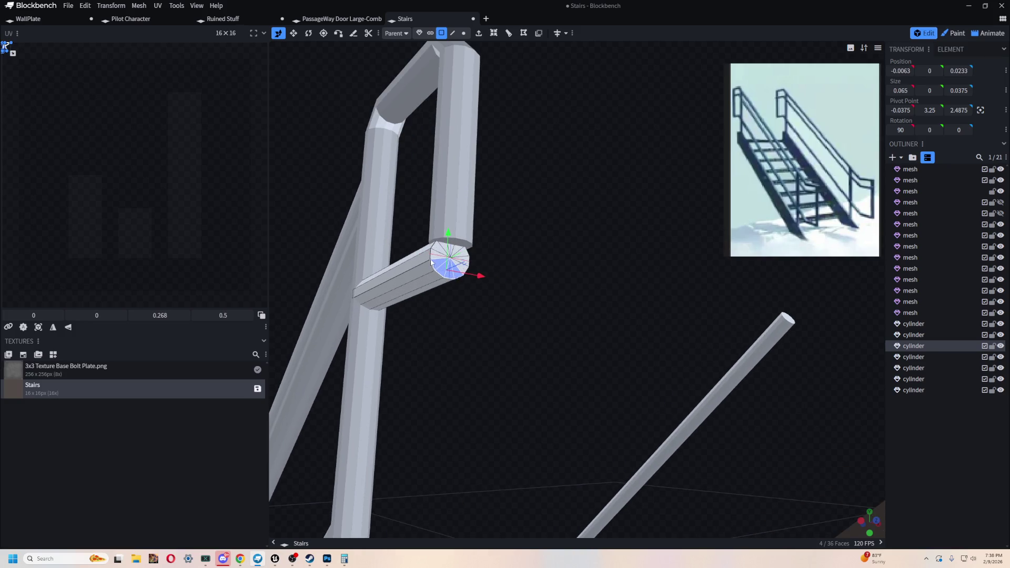
pyautogui.keyDown('shift'); pyautogui.click(438, 258); pyautogui.keyUp('shift')
pyautogui.keyDown('shift'); pyautogui.click(463, 257); pyautogui.keyUp('shift')
pyautogui.keyDown('shift'); pyautogui.click(467, 270); pyautogui.keyUp('shift')
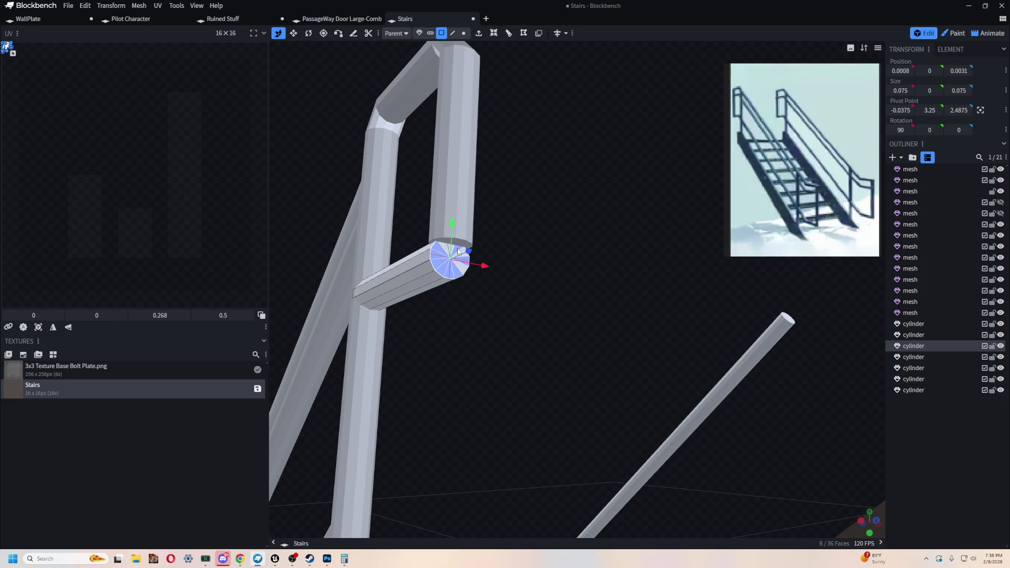
pyautogui.keyDown('shift'); pyautogui.click(465, 273); pyautogui.keyUp('shift')
pyautogui.keyDown('shift'); pyautogui.click(463, 261); pyautogui.keyUp('shift')
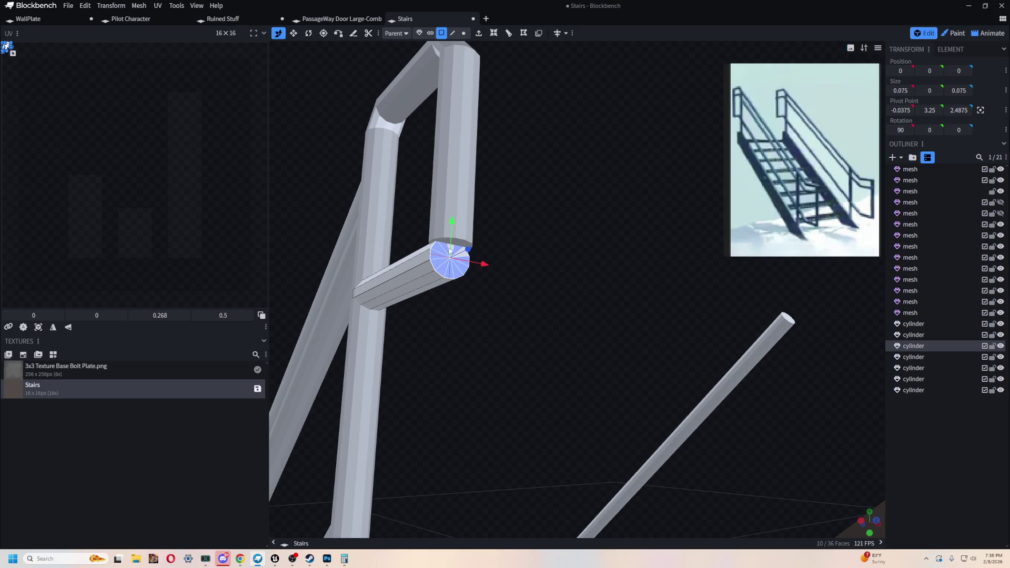
pyautogui.moveTo(552, 216); pyautogui.dragTo(443, 282)
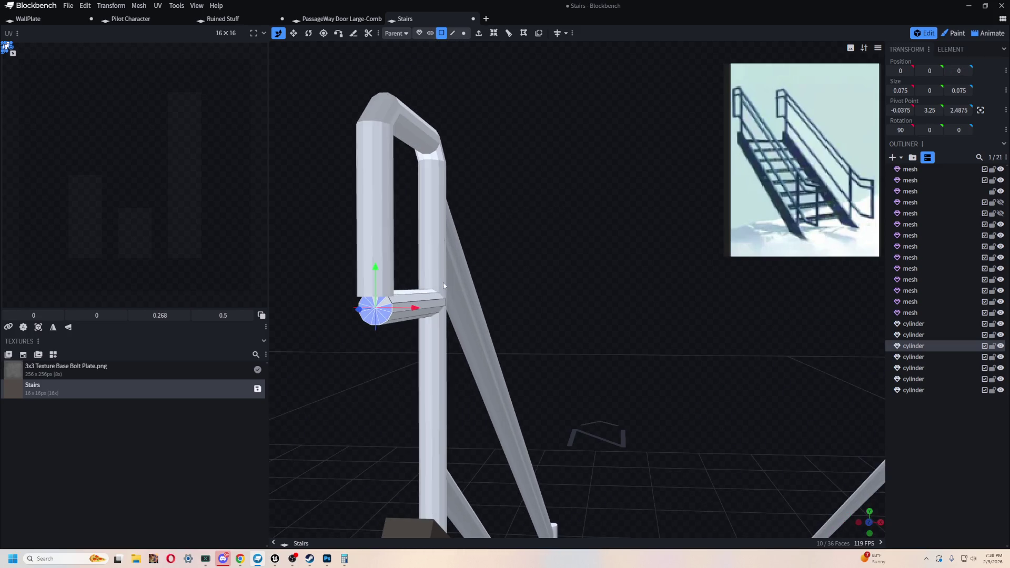
pyautogui.keyDown('shift'); pyautogui.click(385, 303); pyautogui.keyUp('shift')
pyautogui.moveTo(519, 221); pyautogui.dragTo(470, 256)
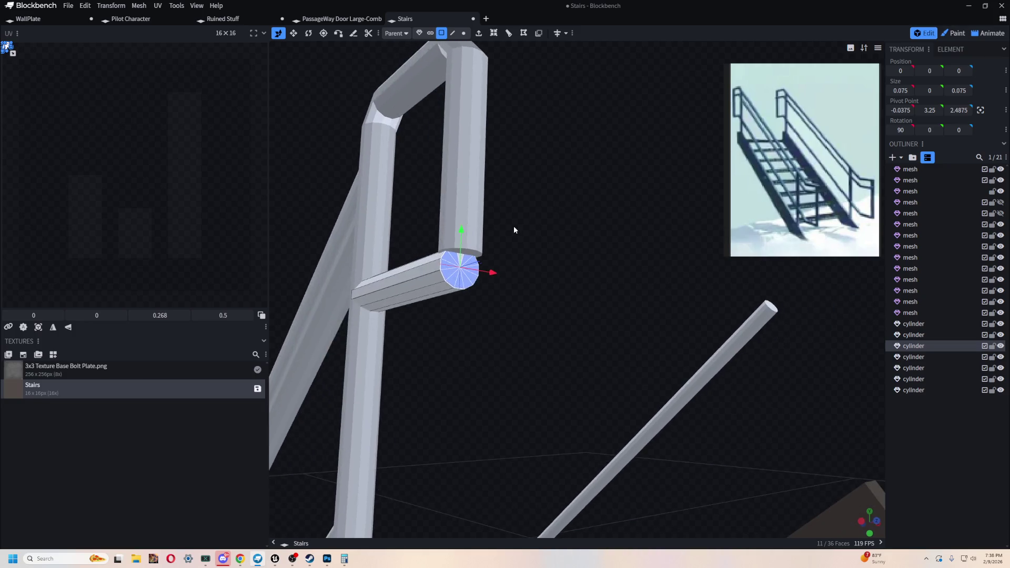
pyautogui.keyDown('shift'); pyautogui.click(471, 256); pyautogui.keyUp('shift')
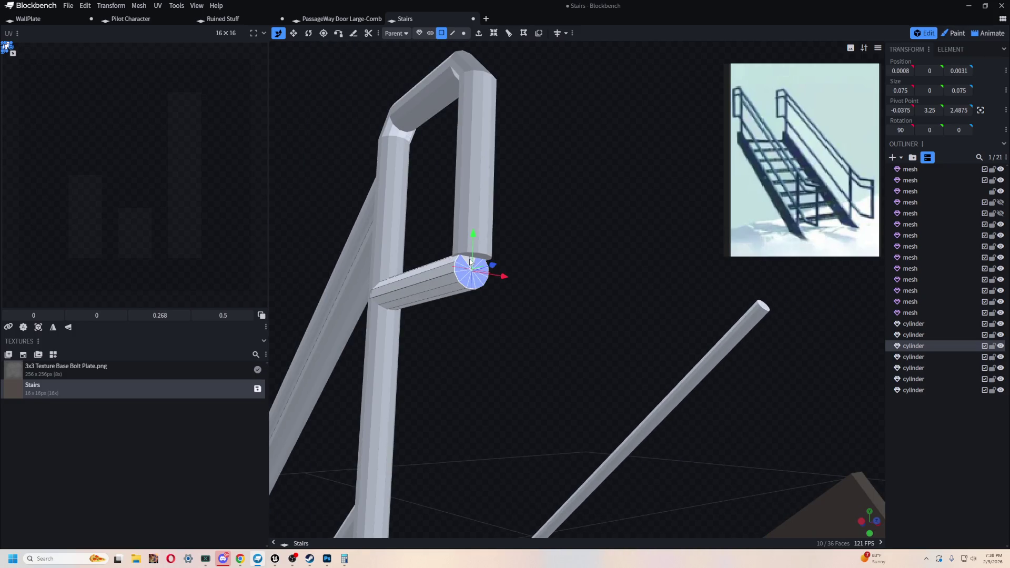
# Step: Push the end cap outward so the rail reaches the bent post, then return to object selection
pyautogui.moveTo(552, 246); pyautogui.dragTo(619, 357)
pyautogui.moveTo(619, 357)
pyautogui.mouseDown()
pyautogui.moveTo(643, 271)
pyautogui.moveTo(556, 298)
pyautogui.moveTo(440, 314)
pyautogui.moveTo(591, 332)
pyautogui.moveTo(596, 314)
pyautogui.moveTo(503, 178)
pyautogui.moveTo(566, 206)
pyautogui.moveTo(640, 320)
pyautogui.mouseUp()
pyautogui.scroll(-3, 588, 308)
pyautogui.scroll(3, 640, 319)
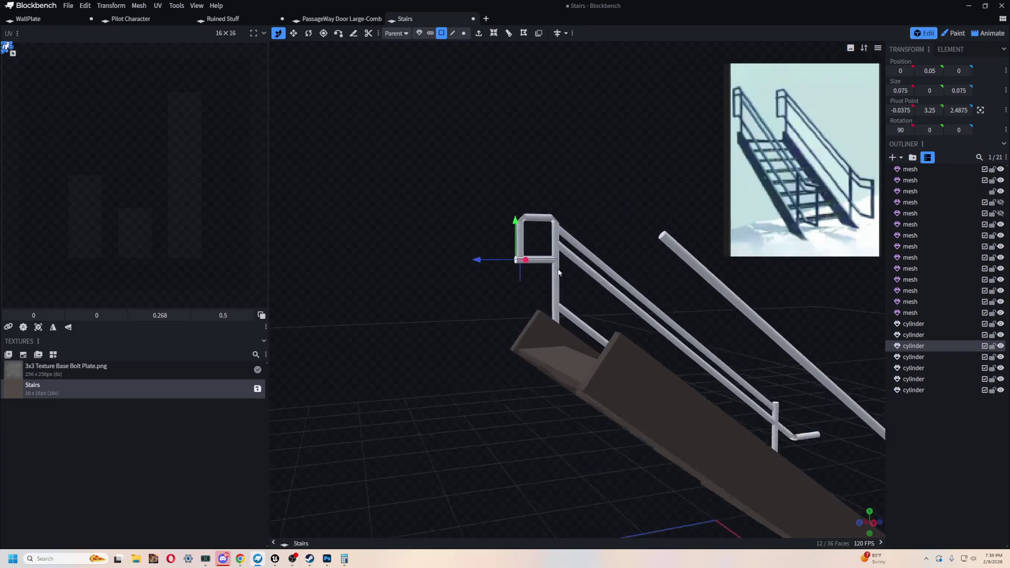
pyautogui.moveTo(544, 271)
pyautogui.mouseDown()
pyautogui.moveTo(672, 313)
pyautogui.moveTo(301, 192)
pyautogui.mouseUp()
pyautogui.moveTo(574, 234)
pyautogui.mouseDown()
pyautogui.moveTo(548, 172)
pyautogui.moveTo(515, 151)
pyautogui.mouseUp()
pyautogui.scroll(2, 513, 149)
pyautogui.scroll(-2, 513, 150)
pyautogui.moveTo(557, 178)
pyautogui.mouseDown()
pyautogui.moveTo(634, 176)
pyautogui.moveTo(521, 164)
pyautogui.moveTo(593, 151)
pyautogui.moveTo(481, 153)
pyautogui.moveTo(557, 339)
pyautogui.moveTo(397, 188)
pyautogui.mouseUp()
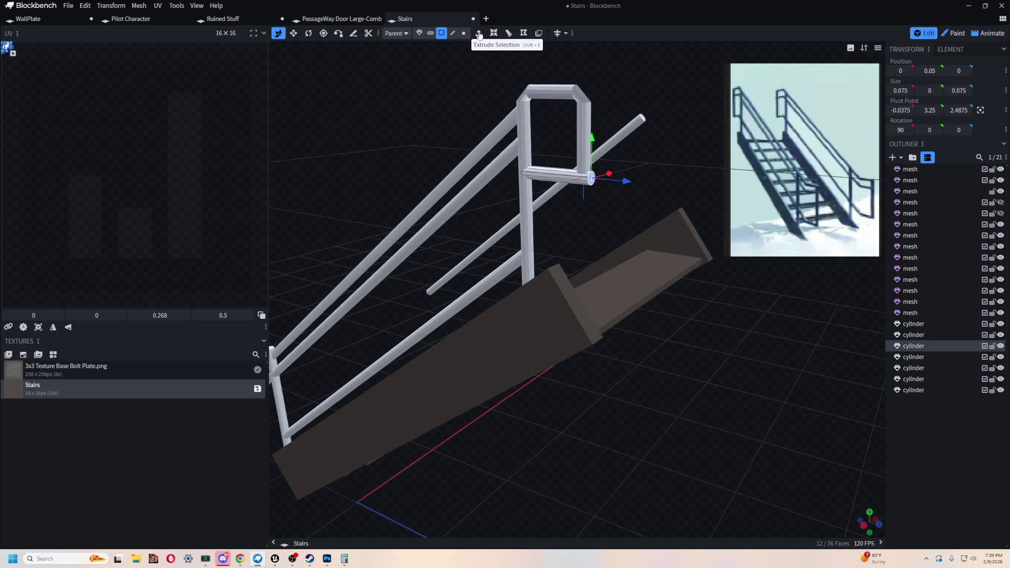
pyautogui.click(419, 33)
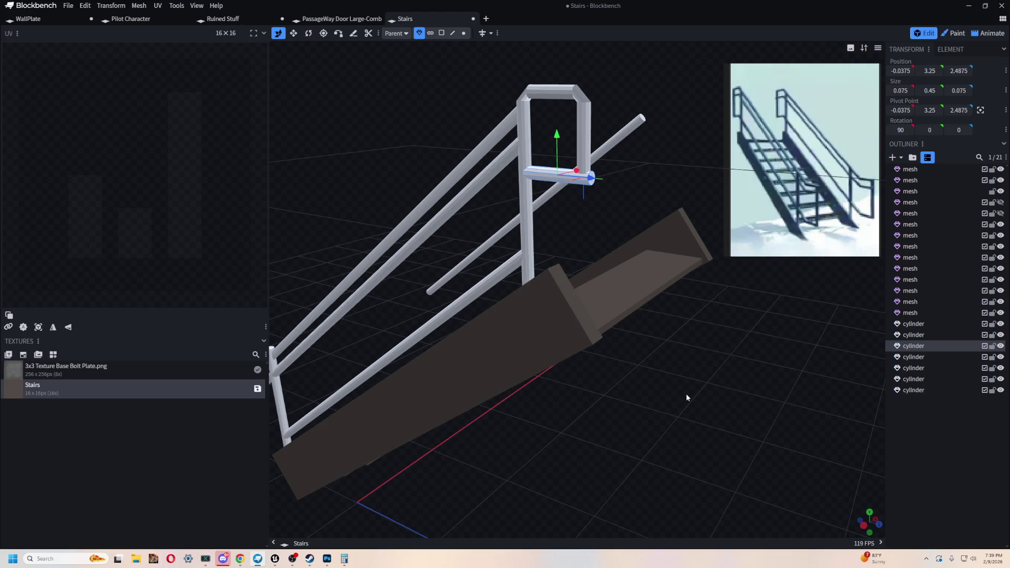
# Step: Orbit around the staircase from several sides and select the bent lower end rail
pyautogui.moveTo(609, 234)
pyautogui.mouseDown()
pyautogui.moveTo(364, 103)
pyautogui.moveTo(463, 105)
pyautogui.moveTo(655, 366)
pyautogui.moveTo(574, 437)
pyautogui.mouseUp()
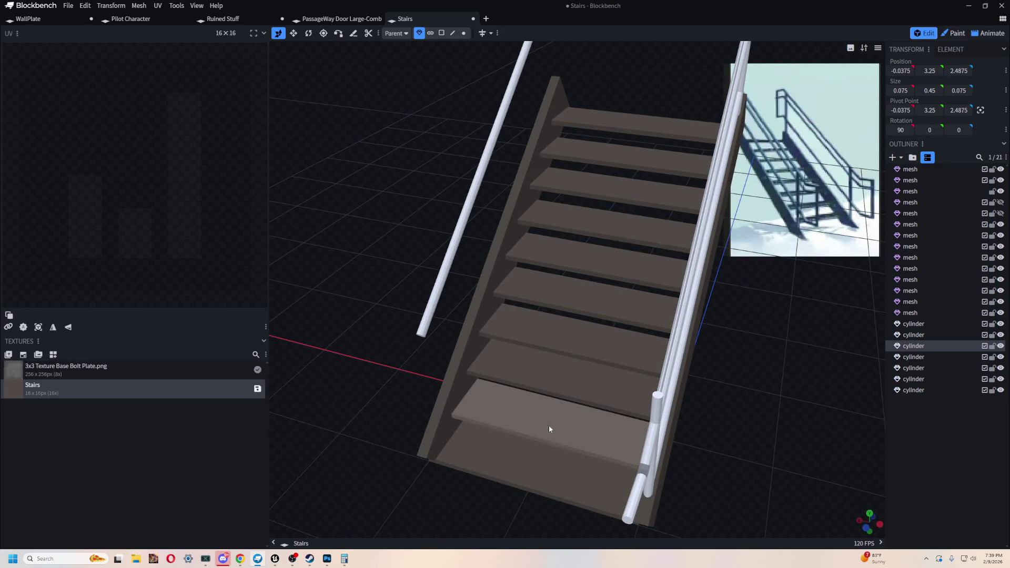
pyautogui.moveTo(722, 491)
pyautogui.mouseDown()
pyautogui.moveTo(642, 312)
pyautogui.moveTo(682, 296)
pyautogui.mouseUp()
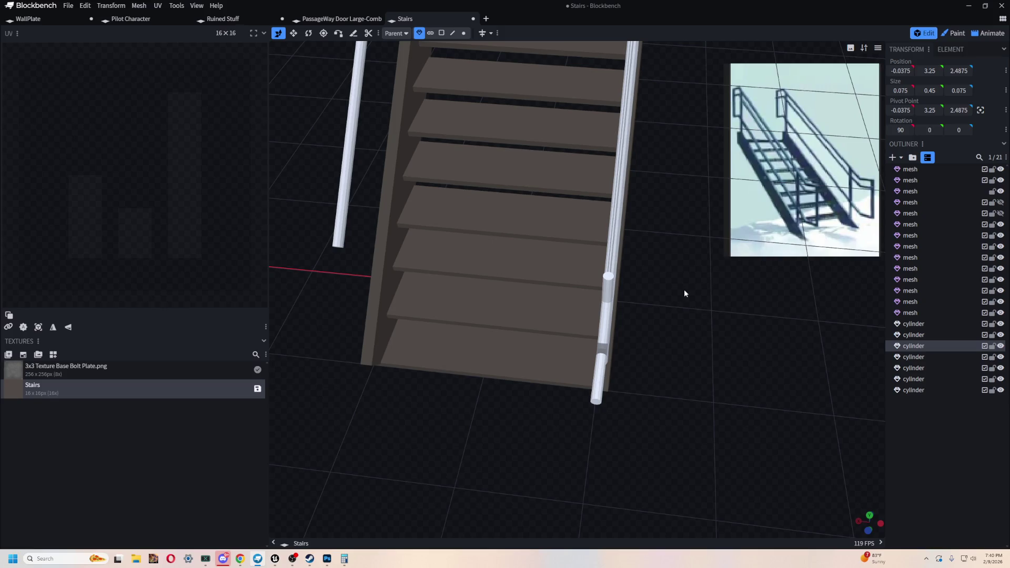
pyautogui.moveTo(684, 292)
pyautogui.mouseDown()
pyautogui.moveTo(637, 313)
pyautogui.moveTo(699, 367)
pyautogui.moveTo(665, 320)
pyautogui.mouseUp()
pyautogui.moveTo(642, 381)
pyautogui.mouseDown()
pyautogui.moveTo(626, 430)
pyautogui.moveTo(661, 417)
pyautogui.mouseUp()
pyautogui.click(510, 325)
pyautogui.moveTo(510, 326)
pyautogui.mouseDown()
pyautogui.moveTo(710, 394)
pyautogui.moveTo(679, 411)
pyautogui.mouseUp()
pyautogui.moveTo(328, 295)
pyautogui.mouseDown()
pyautogui.moveTo(645, 392)
pyautogui.moveTo(619, 345)
pyautogui.mouseUp()
# Step: In Paint mode, create a new 16x16 template texture for the bent rail
pyautogui.click(956, 33)
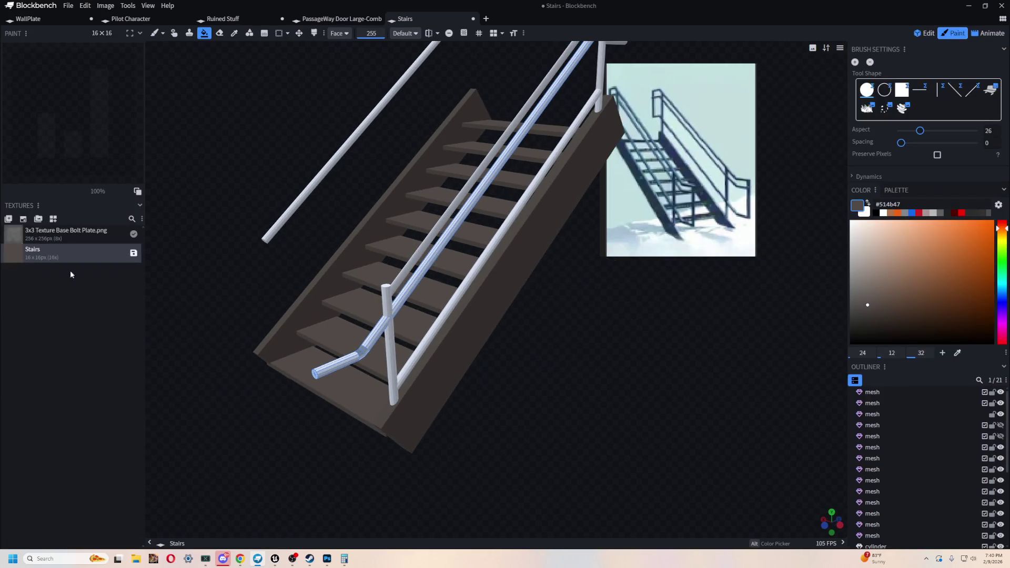
pyautogui.click(22, 219)
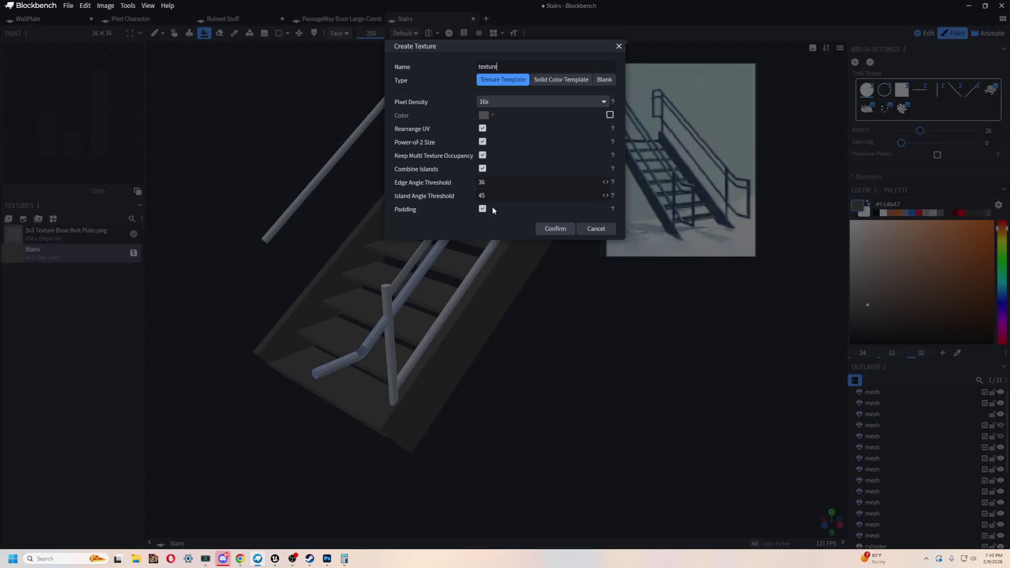
pyautogui.click(551, 228)
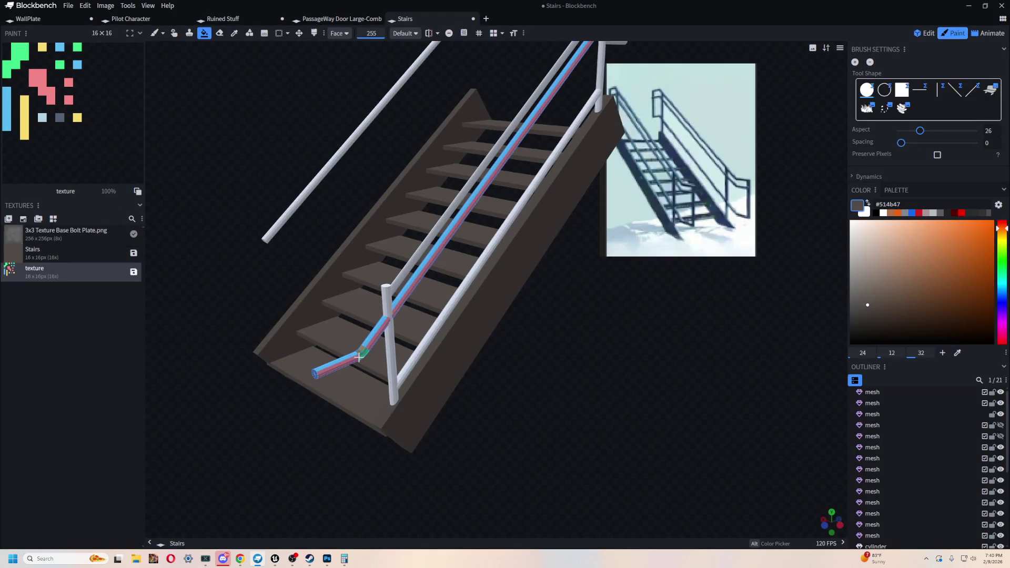
# Step: Fill the new texture entirely white and return to Edit mode
pyautogui.moveTo(577, 412)
pyautogui.mouseDown()
pyautogui.moveTo(607, 382)
pyautogui.moveTo(654, 368)
pyautogui.moveTo(526, 401)
pyautogui.moveTo(566, 281)
pyautogui.mouseUp()
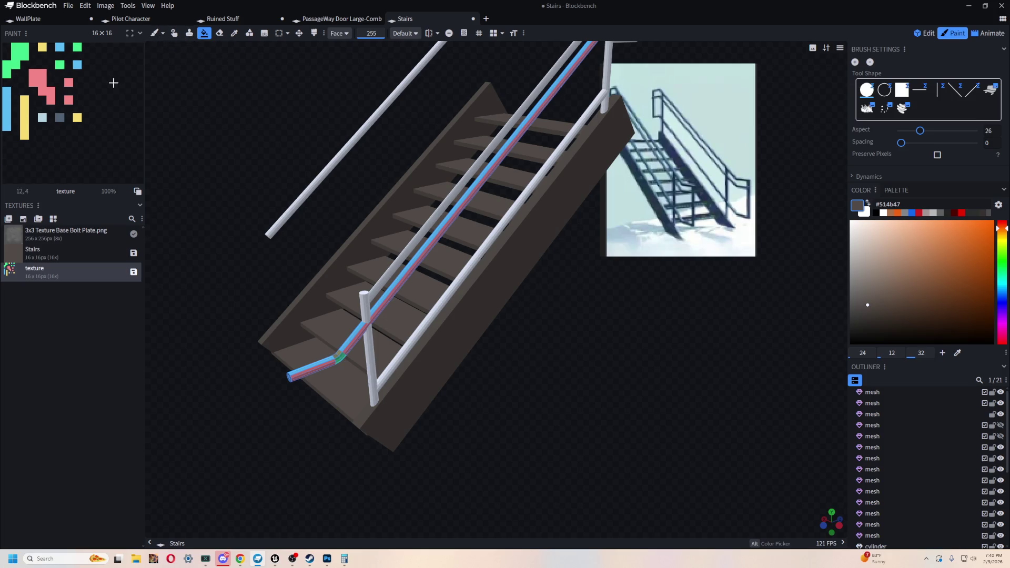
pyautogui.moveTo(864, 225); pyautogui.dragTo(850, 221)
pyautogui.click(78, 151)
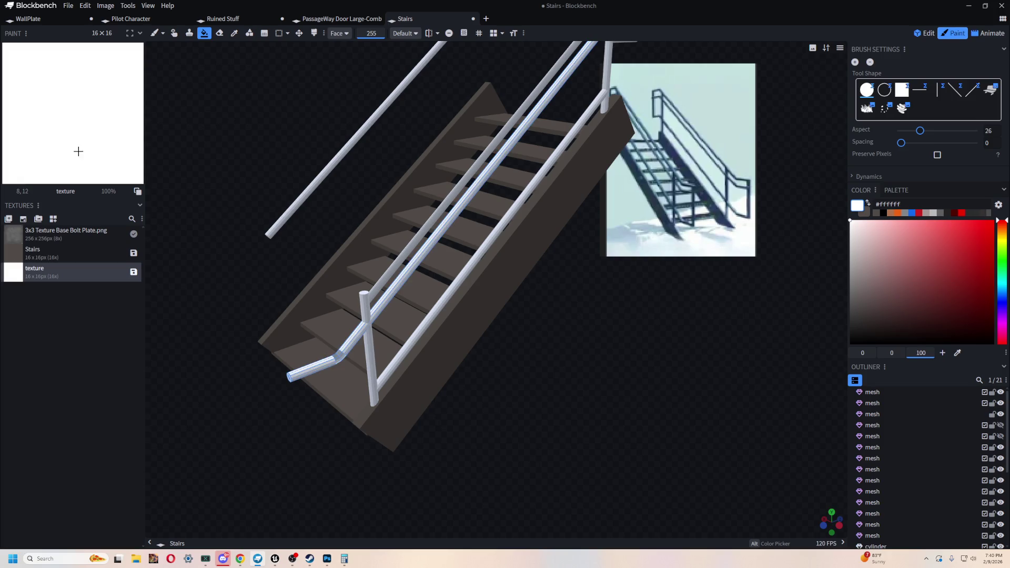
pyautogui.scroll(2, 584, 387)
pyautogui.scroll(2, 580, 379)
pyautogui.scroll(2, 577, 340)
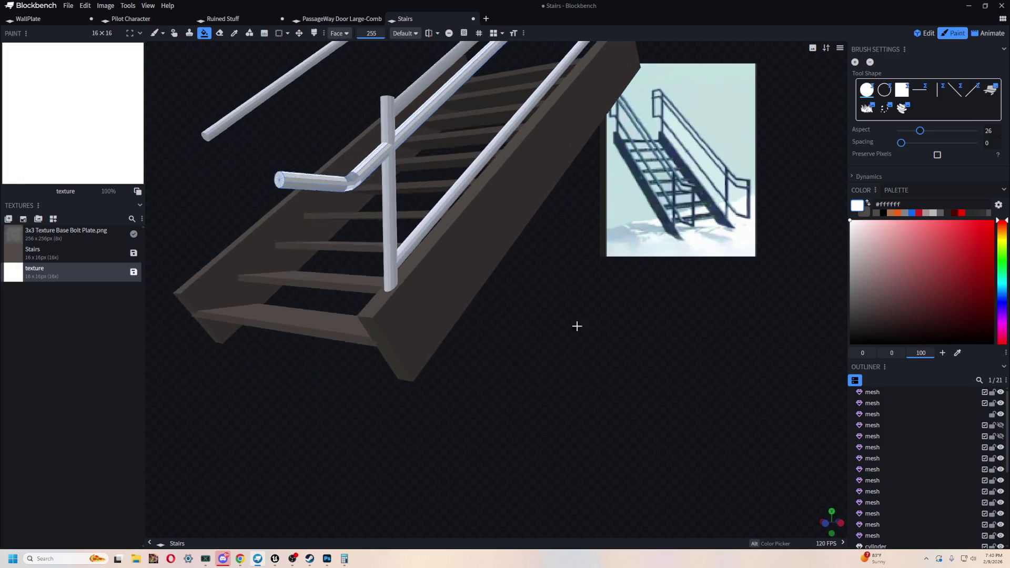
pyautogui.scroll(2, 585, 374)
pyautogui.scroll(2, 585, 374)
pyautogui.scroll(2, 658, 418)
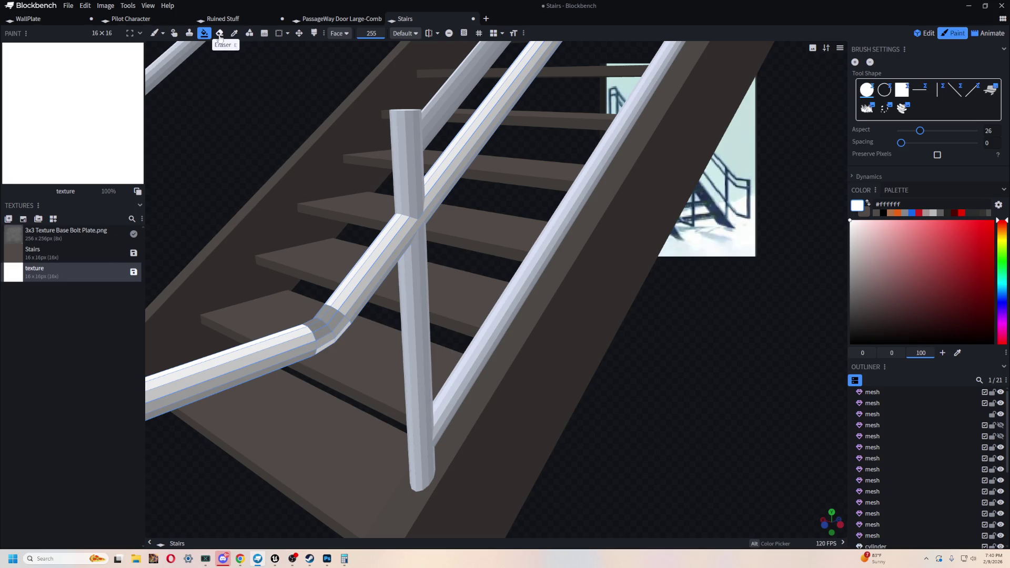
pyautogui.moveTo(213, 98); pyautogui.dragTo(251, 101)
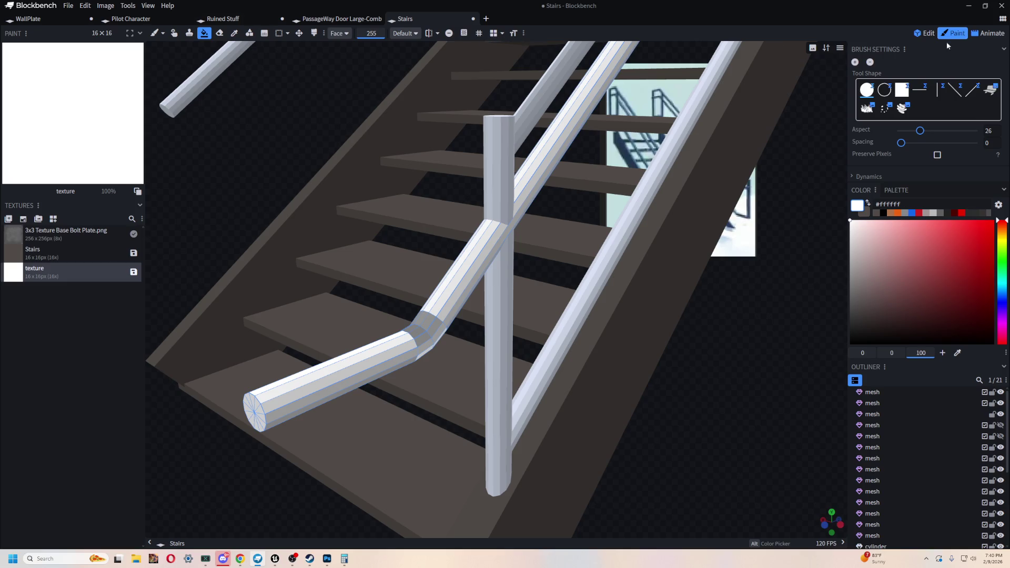
pyautogui.click(925, 33)
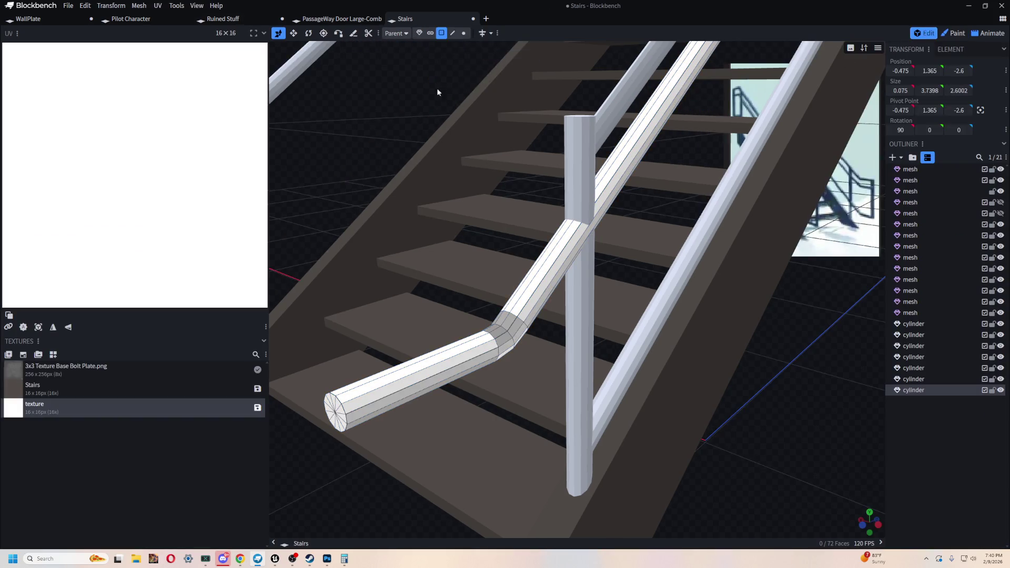
# Step: Stretch and reposition the UV rectangles of two faces at the rail bend
pyautogui.click(515, 332)
pyautogui.click(515, 352)
pyautogui.moveTo(516, 352); pyautogui.dragTo(745, 429)
pyautogui.scroll(3, 412, 318)
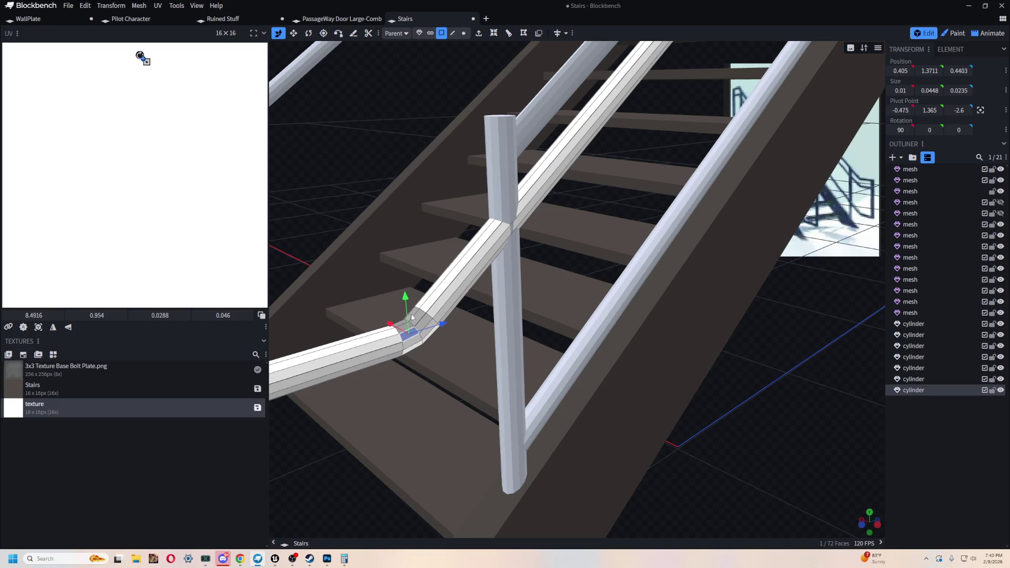
pyautogui.click(416, 317)
pyautogui.moveTo(146, 179)
pyautogui.mouseDown()
pyautogui.moveTo(167, 200)
pyautogui.moveTo(68, 160)
pyautogui.mouseUp()
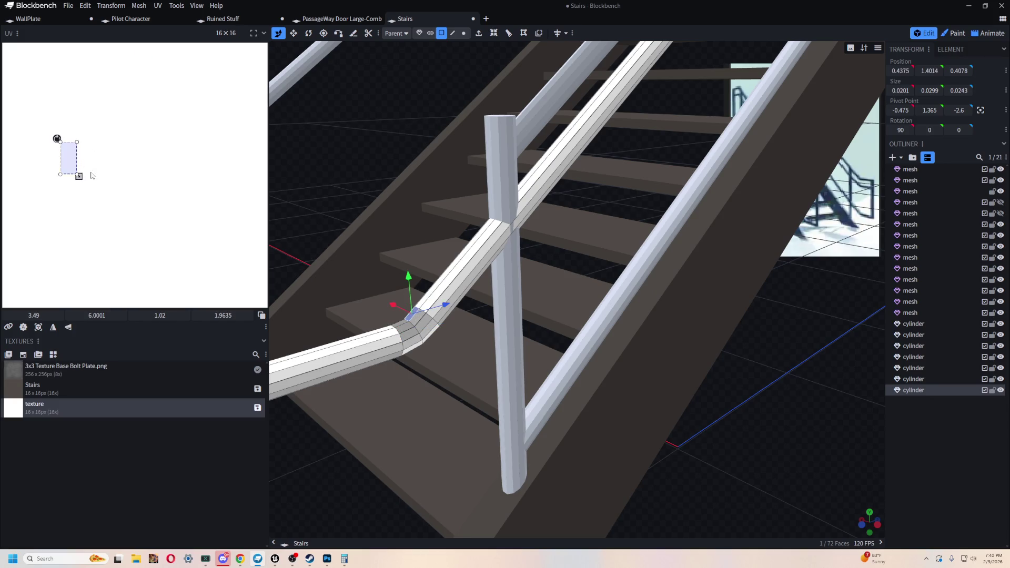
pyautogui.click(419, 331)
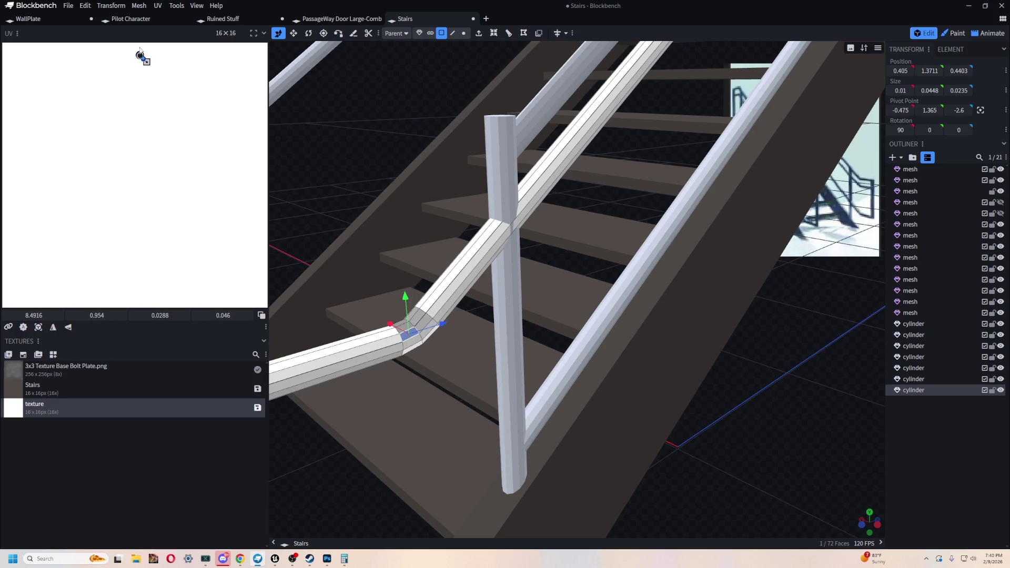
pyautogui.moveTo(146, 62)
pyautogui.mouseDown()
pyautogui.moveTo(162, 90)
pyautogui.moveTo(86, 137)
pyautogui.mouseUp()
# Step: Select further faces around the bend and bring up the viewport display mode choices
pyautogui.click(410, 341)
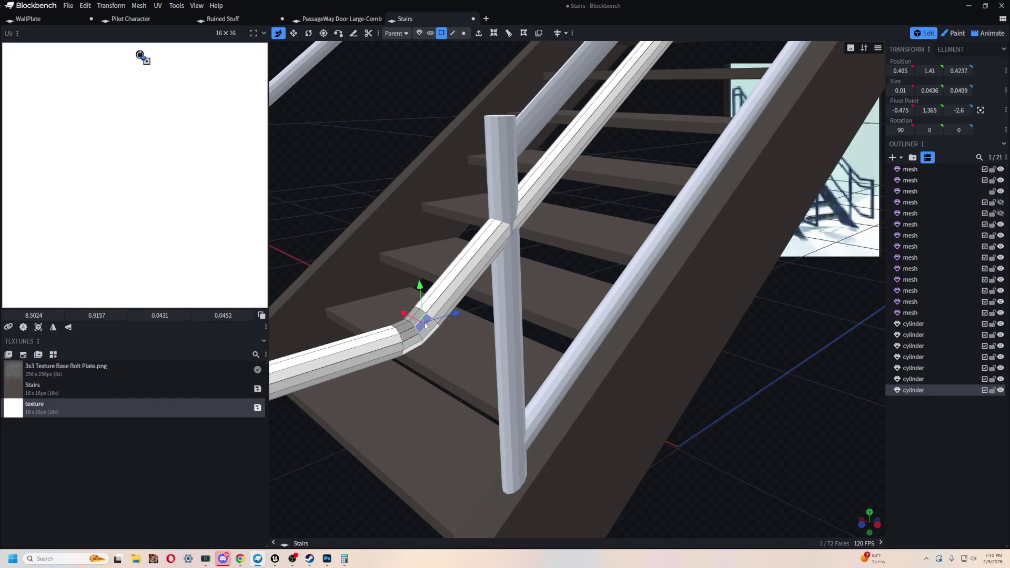
pyautogui.click(409, 335)
pyautogui.click(410, 338)
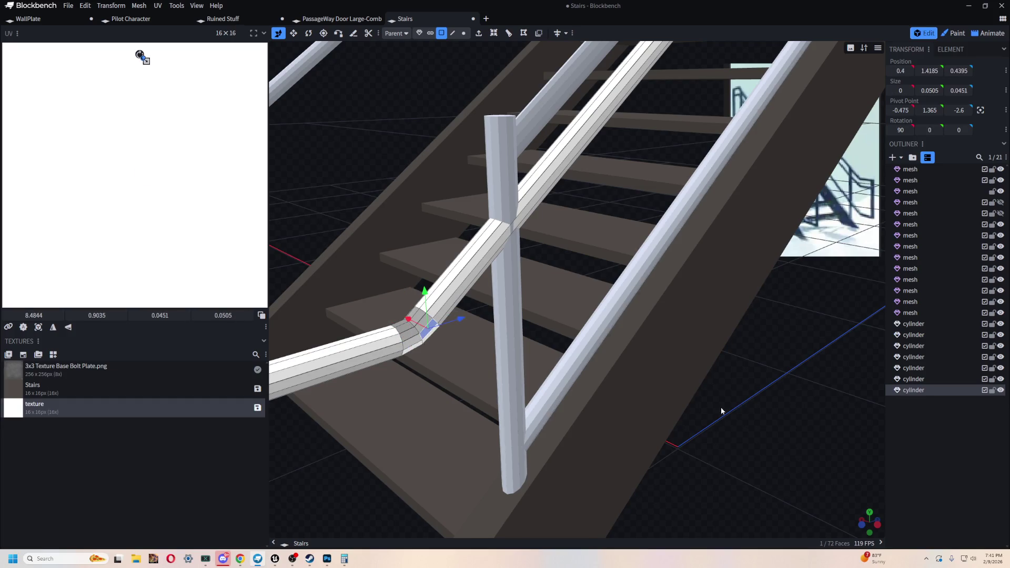
pyautogui.scroll(-5, 714, 422)
pyautogui.moveTo(715, 427)
pyautogui.mouseDown()
pyautogui.moveTo(755, 432)
pyautogui.moveTo(560, 421)
pyautogui.mouseUp()
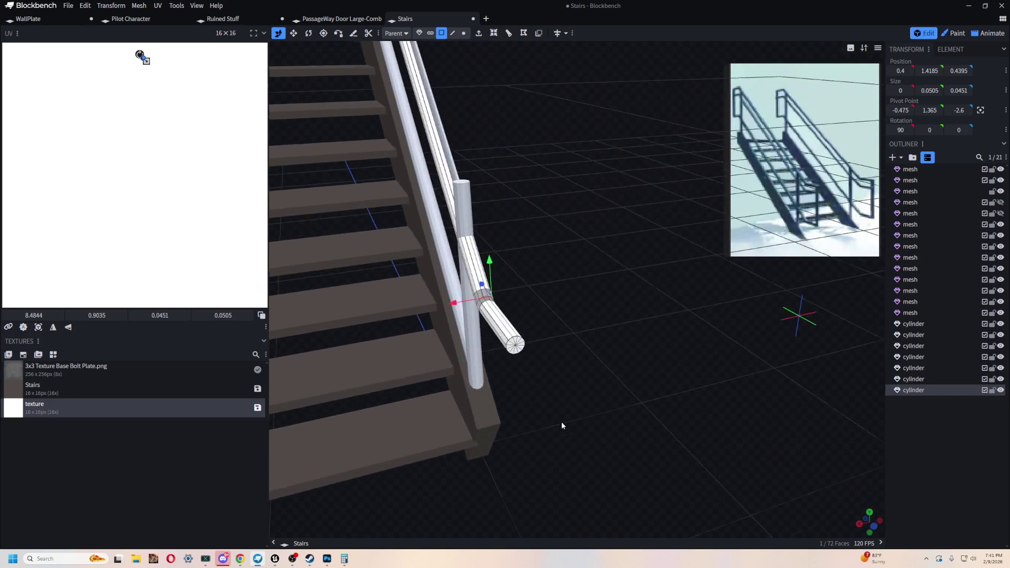
pyautogui.scroll(5, 578, 315)
pyautogui.moveTo(577, 315)
pyautogui.mouseDown()
pyautogui.moveTo(625, 304)
pyautogui.moveTo(743, 309)
pyautogui.moveTo(593, 331)
pyautogui.moveTo(617, 322)
pyautogui.moveTo(595, 261)
pyautogui.mouseUp()
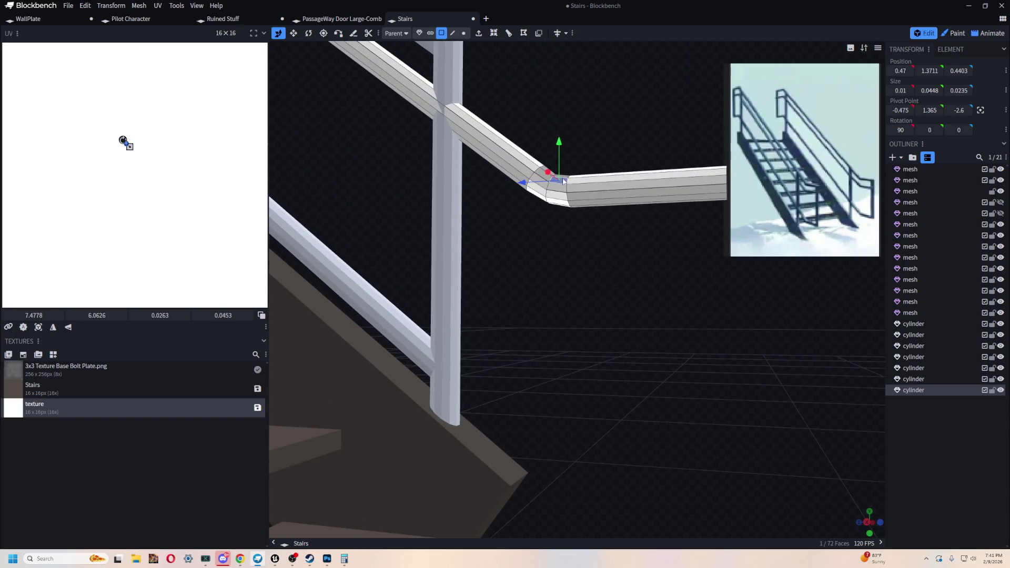
pyautogui.click(561, 201)
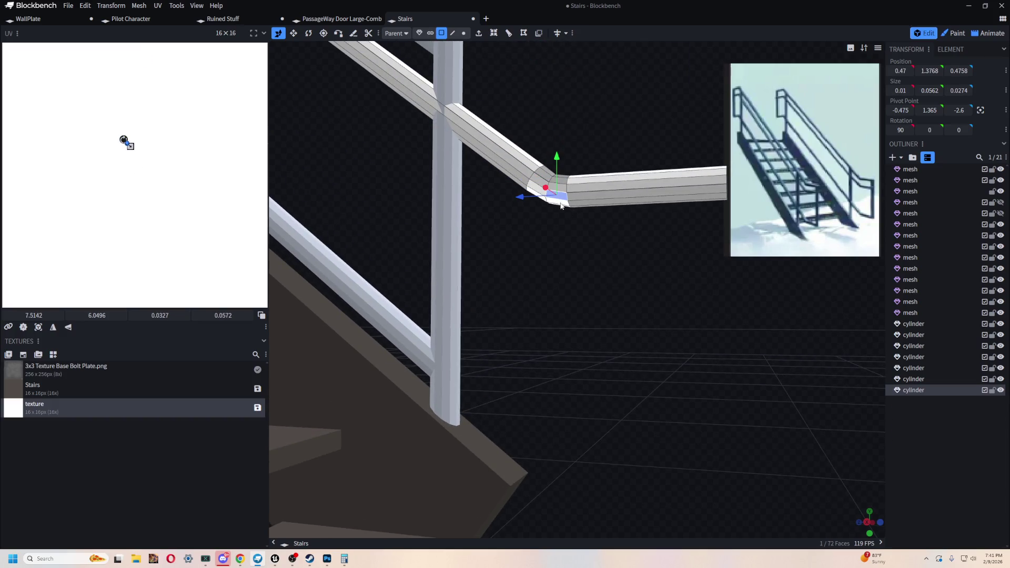
pyautogui.click(851, 49)
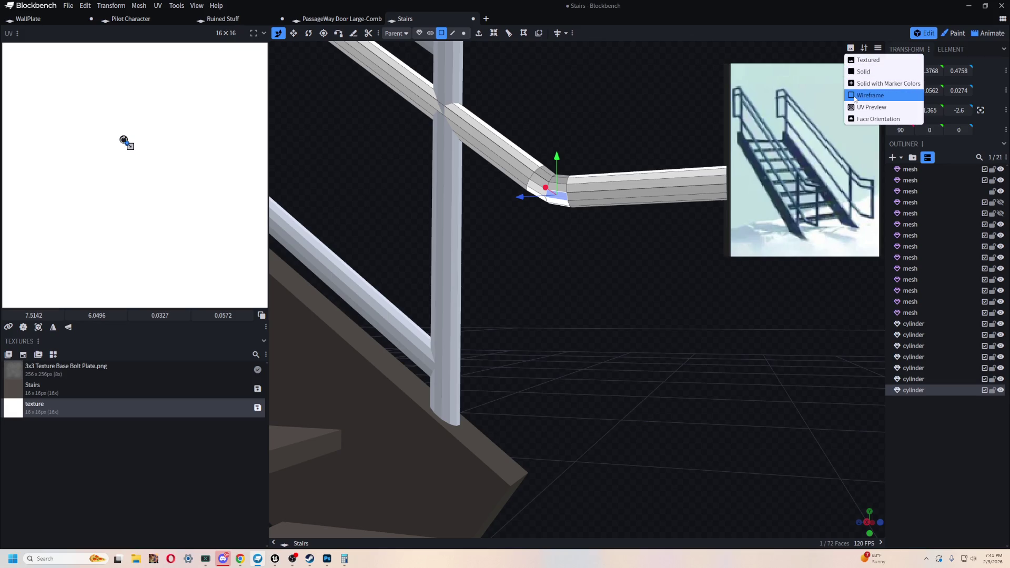
# Step: View the bend in wireframe, then switch the viewport to solid colour shading
pyautogui.click(860, 95)
pyautogui.moveTo(851, 94)
pyautogui.mouseDown()
pyautogui.moveTo(645, 128)
pyautogui.moveTo(660, 101)
pyautogui.mouseUp()
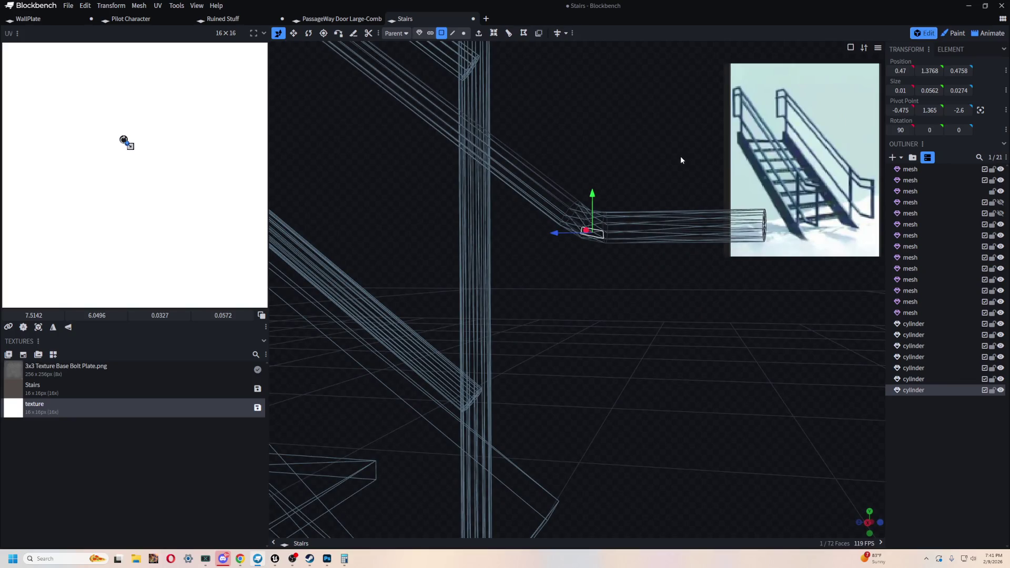
pyautogui.moveTo(681, 158); pyautogui.dragTo(822, 297)
pyautogui.click(850, 49)
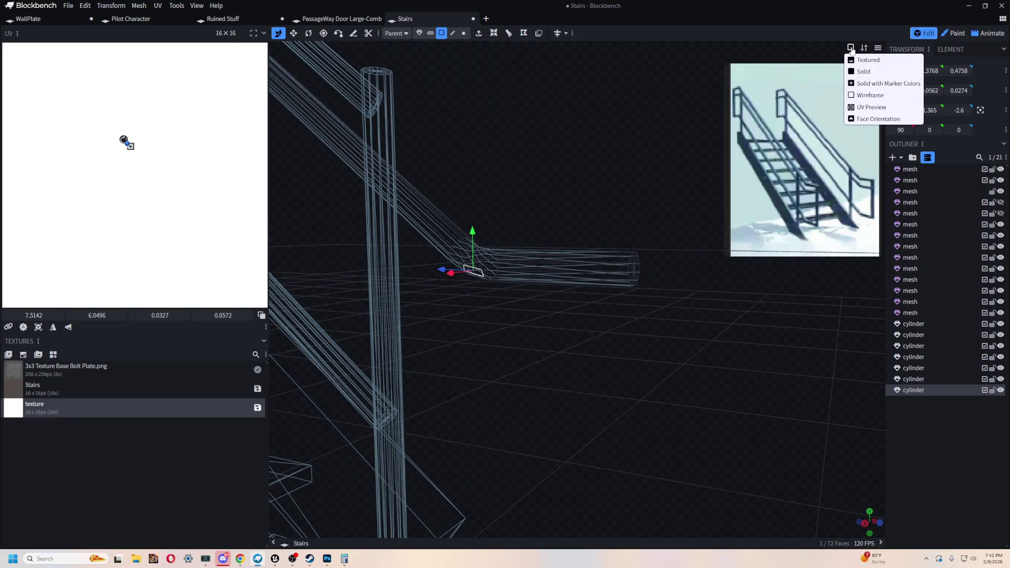
pyautogui.click(868, 105)
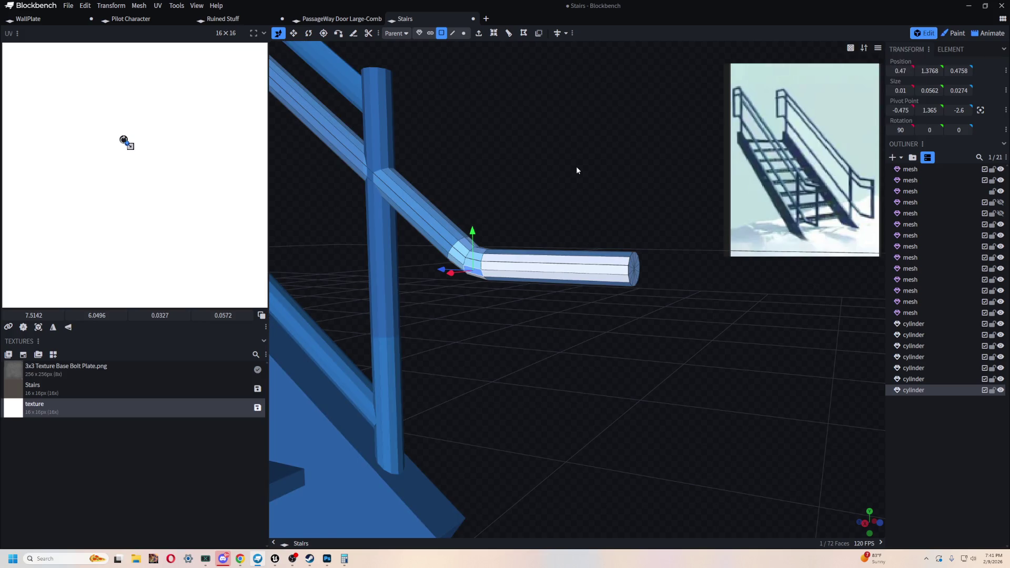
# Step: Inspect the bent pipe from several angles and select vertices at the bend
pyautogui.moveTo(577, 170); pyautogui.dragTo(583, 155)
pyautogui.moveTo(664, 209); pyautogui.dragTo(607, 171)
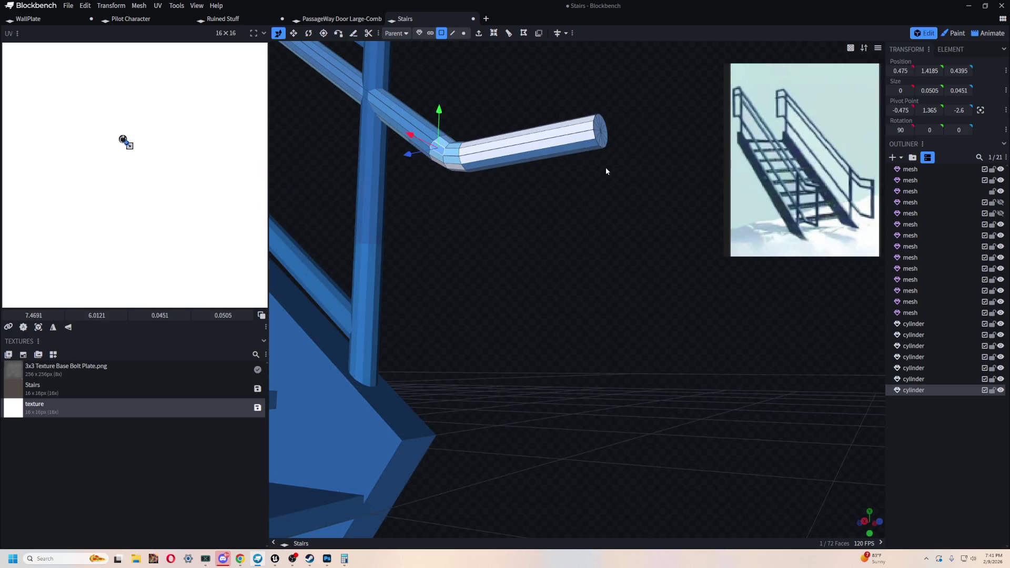
pyautogui.scroll(-5, 587, 168)
pyautogui.moveTo(543, 176)
pyautogui.mouseDown()
pyautogui.moveTo(395, 202)
pyautogui.moveTo(571, 166)
pyautogui.moveTo(532, 159)
pyautogui.mouseUp()
pyautogui.scroll(2, 509, 171)
pyautogui.scroll(3, 569, 145)
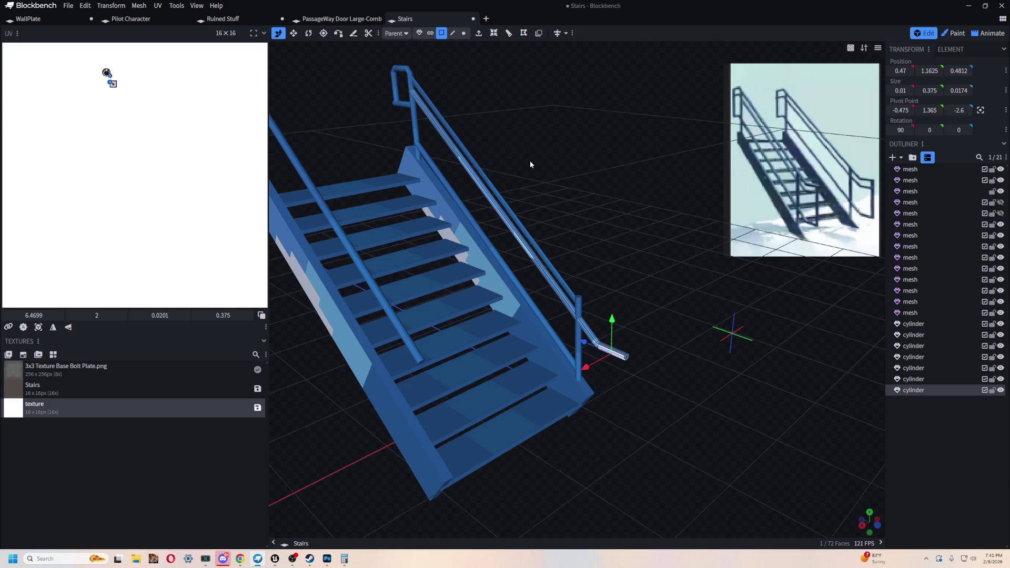
pyautogui.moveTo(668, 455); pyautogui.dragTo(564, 357, button='right')
pyautogui.moveTo(564, 356)
pyautogui.mouseDown()
pyautogui.moveTo(540, 265)
pyautogui.moveTo(590, 293)
pyautogui.mouseUp()
pyautogui.rightClick(442, 84)
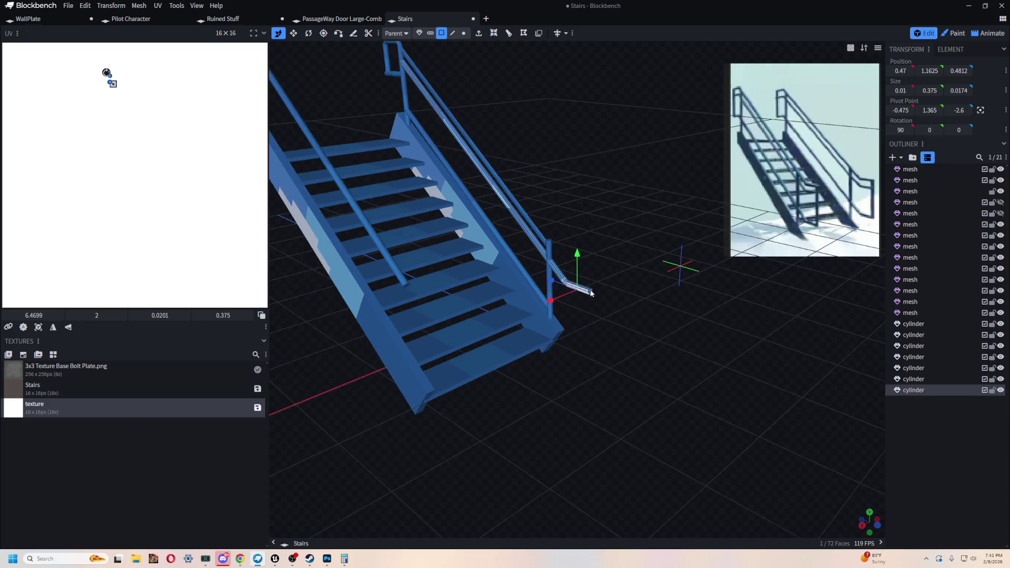
pyautogui.scroll(5, 590, 292)
pyautogui.moveTo(615, 356)
pyautogui.mouseDown()
pyautogui.moveTo(693, 336)
pyautogui.moveTo(552, 331)
pyautogui.mouseUp()
pyautogui.click(476, 338)
pyautogui.click(471, 348)
pyautogui.moveTo(470, 348)
pyautogui.mouseDown()
pyautogui.moveTo(361, 348)
pyautogui.moveTo(498, 236)
pyautogui.moveTo(687, 214)
pyautogui.mouseUp()
pyautogui.click(504, 258)
pyautogui.click(515, 261)
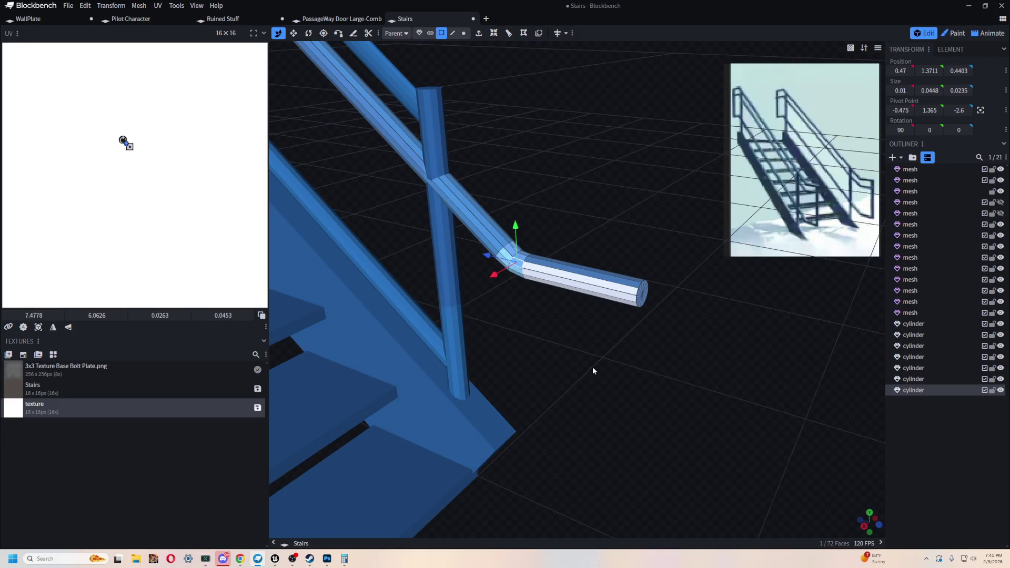
pyautogui.scroll(-3, 591, 361)
pyautogui.scroll(-3, 582, 356)
pyautogui.scroll(-3, 581, 354)
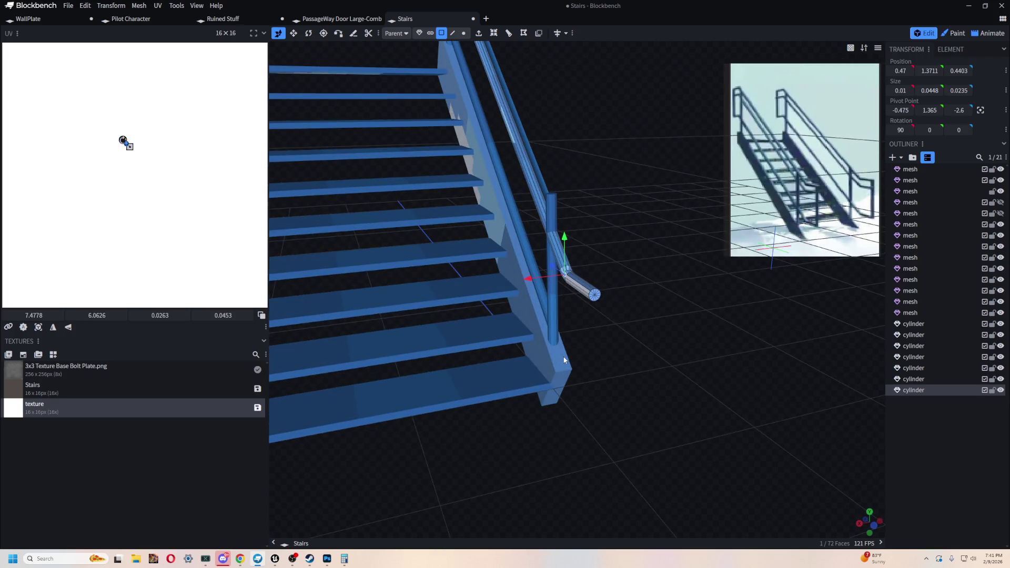
# Step: Switch the viewport back to Textured mode and orbit to a front view of the stairs
pyautogui.moveTo(564, 360); pyautogui.dragTo(648, 437)
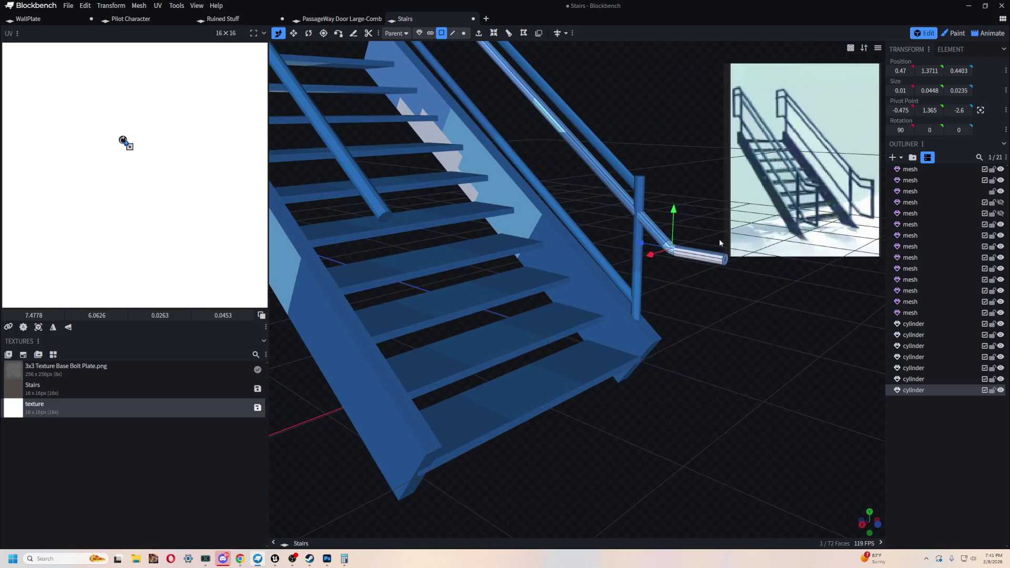
pyautogui.moveTo(732, 348)
pyautogui.mouseDown()
pyautogui.moveTo(487, 241)
pyautogui.moveTo(694, 436)
pyautogui.moveTo(639, 165)
pyautogui.moveTo(509, 172)
pyautogui.moveTo(385, 229)
pyautogui.moveTo(678, 368)
pyautogui.moveTo(684, 402)
pyautogui.mouseUp()
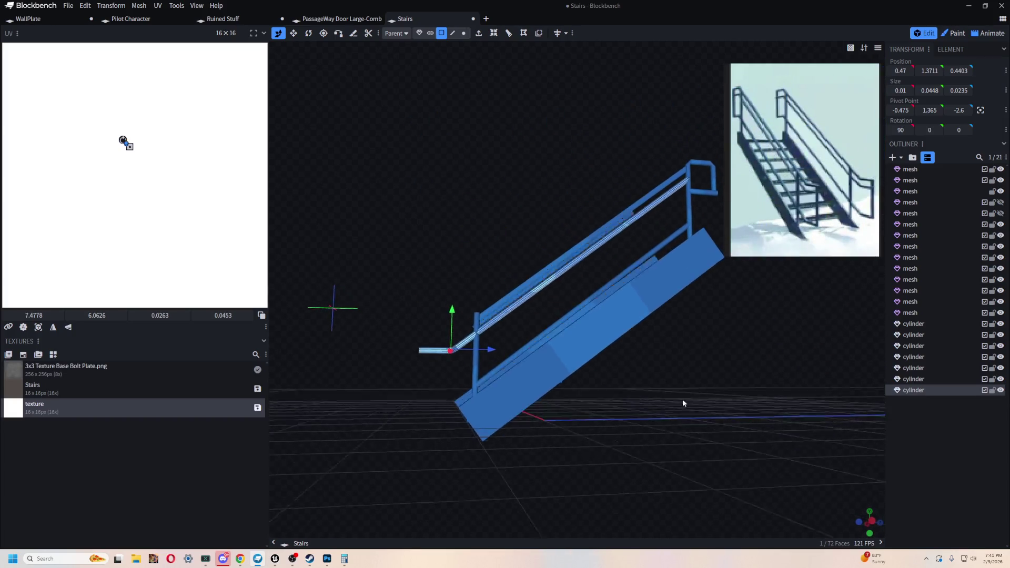
pyautogui.click(850, 49)
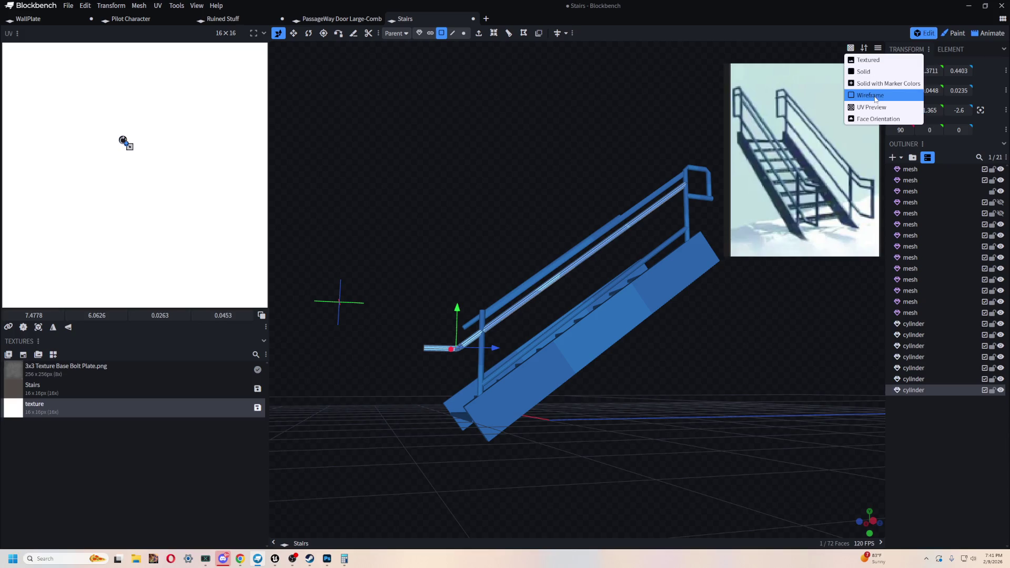
pyautogui.click(877, 60)
pyautogui.moveTo(711, 118)
pyautogui.mouseDown()
pyautogui.moveTo(582, 125)
pyautogui.moveTo(593, 122)
pyautogui.moveTo(523, 74)
pyautogui.mouseUp()
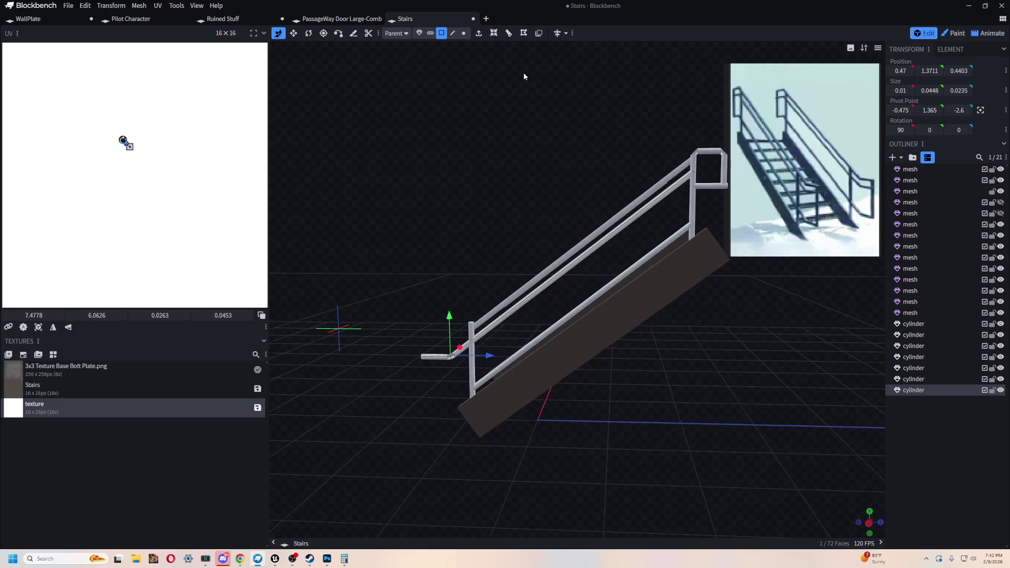
pyautogui.scroll(2, 420, 360)
pyautogui.scroll(3, 492, 358)
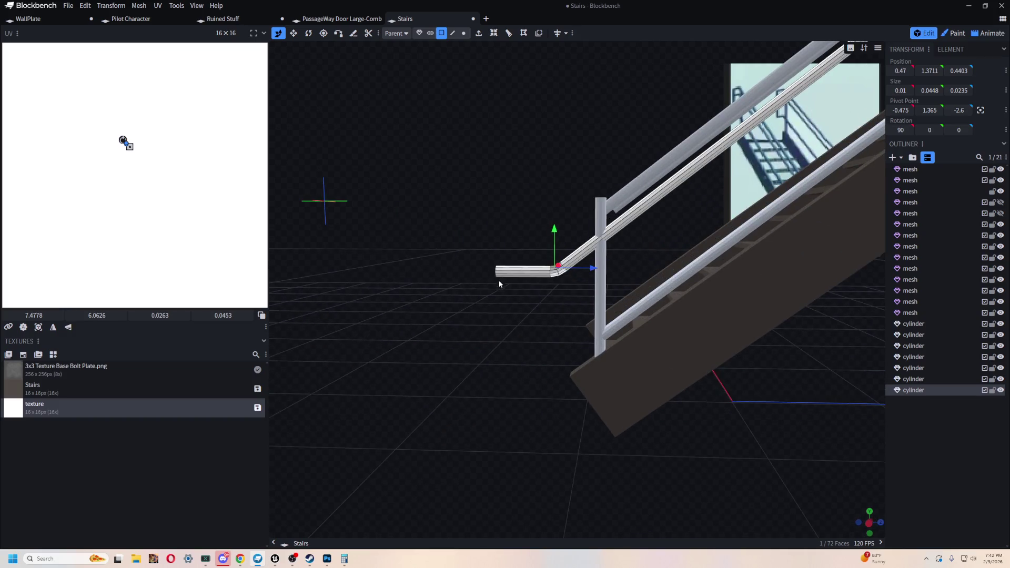
# Step: Select the vertical post in object mode and duplicate it with Ctrl+D, moving the copy left
pyautogui.moveTo(499, 283); pyautogui.dragTo(590, 289)
pyautogui.click(610, 285)
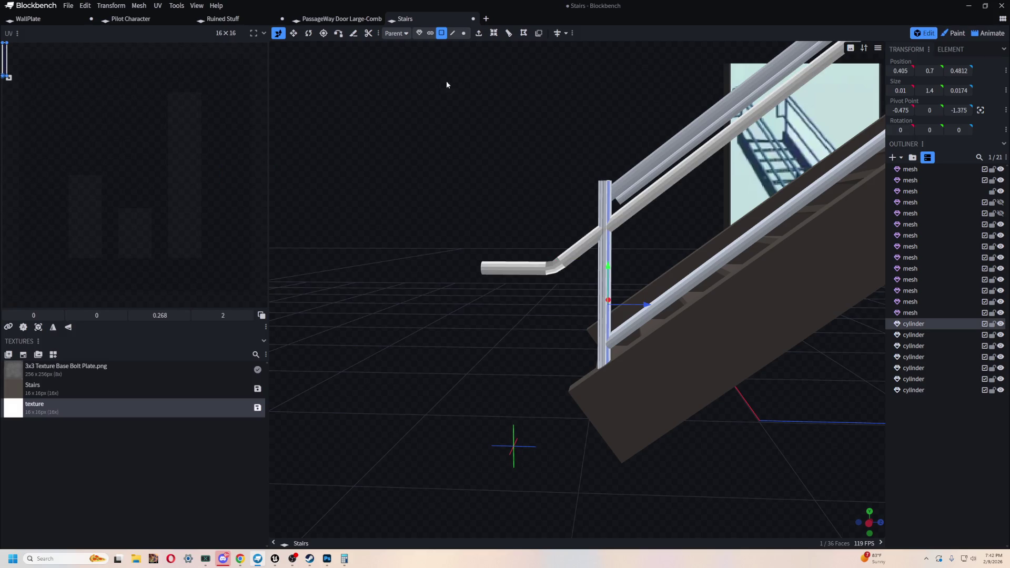
pyautogui.click(419, 32)
pyautogui.moveTo(401, 160); pyautogui.dragTo(587, 289)
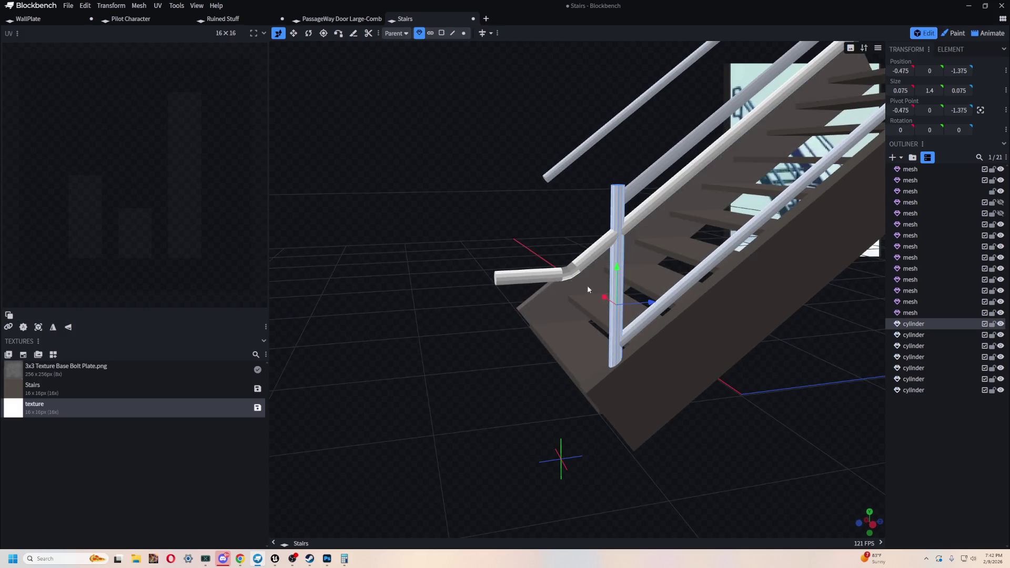
pyautogui.hotkey('ctrl', 'd')
pyautogui.moveTo(652, 305); pyautogui.dragTo(490, 312)
# Step: Reselect the copied post and move it along Z to sit under the bent rail end
pyautogui.moveTo(527, 354); pyautogui.dragTo(596, 411)
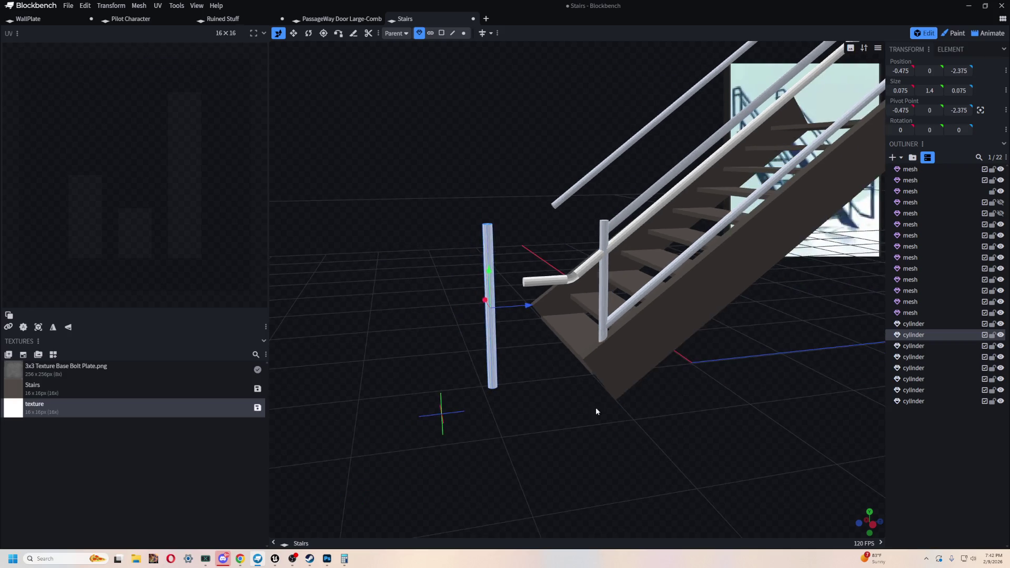
pyautogui.click(600, 391)
pyautogui.moveTo(728, 382)
pyautogui.mouseDown()
pyautogui.moveTo(666, 438)
pyautogui.moveTo(704, 402)
pyautogui.moveTo(616, 371)
pyautogui.mouseUp()
pyautogui.click(571, 364)
pyautogui.click(495, 306)
pyautogui.click(570, 307)
pyautogui.moveTo(570, 308); pyautogui.dragTo(492, 311)
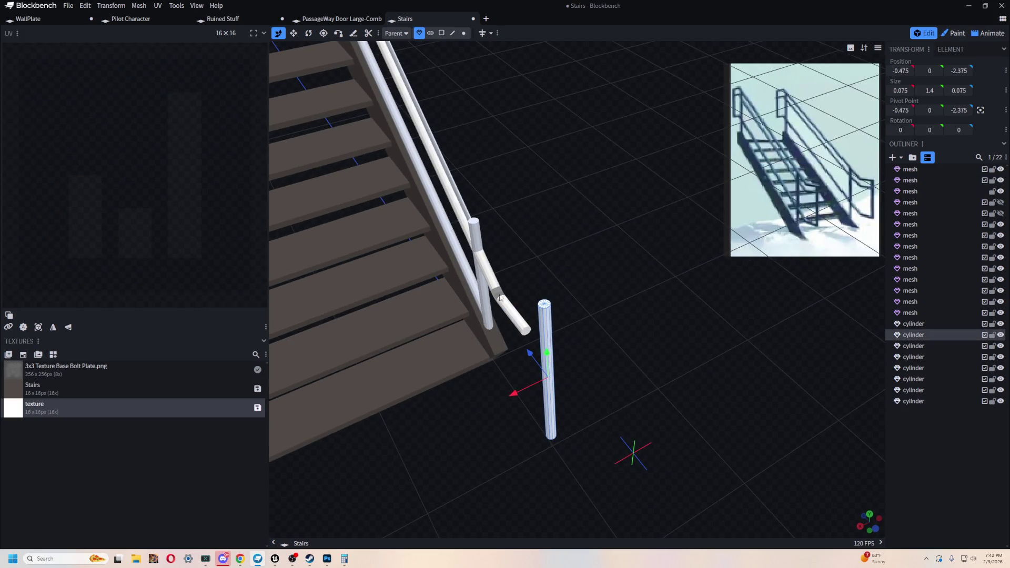
pyautogui.scroll(-5, 499, 298)
pyautogui.moveTo(546, 210); pyautogui.dragTo(677, 330)
pyautogui.scroll(5, 581, 388)
pyautogui.moveTo(582, 385)
pyautogui.mouseDown()
pyautogui.moveTo(620, 329)
pyautogui.moveTo(571, 386)
pyautogui.mouseUp()
pyautogui.moveTo(493, 320)
pyautogui.mouseDown()
pyautogui.moveTo(585, 323)
pyautogui.moveTo(467, 354)
pyautogui.mouseUp()
pyautogui.moveTo(607, 442)
pyautogui.mouseDown()
pyautogui.moveTo(554, 284)
pyautogui.moveTo(590, 426)
pyautogui.moveTo(642, 348)
pyautogui.mouseUp()
pyautogui.scroll(2, 642, 348)
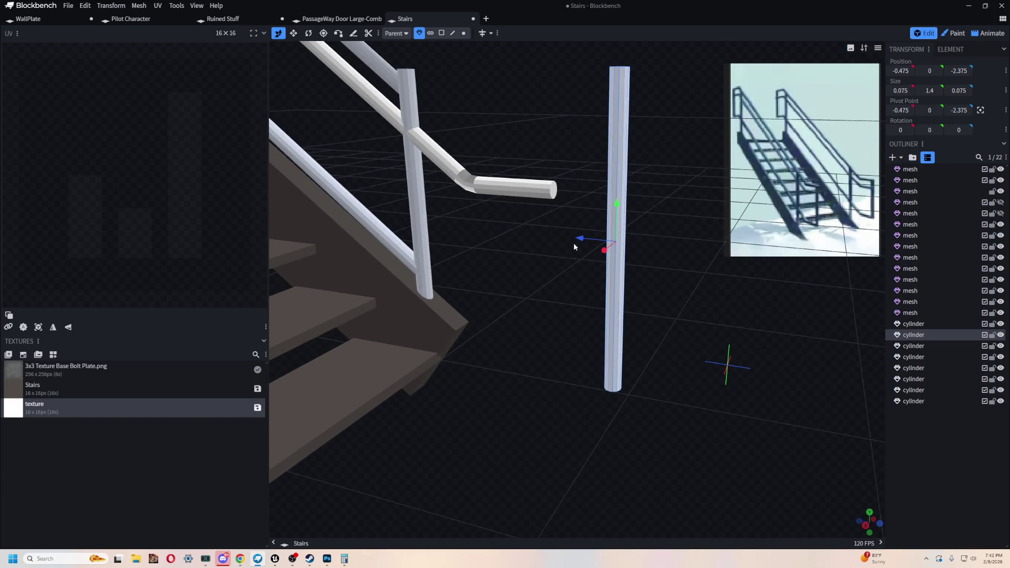
pyautogui.moveTo(585, 248); pyautogui.dragTo(517, 235)
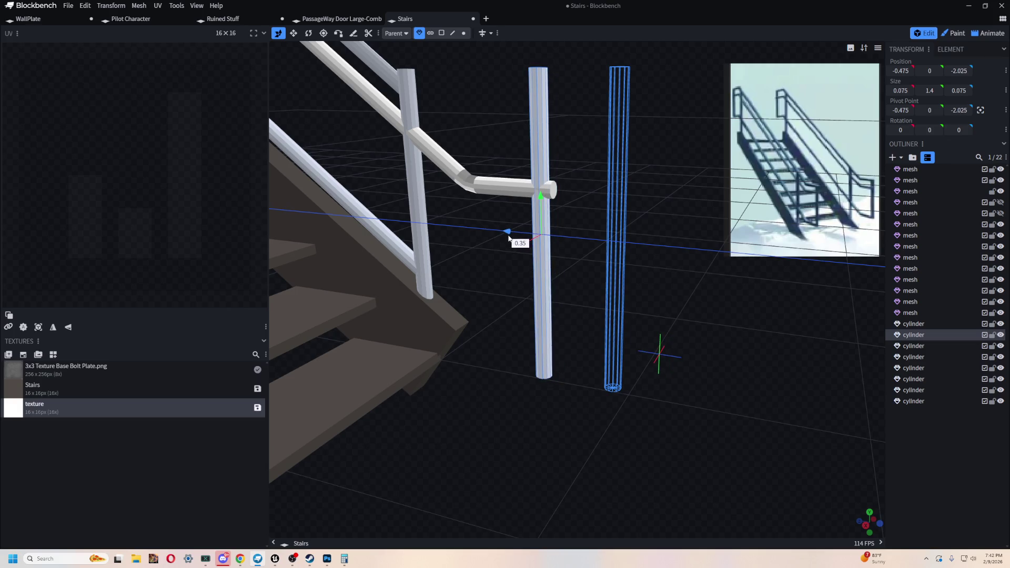
# Step: Resize the copied post shorter so it hangs just beneath the rail's level end
pyautogui.press('s')
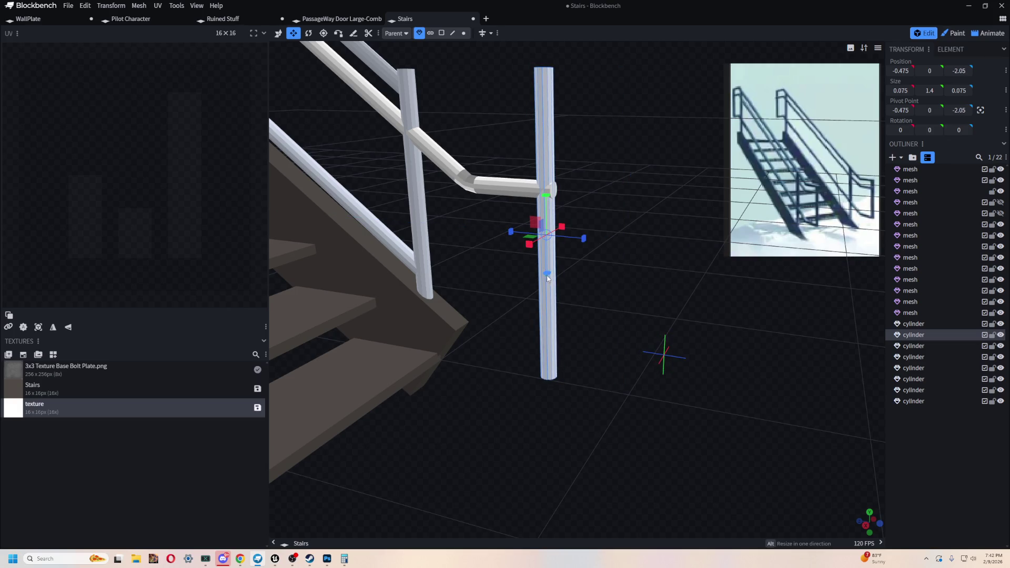
pyautogui.moveTo(548, 278)
pyautogui.mouseDown()
pyautogui.moveTo(674, 272)
pyautogui.moveTo(625, 266)
pyautogui.moveTo(561, 142)
pyautogui.mouseUp()
pyautogui.moveTo(556, 220)
pyautogui.mouseDown()
pyautogui.moveTo(573, 325)
pyautogui.moveTo(552, 349)
pyautogui.mouseUp()
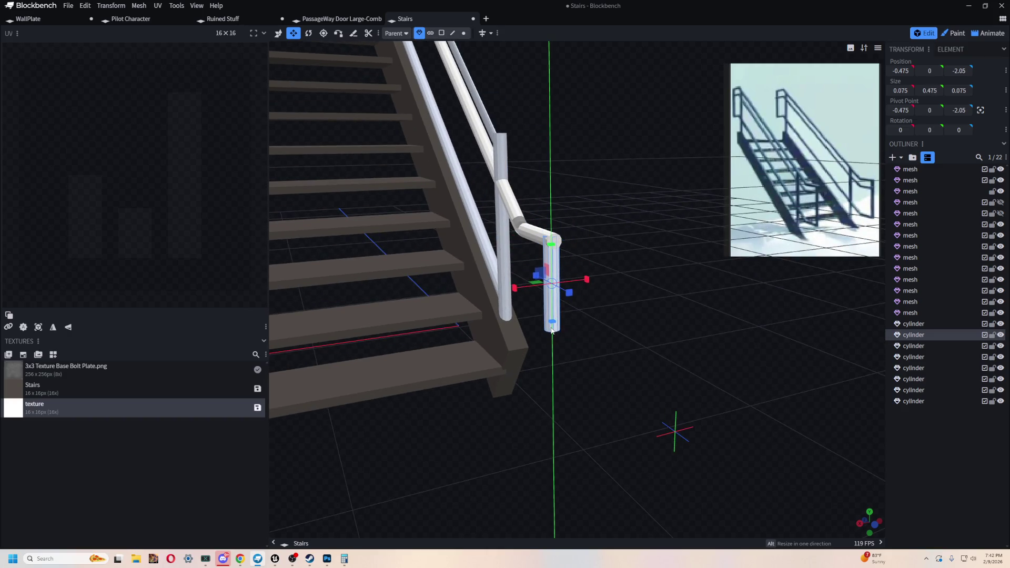
pyautogui.moveTo(649, 387)
pyautogui.mouseDown()
pyautogui.moveTo(719, 384)
pyautogui.moveTo(672, 368)
pyautogui.moveTo(615, 368)
pyautogui.moveTo(614, 198)
pyautogui.moveTo(679, 197)
pyautogui.mouseUp()
pyautogui.click(914, 379)
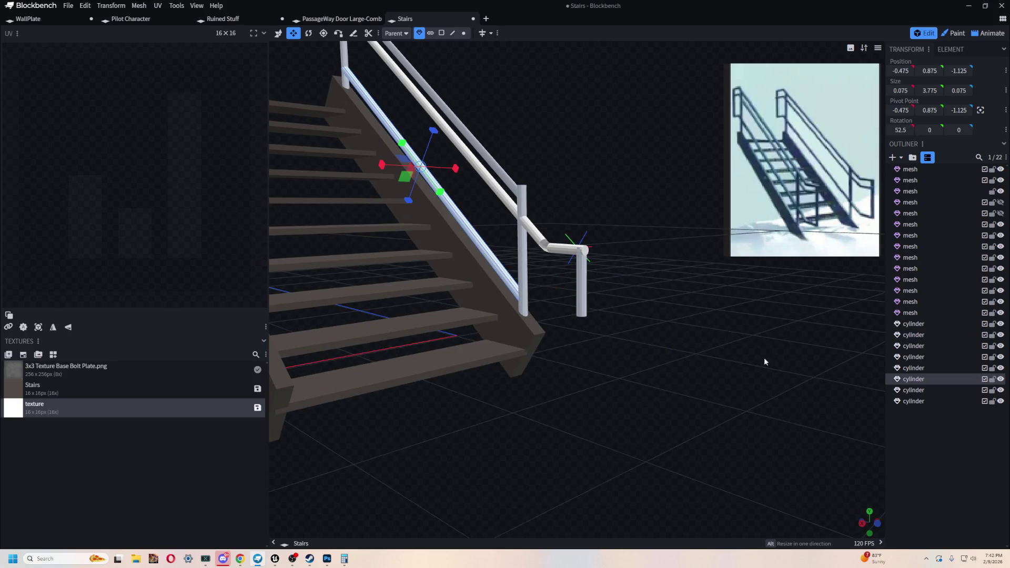
# Step: Hide the diagonal rail cylinder, then duplicate the handrail cylinder and lower the copy along Y into a parallel lower rail
pyautogui.click(1000, 380)
pyautogui.scroll(-3, 586, 208)
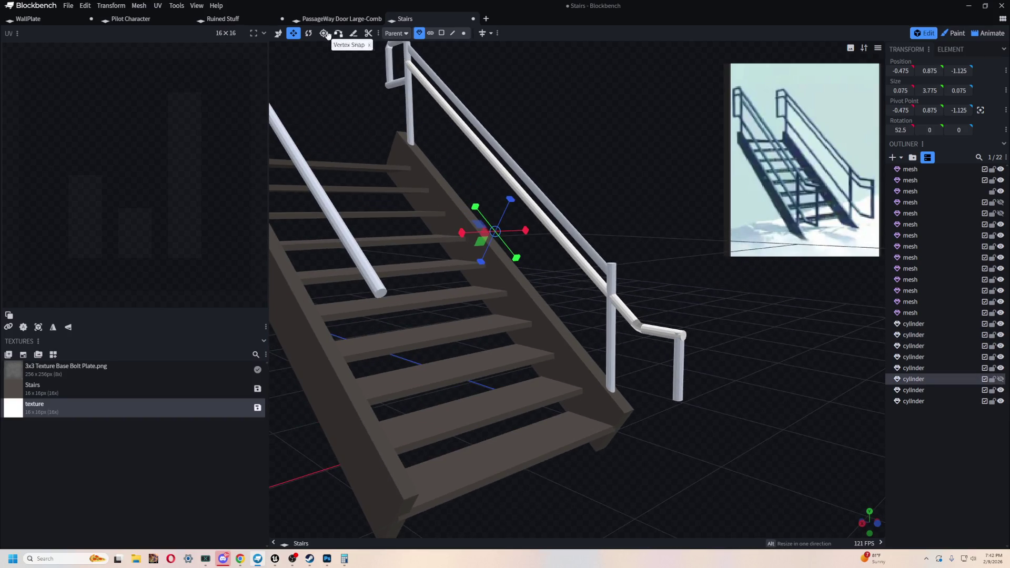
pyautogui.click(542, 219)
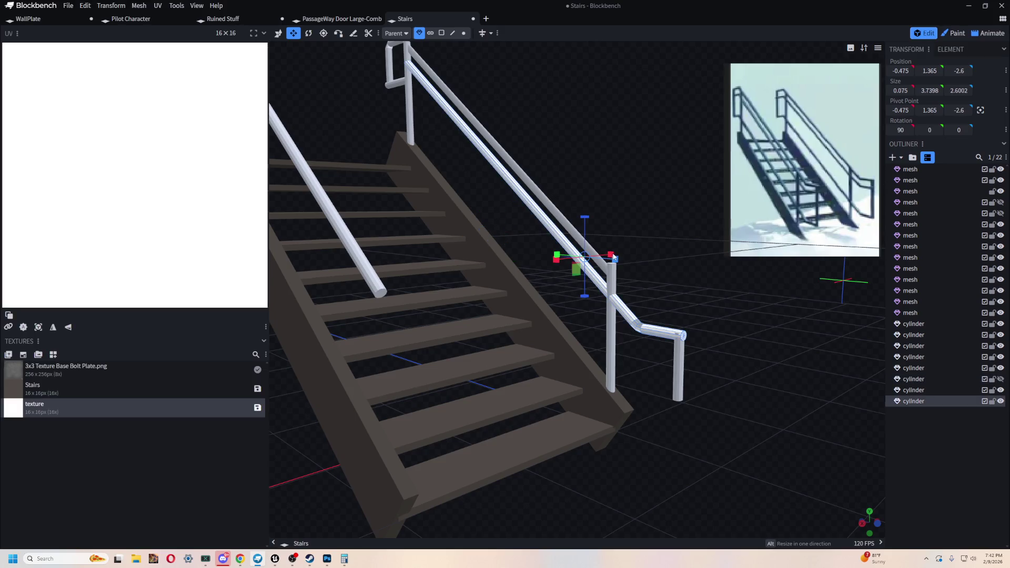
pyautogui.press('v')
pyautogui.hotkey('ctrl', 'd')
pyautogui.moveTo(584, 225); pyautogui.dragTo(590, 283)
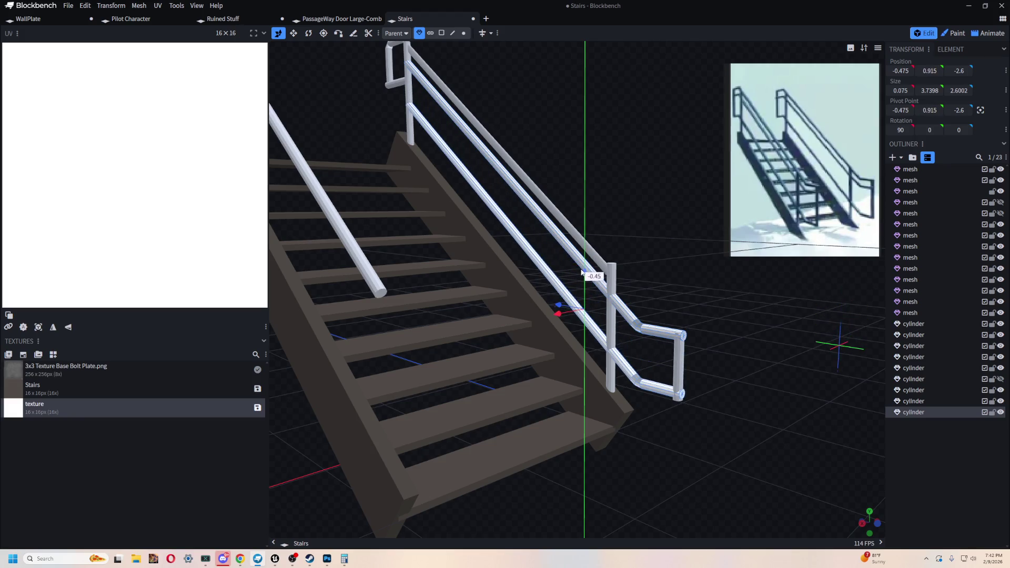
pyautogui.moveTo(752, 370)
pyautogui.mouseDown()
pyautogui.moveTo(534, 356)
pyautogui.moveTo(699, 362)
pyautogui.mouseUp()
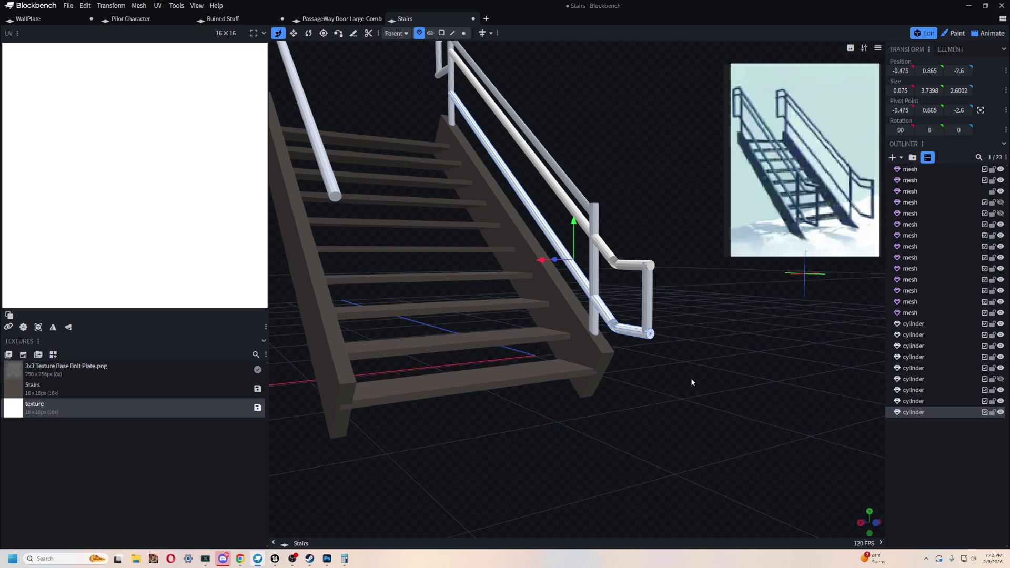
pyautogui.scroll(2, 678, 313)
pyautogui.scroll(2, 679, 327)
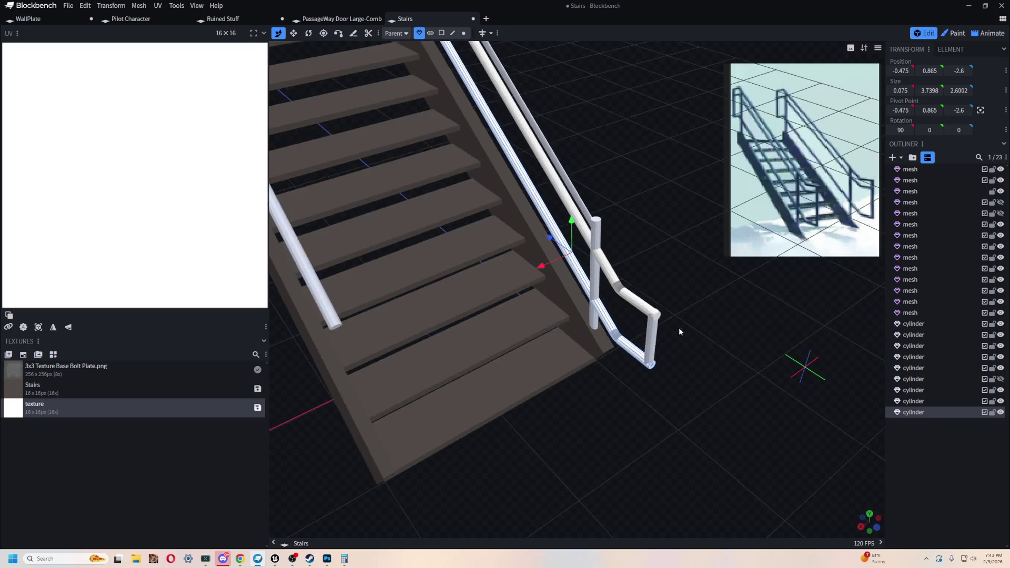
pyautogui.scroll(2, 677, 347)
pyautogui.scroll(2, 662, 434)
# Step: In Face selection mode, delete the face at the handrail's bend joint to open it up
pyautogui.moveTo(662, 438)
pyautogui.mouseDown()
pyautogui.moveTo(506, 137)
pyautogui.moveTo(634, 184)
pyautogui.mouseUp()
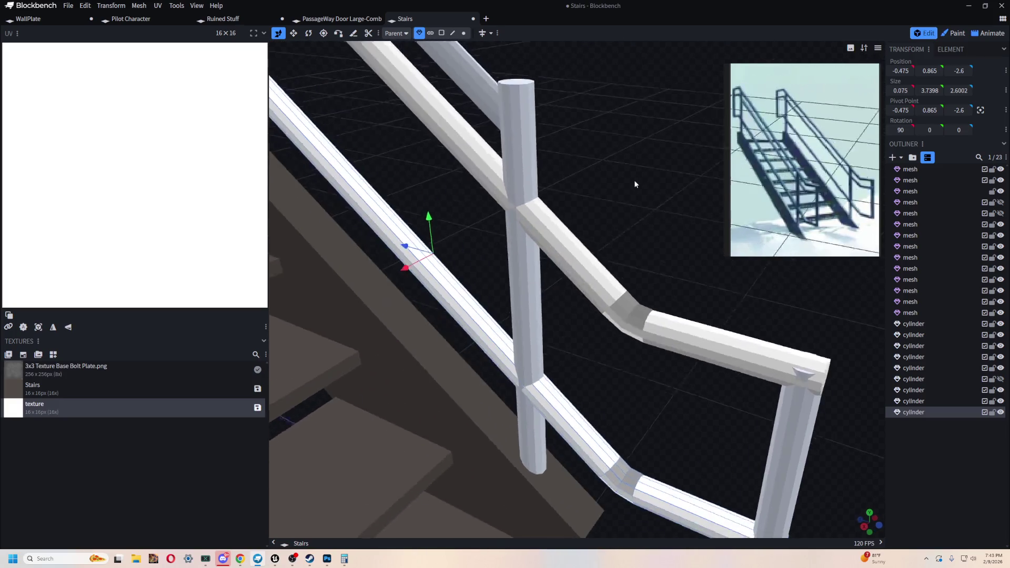
pyautogui.scroll(2, 598, 216)
pyautogui.moveTo(598, 216); pyautogui.dragTo(526, 198)
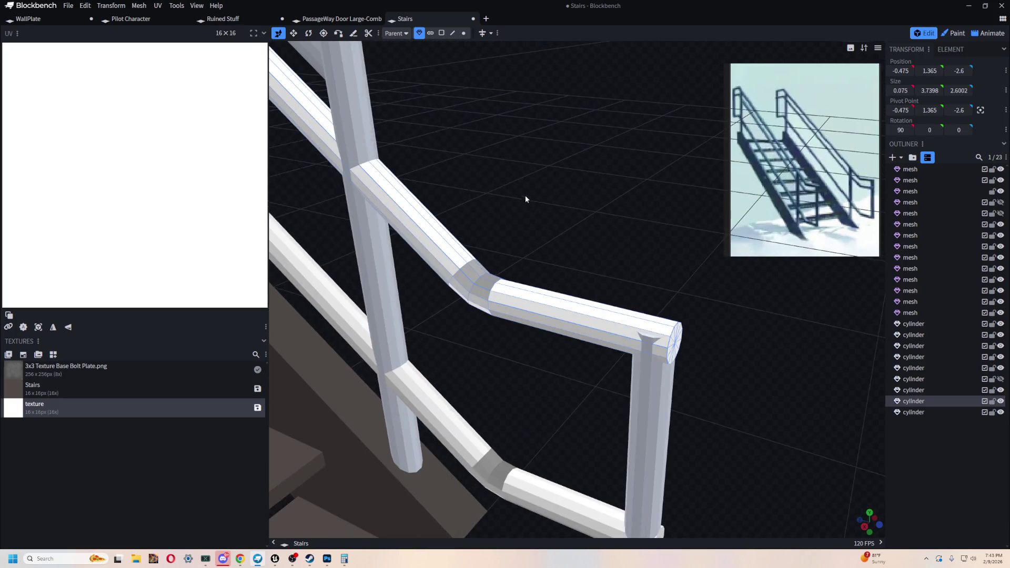
pyautogui.scroll(2, 524, 198)
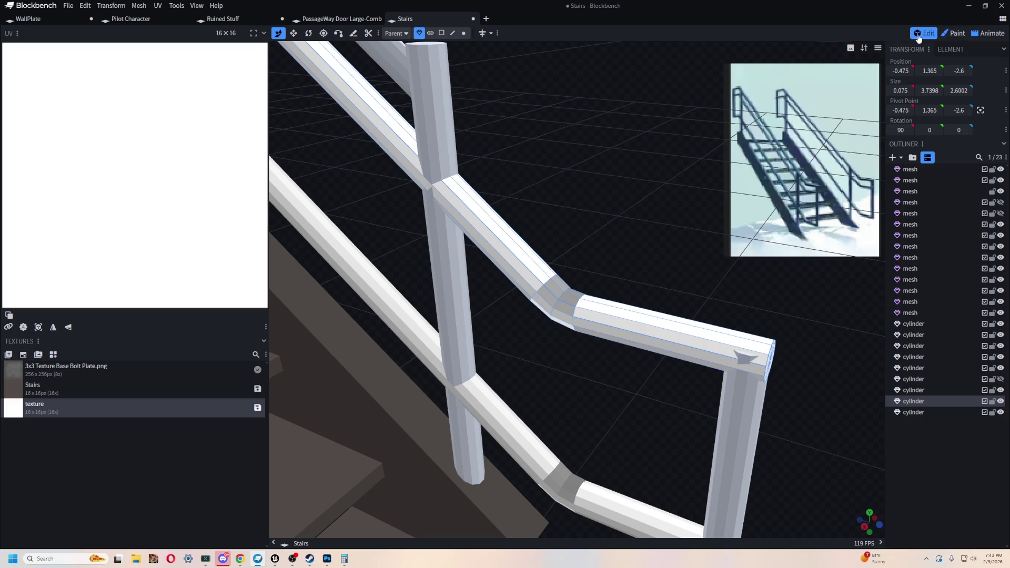
pyautogui.click(441, 32)
pyautogui.click(572, 299)
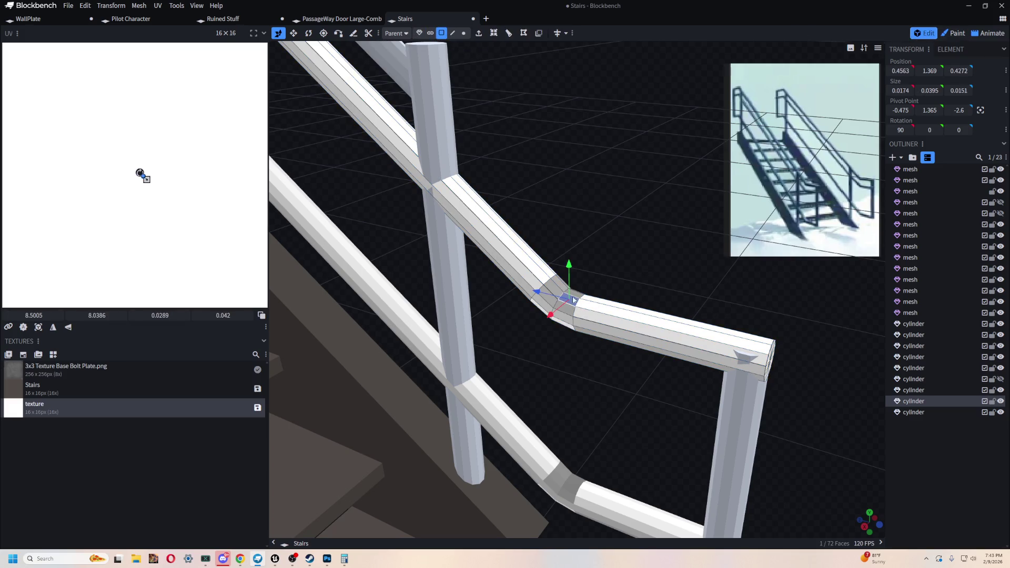
pyautogui.press('Delete')
# Step: In Vertex selection mode, box-select the four vertices around the bend opening
pyautogui.moveTo(628, 228)
pyautogui.mouseDown()
pyautogui.moveTo(586, 173)
pyautogui.moveTo(598, 155)
pyautogui.mouseUp()
pyautogui.click(463, 33)
pyautogui.moveTo(549, 225)
pyautogui.mouseDown()
pyautogui.moveTo(563, 275)
pyautogui.moveTo(617, 179)
pyautogui.moveTo(615, 202)
pyautogui.moveTo(607, 152)
pyautogui.moveTo(623, 151)
pyautogui.mouseUp()
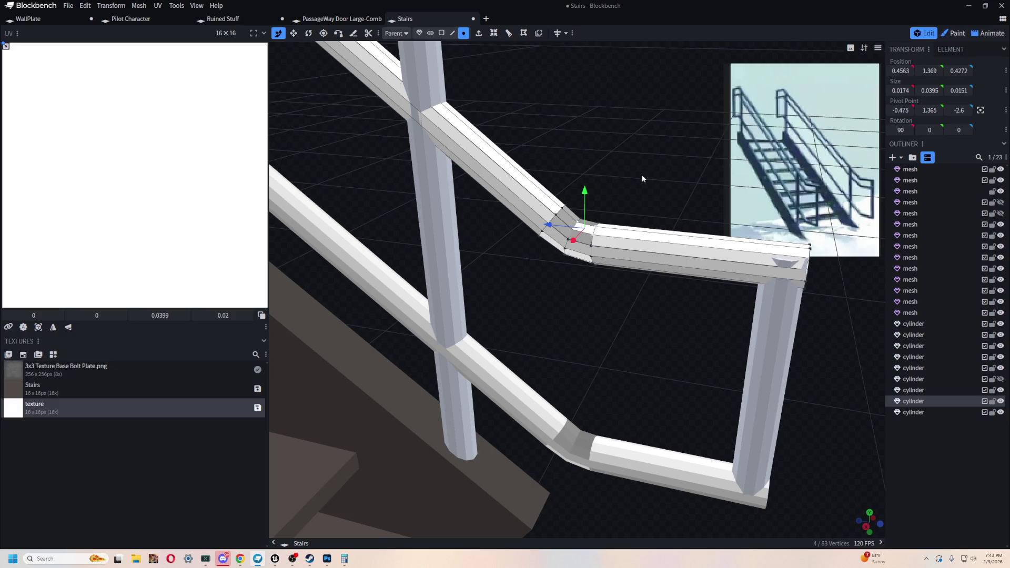
# Step: In face mode, select the faces around the handrail elbow joint to inspect them
pyautogui.click(581, 241)
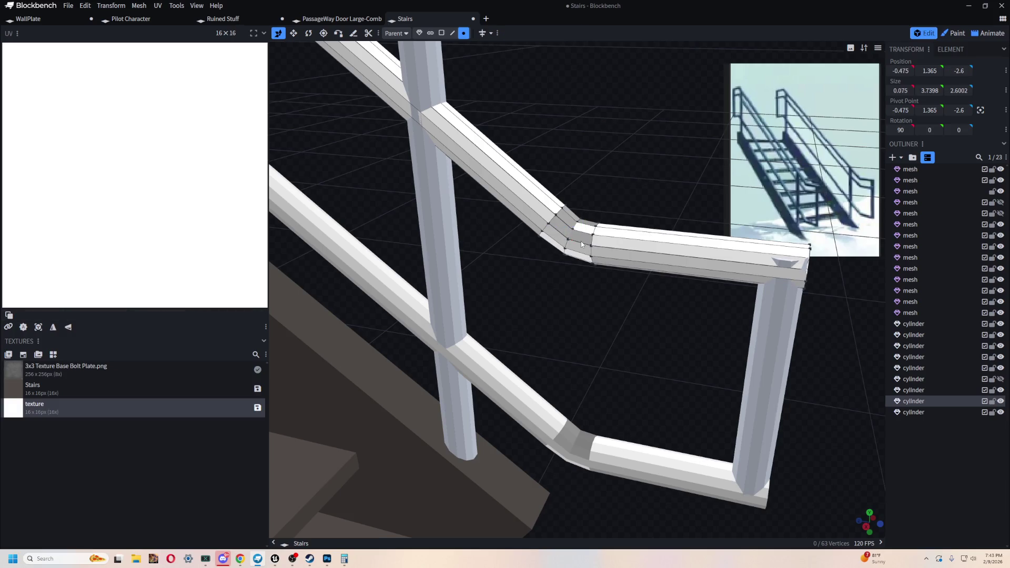
pyautogui.click(441, 33)
pyautogui.click(583, 238)
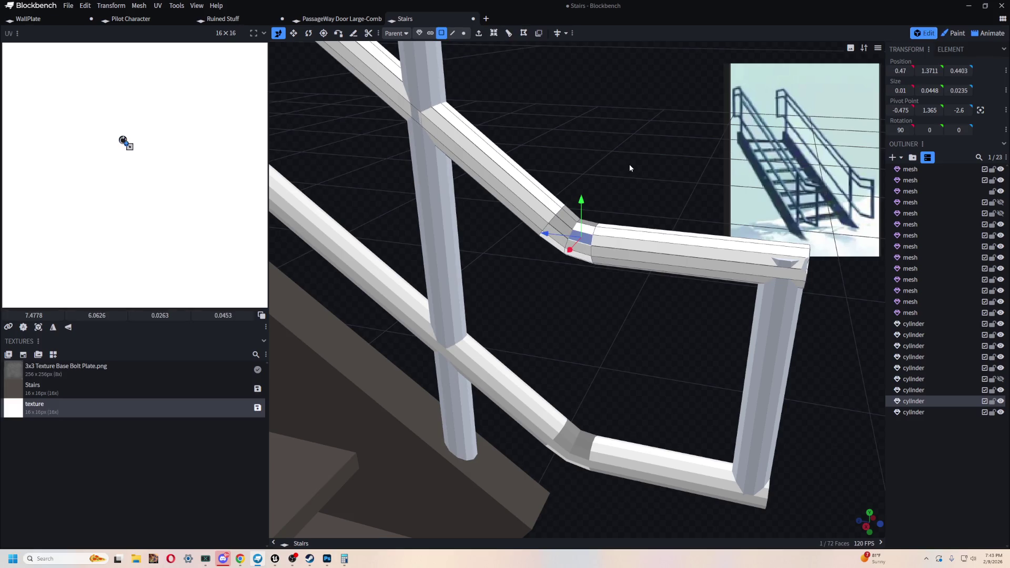
pyautogui.moveTo(631, 159); pyautogui.dragTo(620, 147)
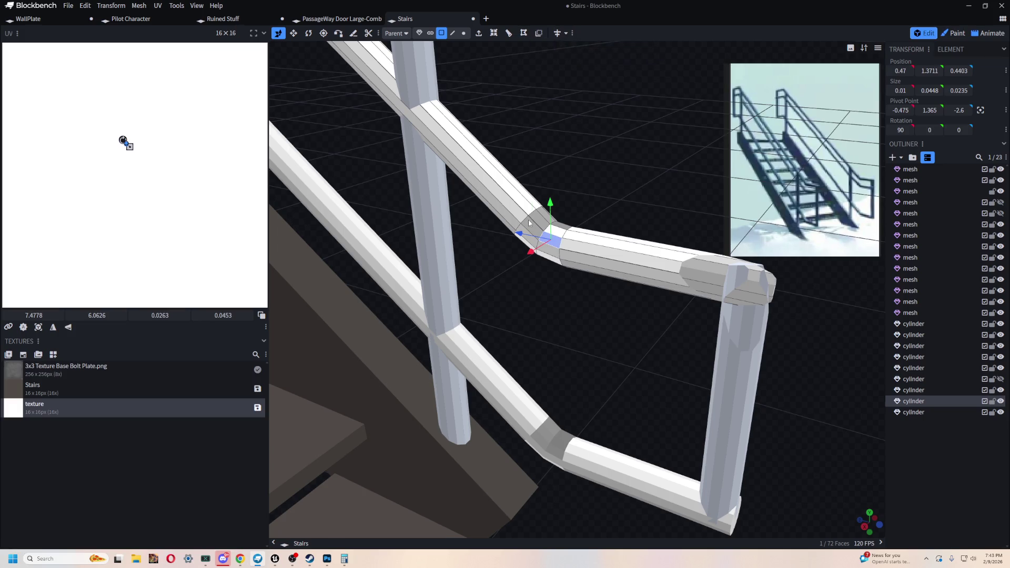
pyautogui.moveTo(600, 156); pyautogui.dragTo(542, 315)
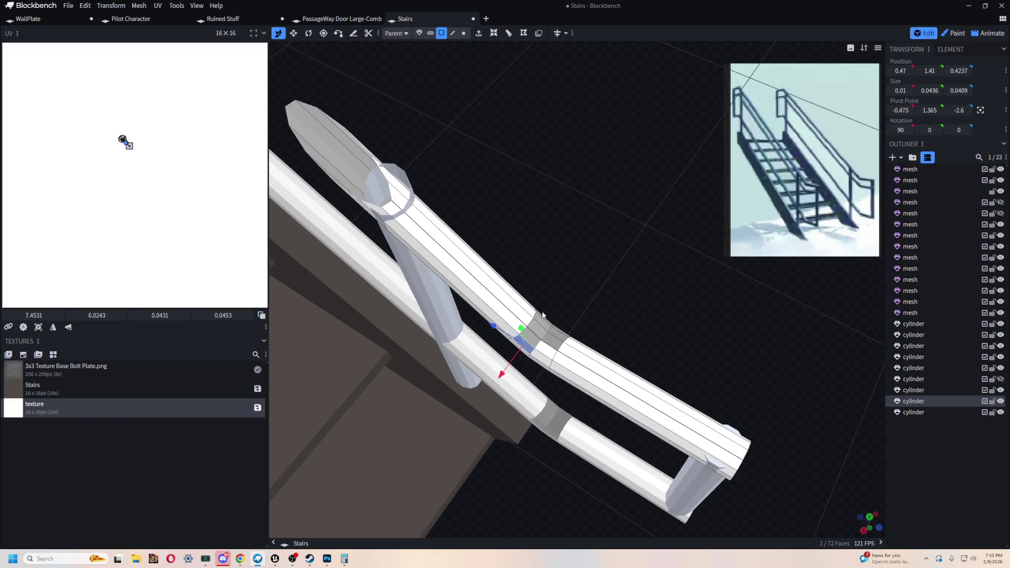
pyautogui.click(543, 323)
pyautogui.keyDown('shift'); pyautogui.click(551, 342); pyautogui.keyUp('shift')
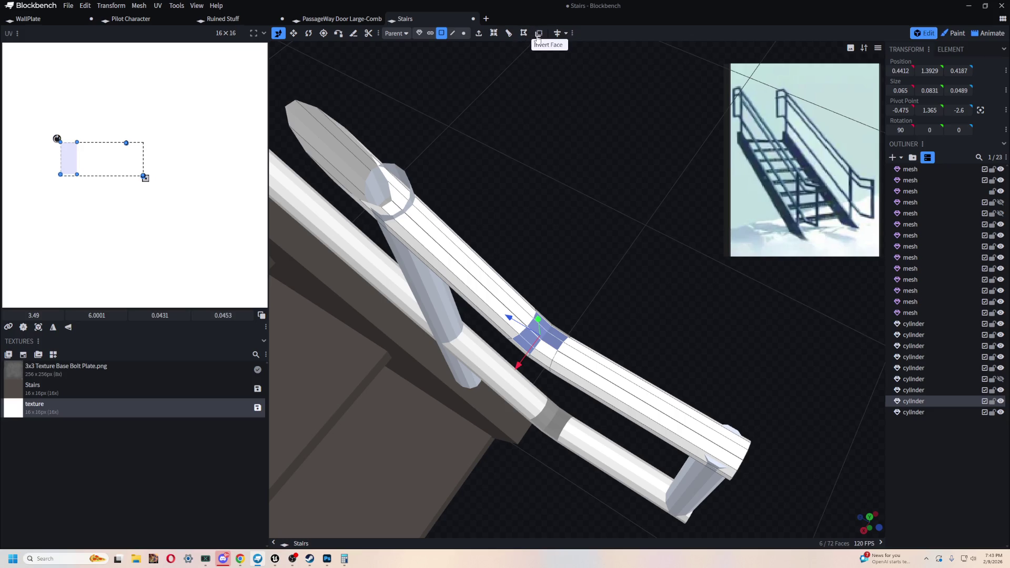
pyautogui.moveTo(634, 197); pyautogui.dragTo(545, 194)
pyautogui.click(549, 210)
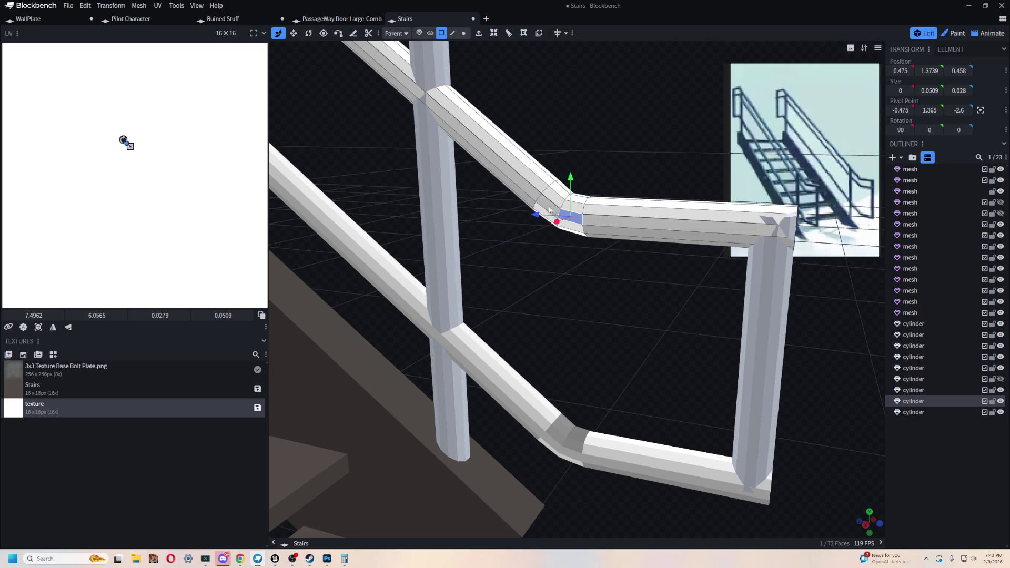
pyautogui.keyDown('shift'); pyautogui.click(547, 207); pyautogui.keyUp('shift')
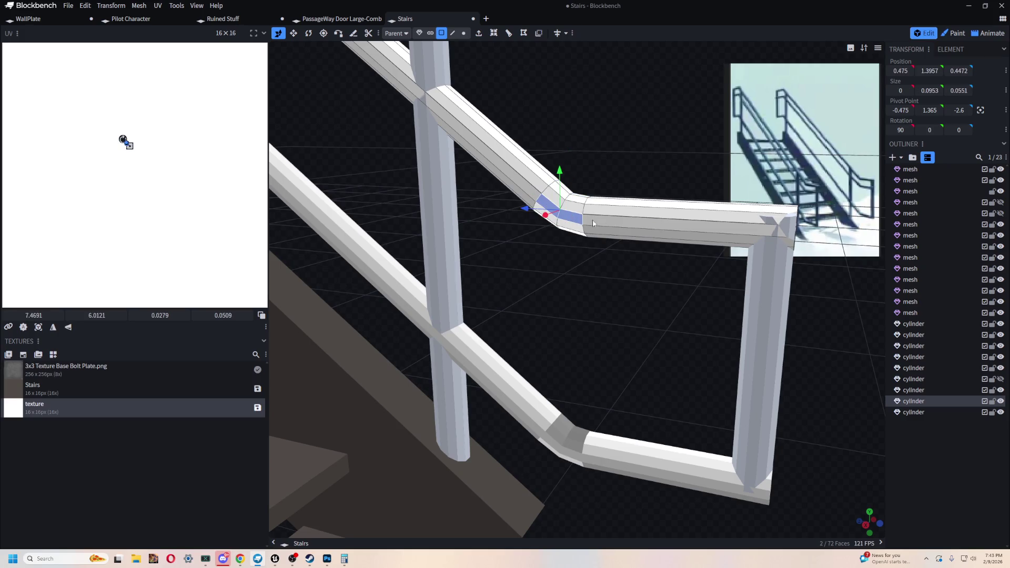
# Step: Re-select the small elbow faces one by one, undoing a stray pick, and view them from above
pyautogui.moveTo(585, 88); pyautogui.dragTo(621, 129)
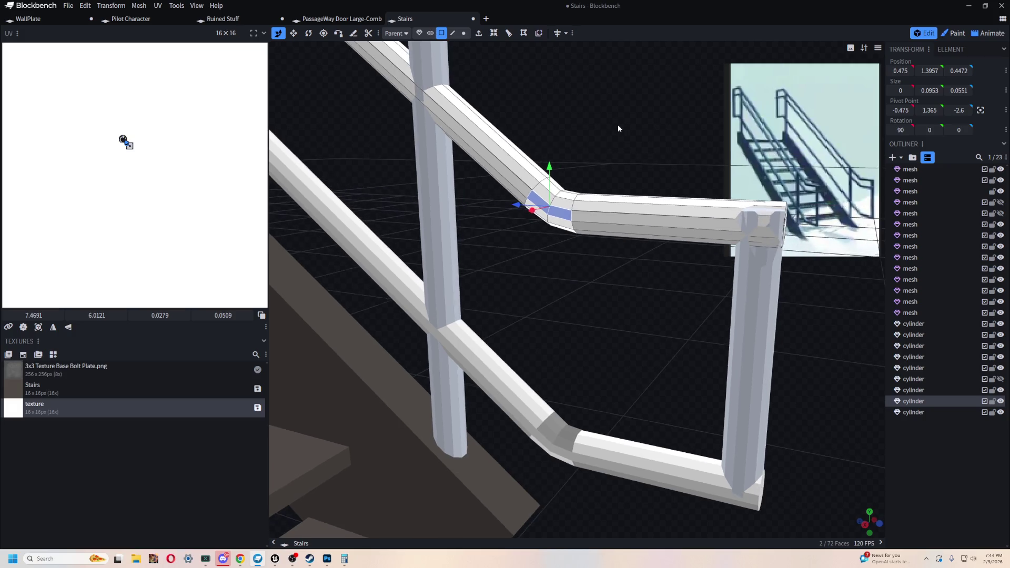
pyautogui.click(612, 231)
pyautogui.click(555, 216)
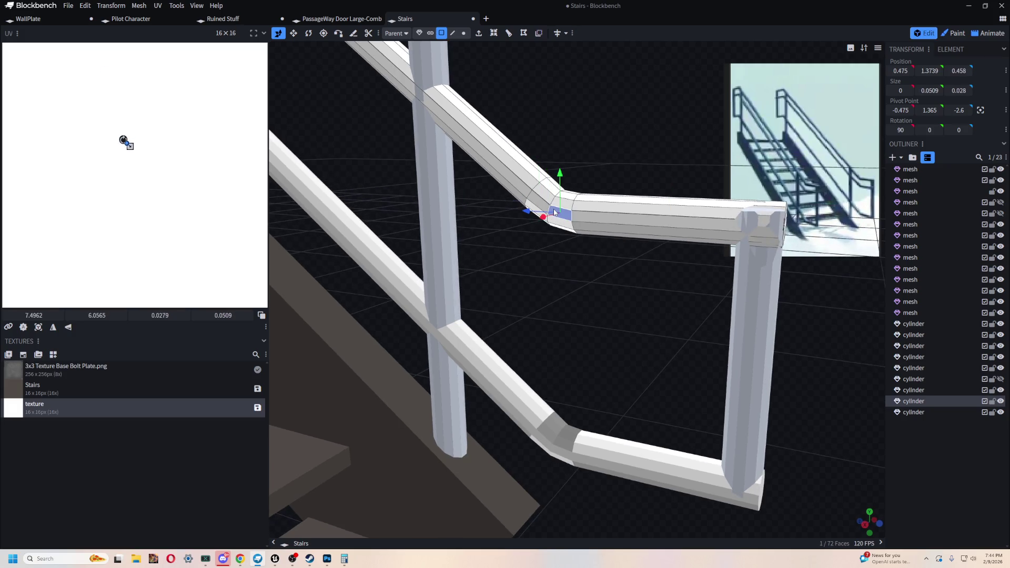
pyautogui.keyDown('shift'); pyautogui.click(537, 200); pyautogui.keyUp('shift')
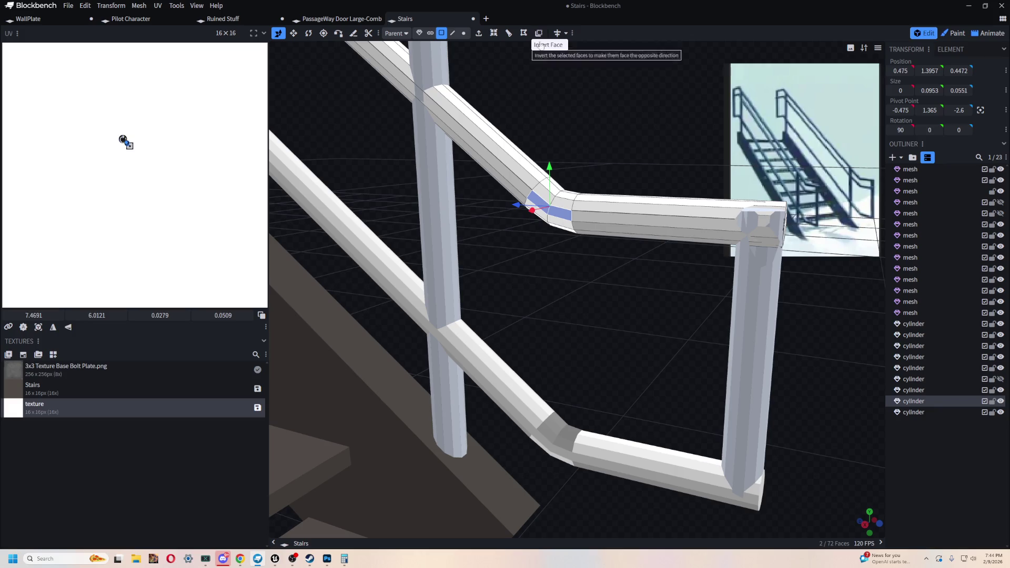
pyautogui.hotkey('ctrl', 'z')
pyautogui.hotkey('ctrl', 'z')
pyautogui.click(545, 207)
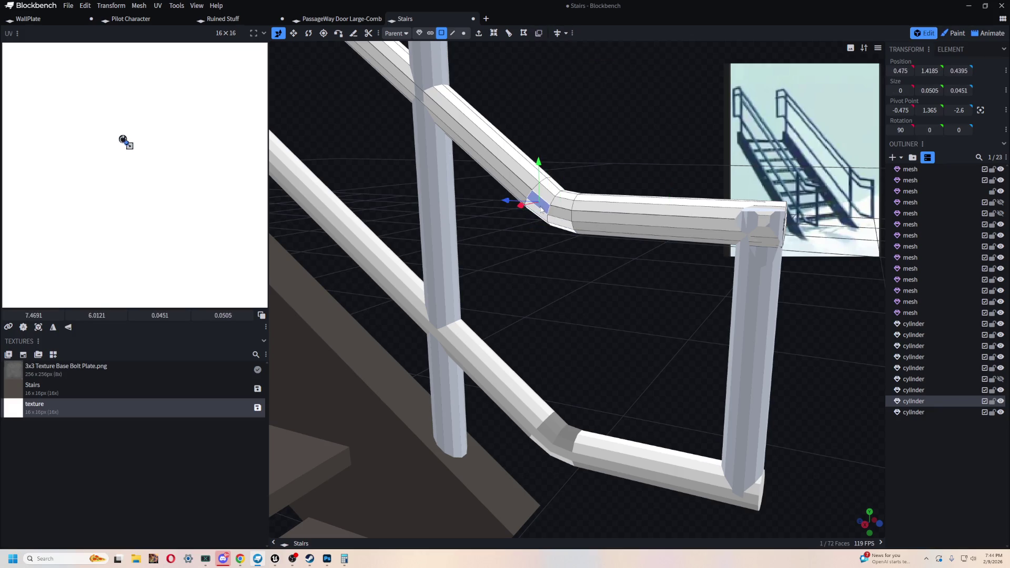
pyautogui.moveTo(545, 206); pyautogui.dragTo(518, 187)
pyautogui.click(519, 187)
pyautogui.moveTo(488, 111)
pyautogui.mouseDown()
pyautogui.moveTo(573, 205)
pyautogui.moveTo(513, 172)
pyautogui.mouseUp()
pyautogui.scroll(3, 467, 157)
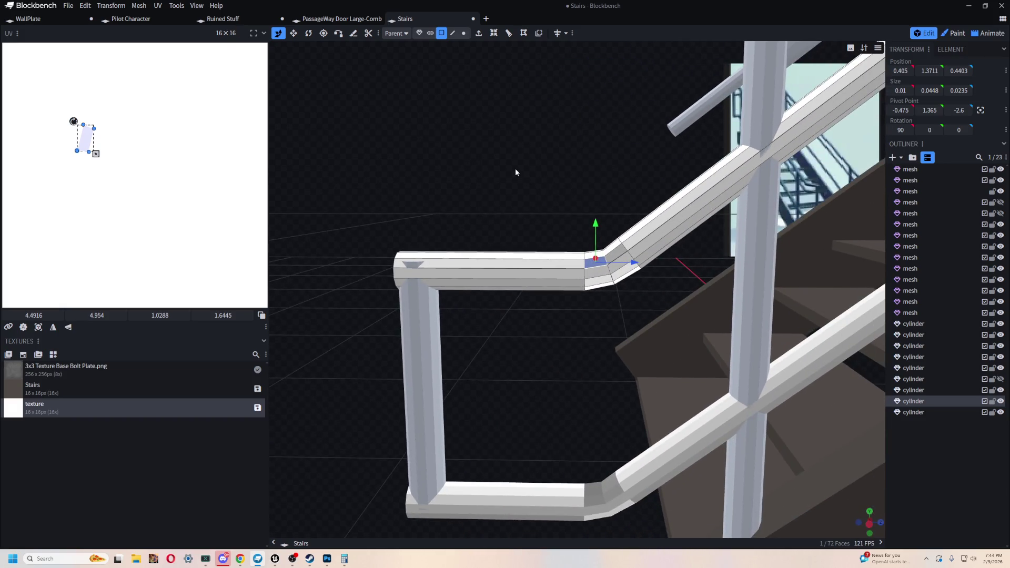
pyautogui.scroll(-3, 515, 172)
pyautogui.moveTo(521, 180); pyautogui.dragTo(554, 173)
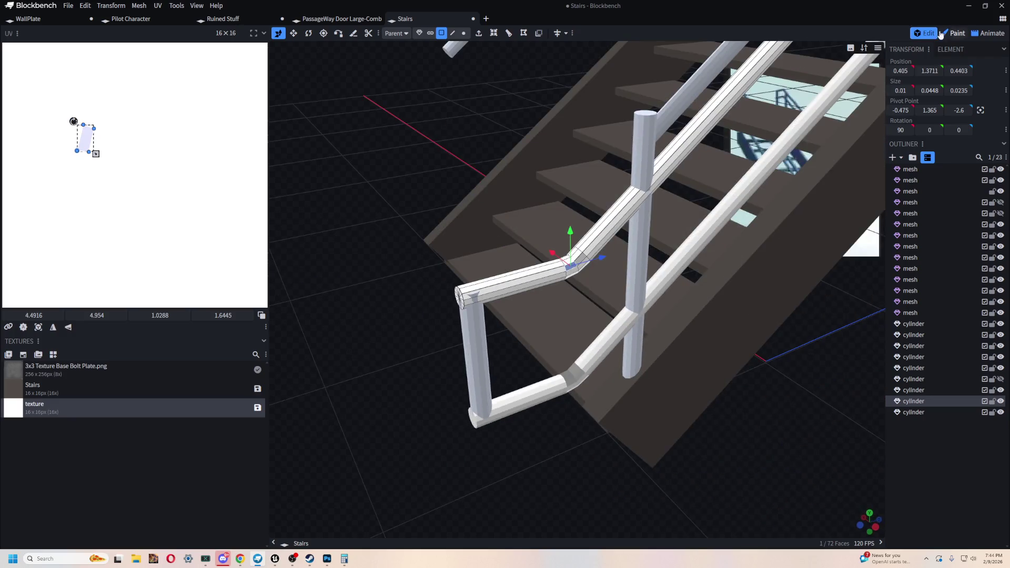
# Step: Move to texture painting with dark brown #514b47 as the main colour
pyautogui.click(952, 33)
pyautogui.click(868, 203)
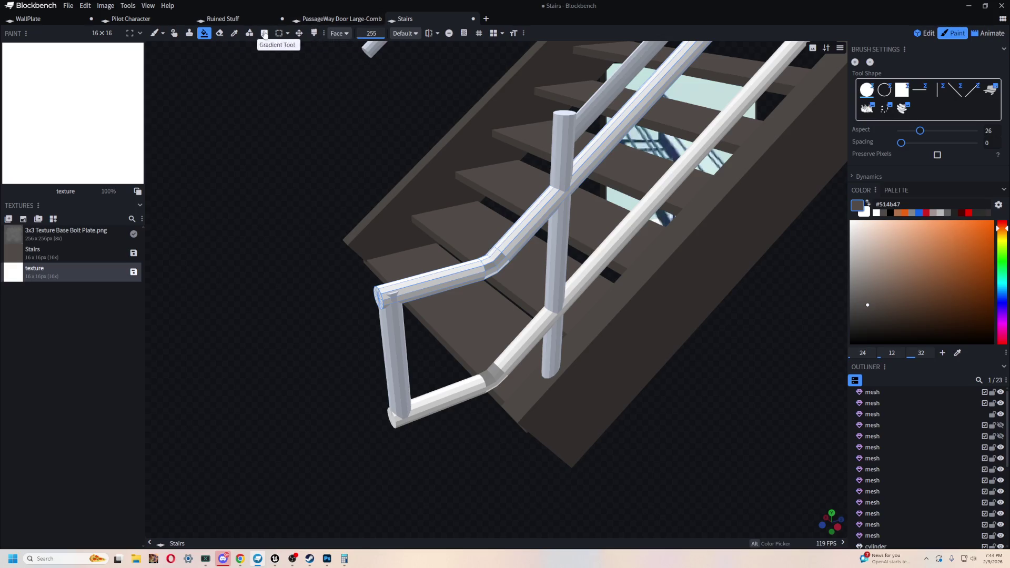
# Step: Fill the right, diagonal and short handrails with #514b47, check from both sides, and return to Edit
pyautogui.click(491, 255)
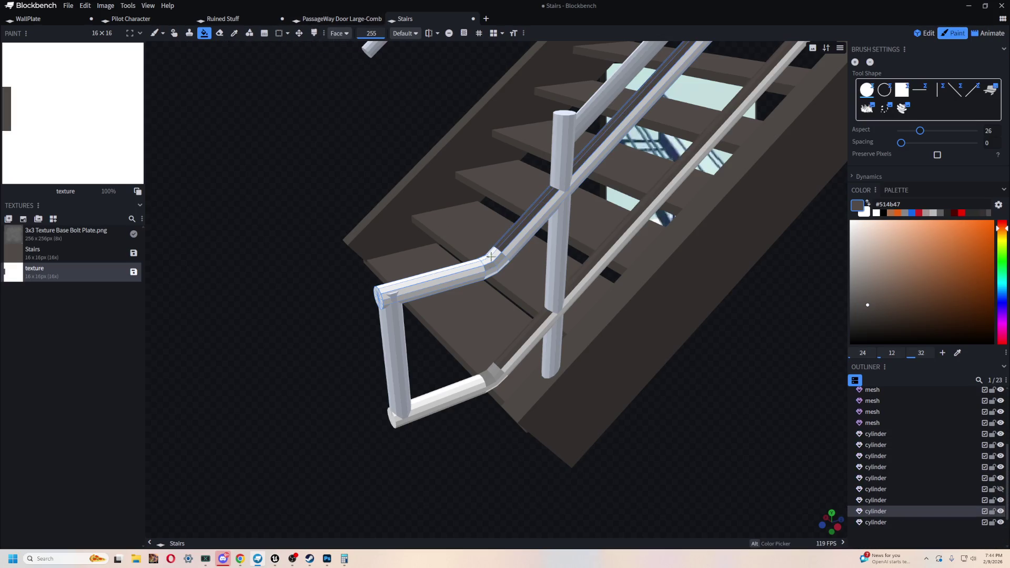
pyautogui.click(492, 257)
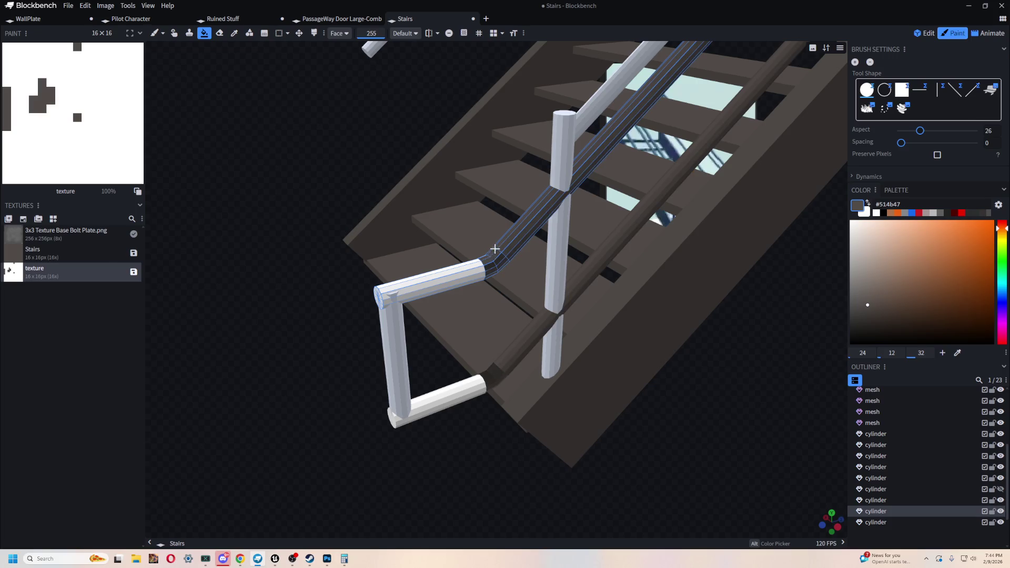
pyautogui.click(495, 249)
pyautogui.moveTo(316, 248); pyautogui.dragTo(364, 196, button='right')
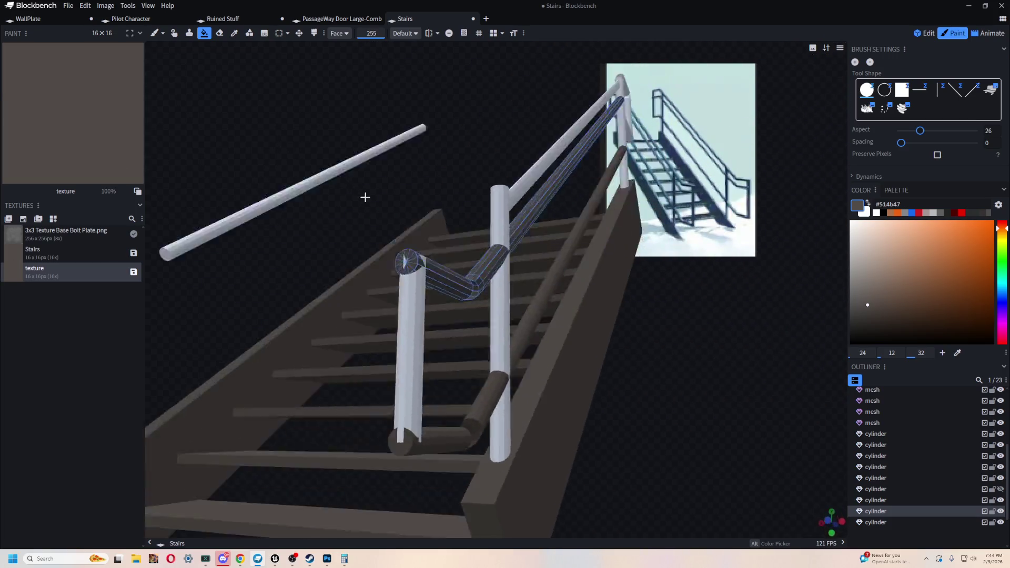
pyautogui.scroll(5, 505, 214)
pyautogui.moveTo(505, 214); pyautogui.dragTo(504, 283)
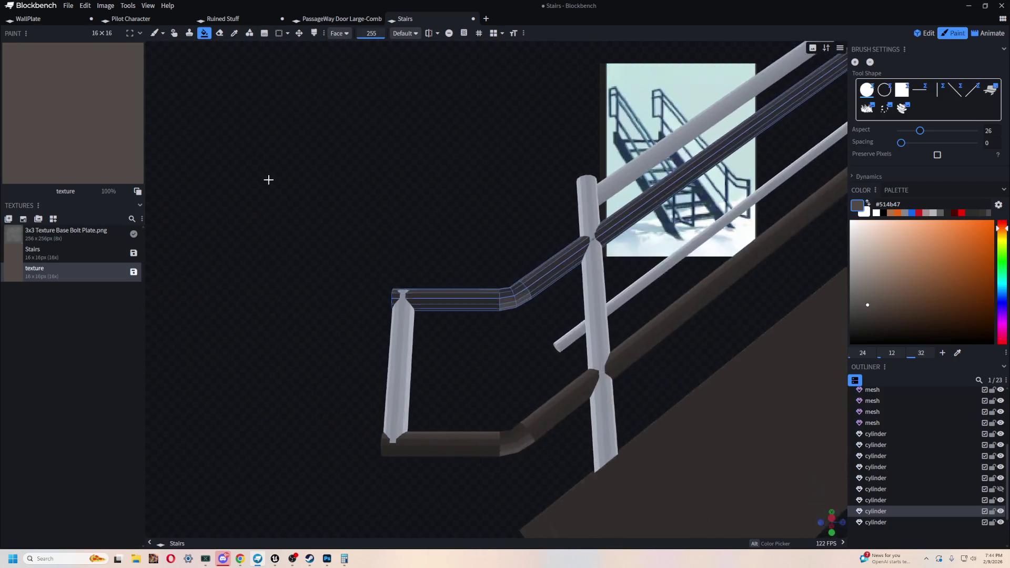
pyautogui.moveTo(540, 190)
pyautogui.mouseDown()
pyautogui.moveTo(264, 169)
pyautogui.moveTo(422, 202)
pyautogui.moveTo(491, 241)
pyautogui.moveTo(487, 280)
pyautogui.moveTo(438, 235)
pyautogui.moveTo(378, 238)
pyautogui.moveTo(481, 266)
pyautogui.moveTo(492, 229)
pyautogui.mouseUp()
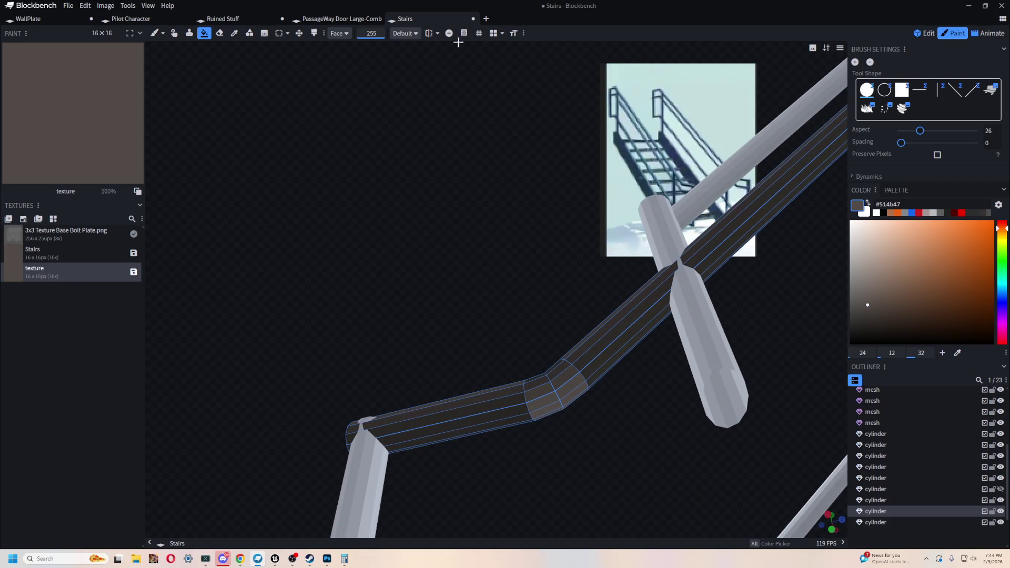
pyautogui.click(926, 32)
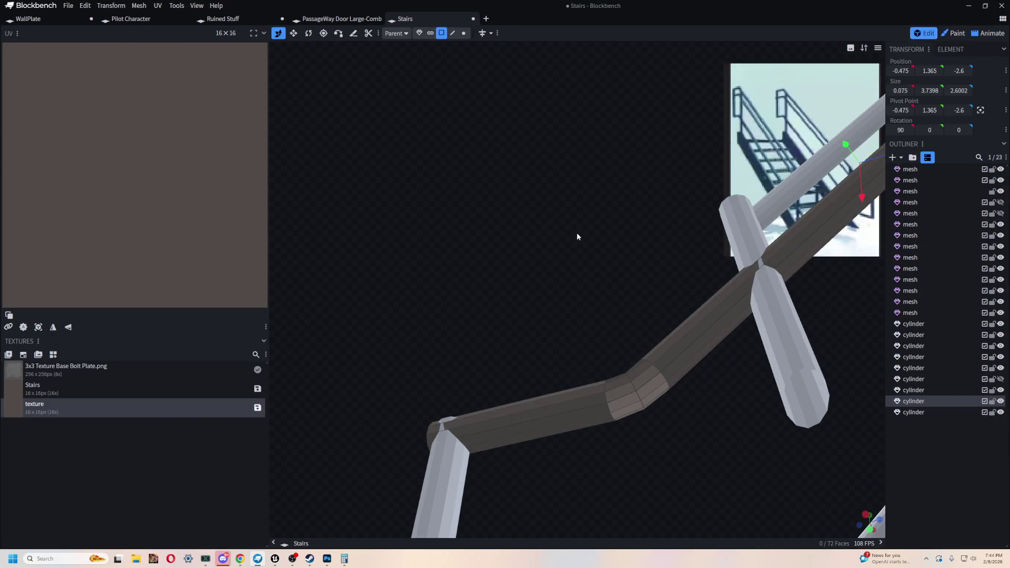
# Step: Select the upper railing bend faces and adjacent long rail faces to check their UV placement
pyautogui.click(656, 393)
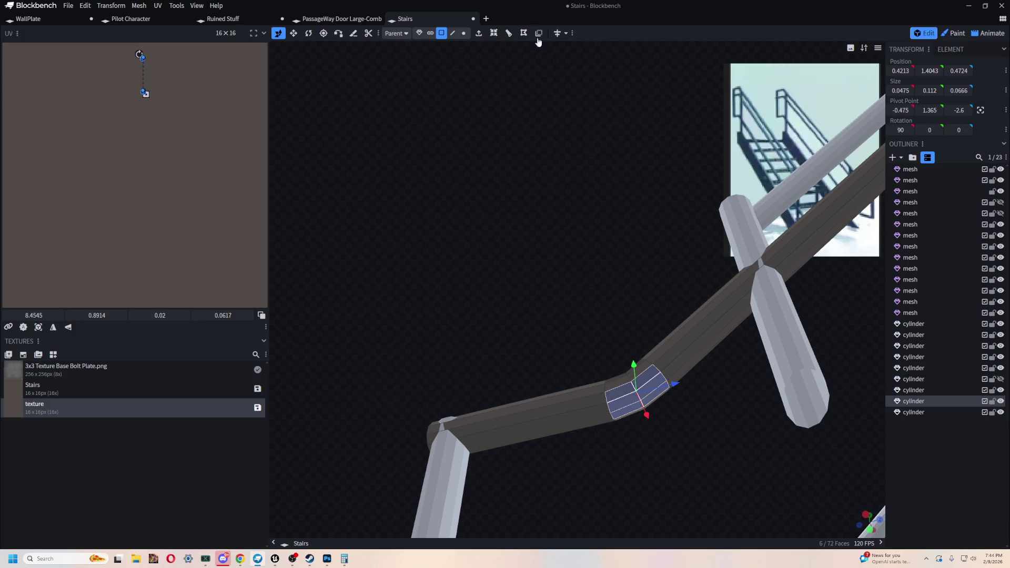
pyautogui.moveTo(689, 343)
pyautogui.mouseDown()
pyautogui.moveTo(460, 316)
pyautogui.moveTo(609, 178)
pyautogui.moveTo(610, 281)
pyautogui.mouseUp()
pyautogui.click(609, 282)
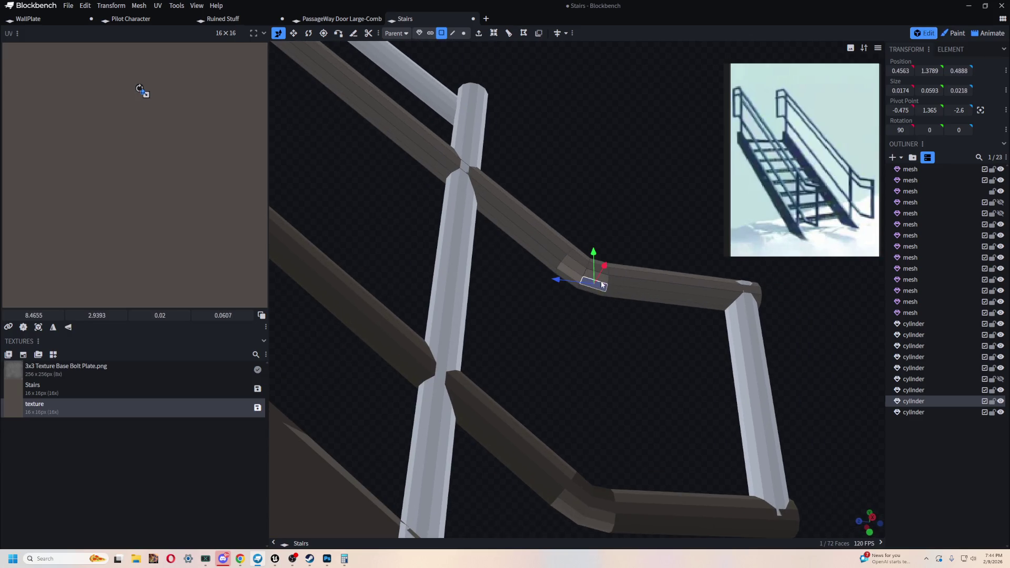
pyautogui.keyDown('shift'); pyautogui.click(574, 271); pyautogui.keyUp('shift')
pyautogui.keyDown('shift'); pyautogui.click(580, 274); pyautogui.keyUp('shift')
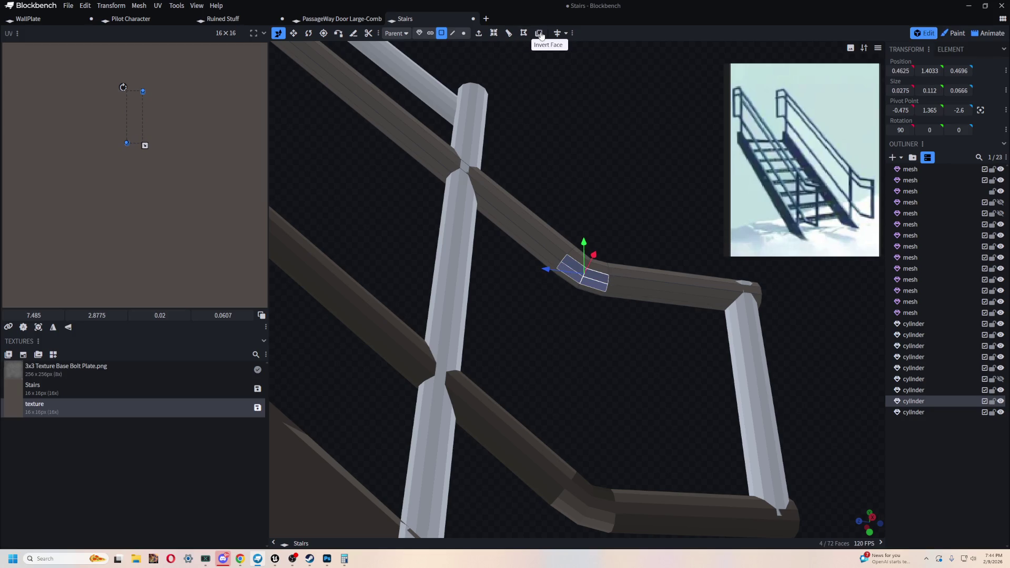
pyautogui.moveTo(557, 86)
pyautogui.mouseDown()
pyautogui.moveTo(457, 222)
pyautogui.moveTo(594, 282)
pyautogui.mouseUp()
pyautogui.click(584, 293)
pyautogui.click(572, 302)
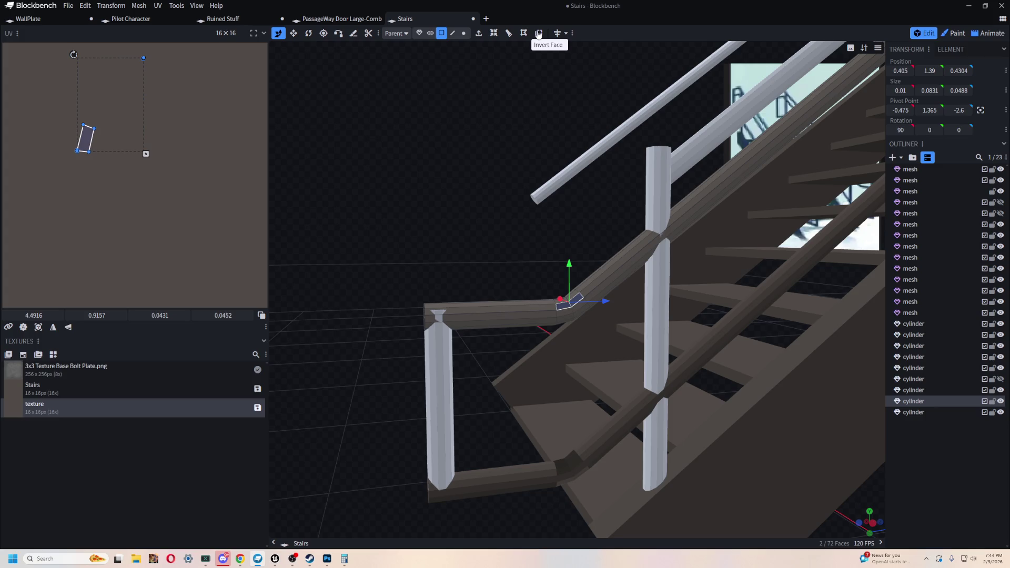
pyautogui.click(623, 268)
pyautogui.scroll(5, 466, 243)
pyautogui.moveTo(465, 137)
pyautogui.mouseDown()
pyautogui.moveTo(622, 183)
pyautogui.moveTo(573, 290)
pyautogui.moveTo(562, 404)
pyautogui.mouseUp()
pyautogui.keyDown('shift'); pyautogui.click(559, 401); pyautogui.keyUp('shift')
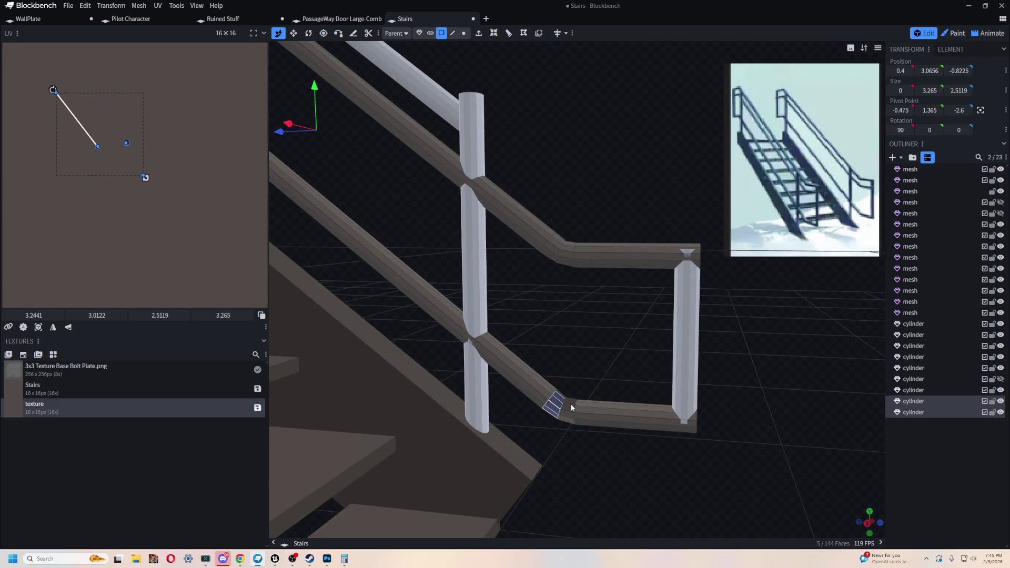
# Step: Check the lower rail bend faces from several angles, then return to Object selection mode
pyautogui.moveTo(603, 374); pyautogui.dragTo(619, 296)
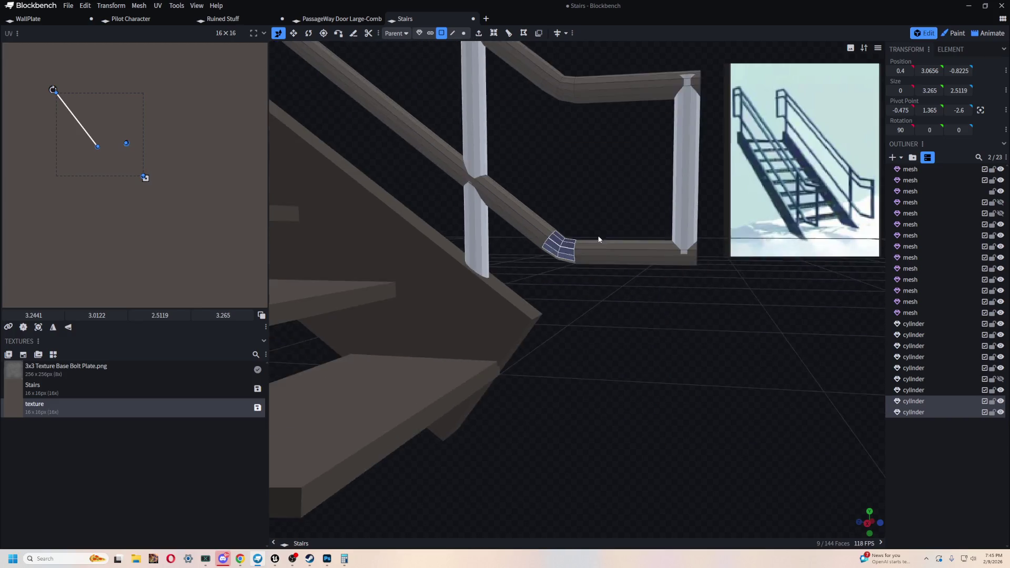
pyautogui.moveTo(572, 67)
pyautogui.mouseDown()
pyautogui.moveTo(565, 98)
pyautogui.moveTo(523, 82)
pyautogui.moveTo(588, 127)
pyautogui.moveTo(594, 96)
pyautogui.mouseUp()
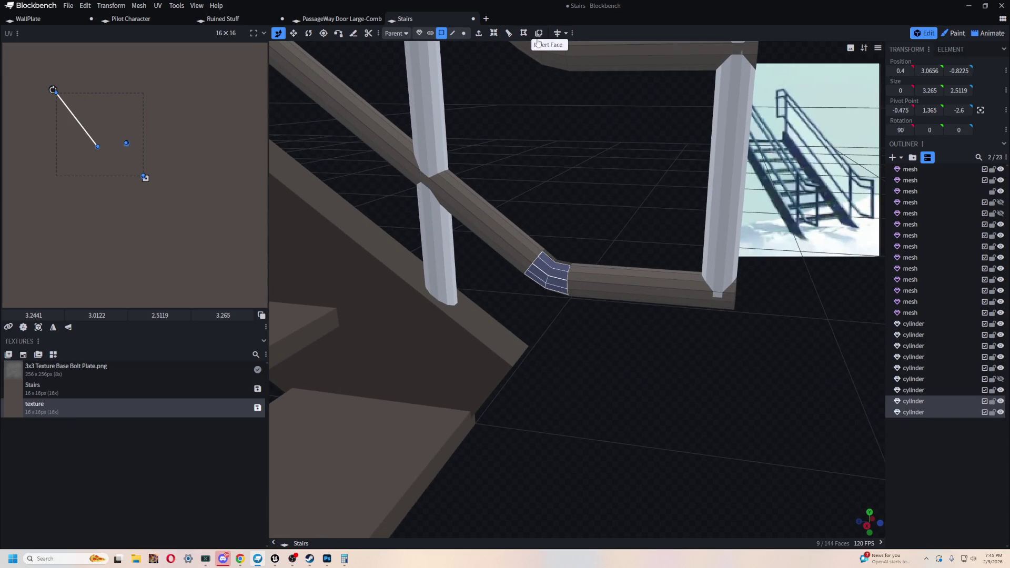
pyautogui.click(636, 300)
pyautogui.moveTo(626, 342)
pyautogui.mouseDown()
pyautogui.moveTo(499, 377)
pyautogui.moveTo(607, 365)
pyautogui.moveTo(635, 393)
pyautogui.mouseUp()
pyautogui.click(569, 278)
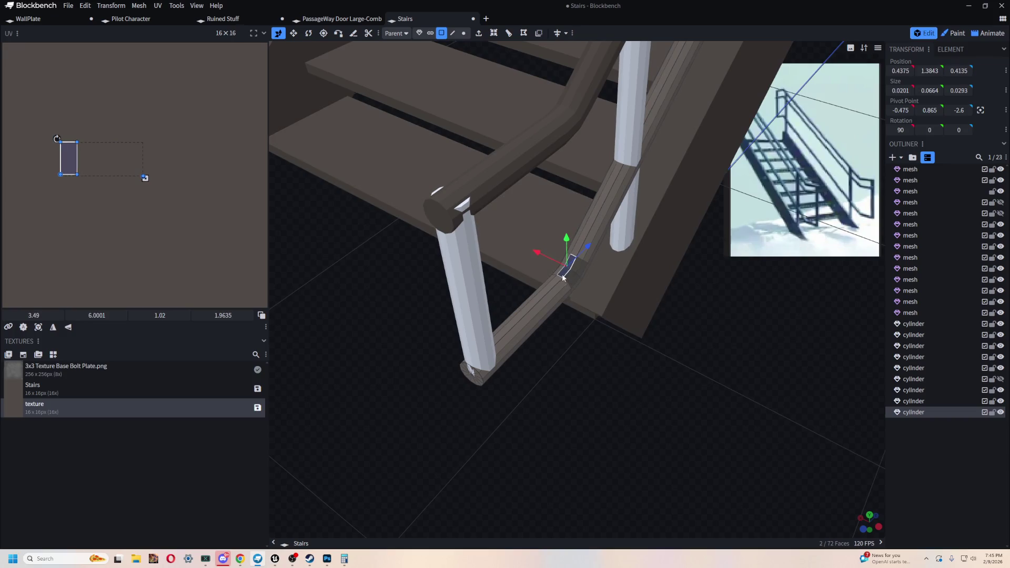
pyautogui.keyDown('shift'); pyautogui.click(570, 278); pyautogui.keyUp('shift')
pyautogui.moveTo(572, 277)
pyautogui.mouseDown()
pyautogui.moveTo(582, 292)
pyautogui.moveTo(596, 286)
pyautogui.moveTo(527, 336)
pyautogui.moveTo(542, 308)
pyautogui.moveTo(575, 295)
pyautogui.mouseUp()
pyautogui.keyDown('shift'); pyautogui.click(581, 296); pyautogui.keyUp('shift')
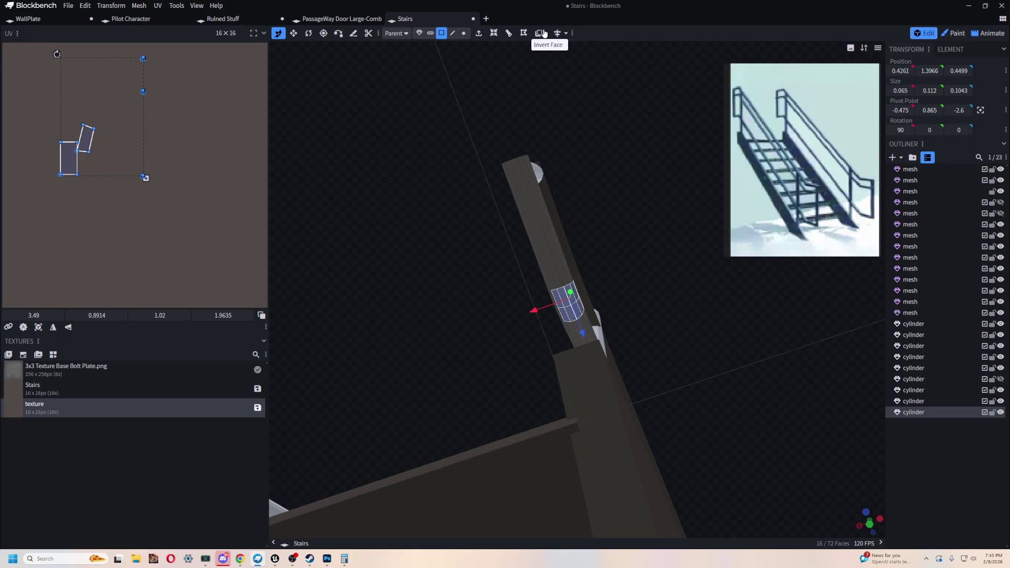
pyautogui.moveTo(612, 180)
pyautogui.mouseDown()
pyautogui.moveTo(672, 326)
pyautogui.moveTo(663, 380)
pyautogui.moveTo(584, 394)
pyautogui.moveTo(527, 387)
pyautogui.mouseUp()
pyautogui.moveTo(544, 348)
pyautogui.mouseDown()
pyautogui.moveTo(447, 111)
pyautogui.moveTo(458, 72)
pyautogui.mouseUp()
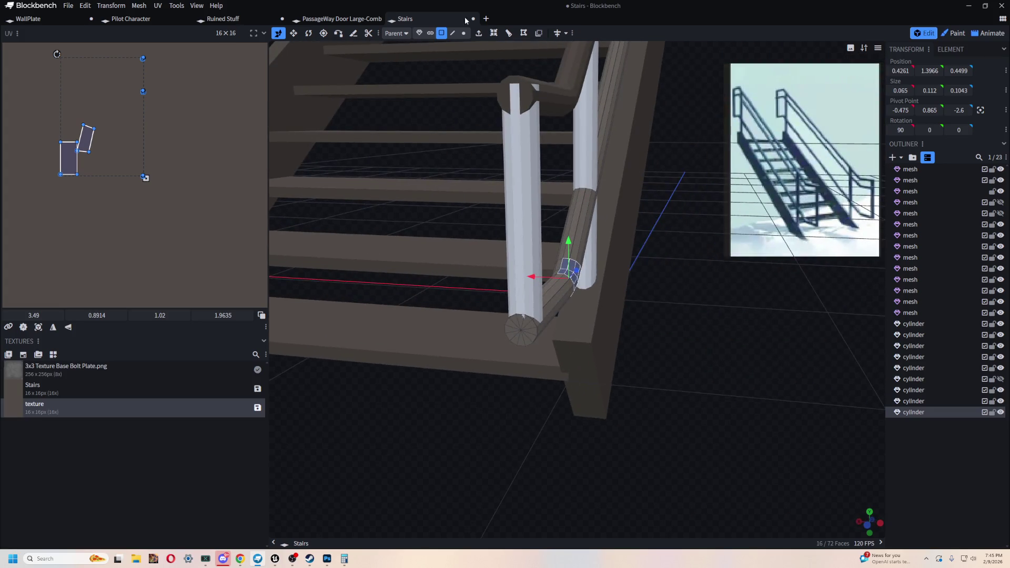
pyautogui.click(419, 33)
pyautogui.moveTo(711, 342); pyautogui.dragTo(520, 407)
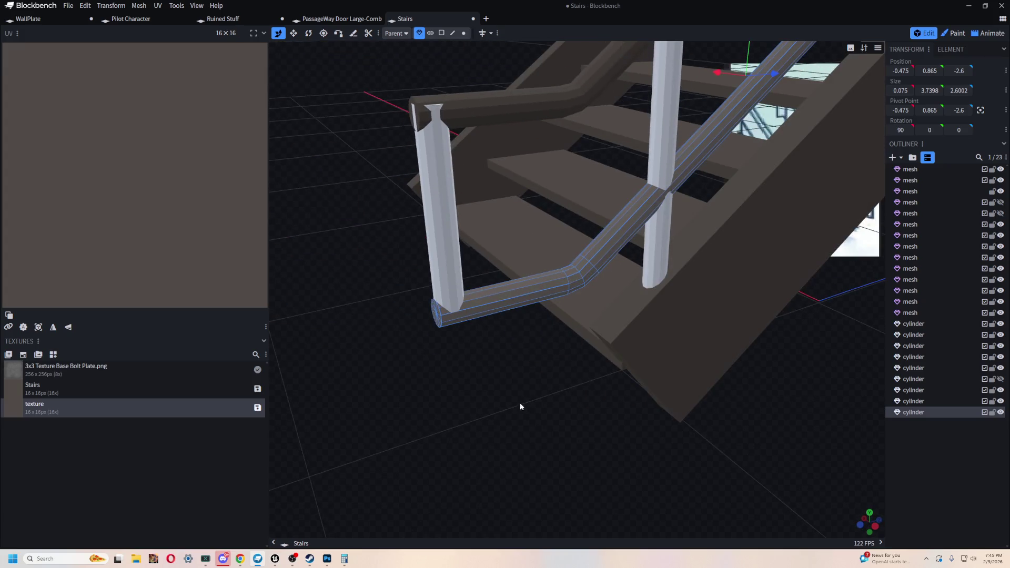
# Step: Centre on the white post, switch to Resize (S), and settle on the short lower post
pyautogui.moveTo(498, 368)
pyautogui.mouseDown()
pyautogui.moveTo(442, 316)
pyautogui.moveTo(669, 294)
pyautogui.mouseUp()
pyautogui.click(424, 289)
pyautogui.press('KP_Decimal')
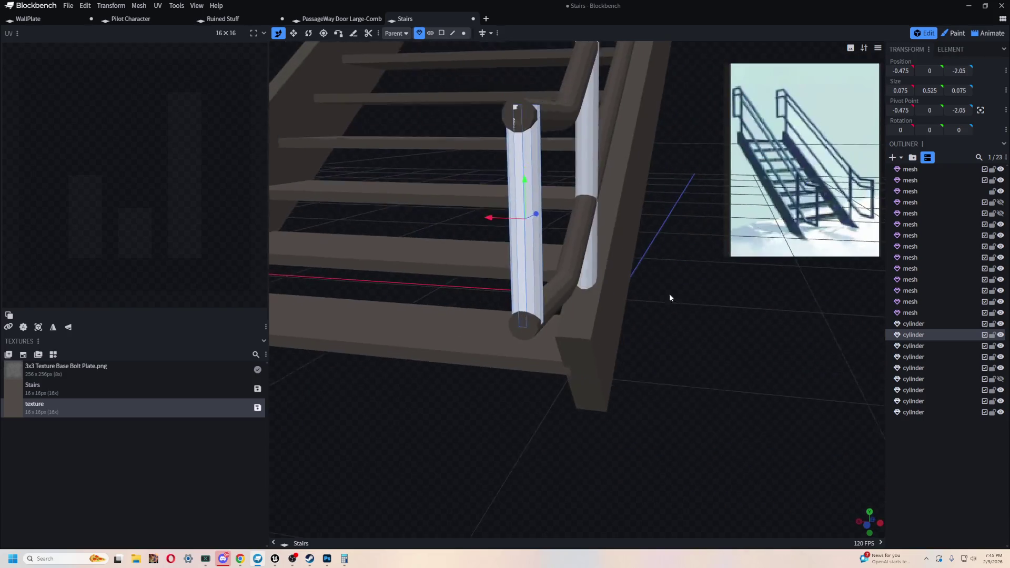
pyautogui.scroll(-5, 669, 294)
pyautogui.moveTo(662, 241)
pyautogui.mouseDown()
pyautogui.moveTo(576, 396)
pyautogui.moveTo(626, 442)
pyautogui.moveTo(499, 341)
pyautogui.moveTo(649, 101)
pyautogui.moveTo(531, 391)
pyautogui.moveTo(552, 426)
pyautogui.moveTo(497, 401)
pyautogui.moveTo(647, 404)
pyautogui.moveTo(782, 429)
pyautogui.moveTo(352, 309)
pyautogui.moveTo(427, 430)
pyautogui.moveTo(616, 451)
pyautogui.moveTo(632, 444)
pyautogui.moveTo(639, 421)
pyautogui.moveTo(711, 388)
pyautogui.moveTo(507, 365)
pyautogui.moveTo(673, 404)
pyautogui.moveTo(609, 398)
pyautogui.moveTo(623, 74)
pyautogui.mouseUp()
pyautogui.press('s')
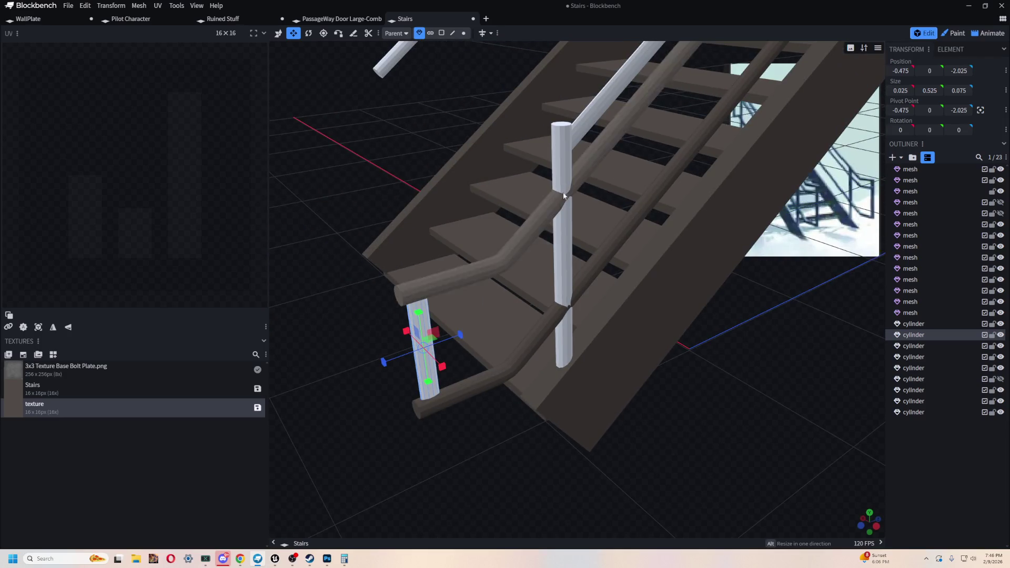
pyautogui.moveTo(332, 186)
pyautogui.mouseDown()
pyautogui.moveTo(380, 166)
pyautogui.moveTo(644, 316)
pyautogui.moveTo(756, 334)
pyautogui.moveTo(715, 341)
pyautogui.mouseUp()
pyautogui.click(911, 291)
pyautogui.moveTo(788, 409)
pyautogui.mouseDown()
pyautogui.moveTo(631, 363)
pyautogui.moveTo(640, 366)
pyautogui.moveTo(433, 356)
pyautogui.moveTo(457, 411)
pyautogui.moveTo(501, 397)
pyautogui.moveTo(639, 405)
pyautogui.mouseUp()
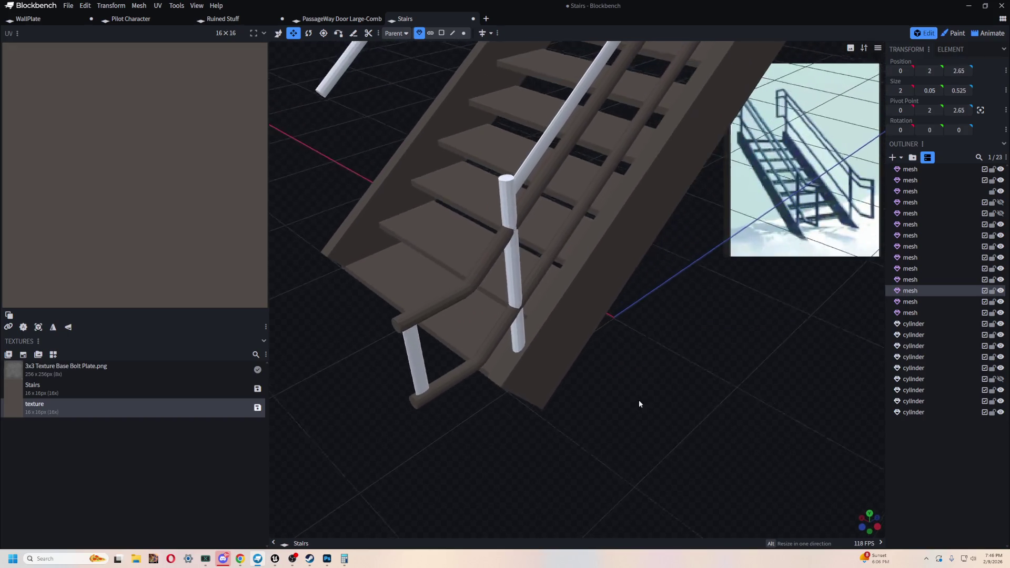
pyautogui.scroll(2, 496, 343)
pyautogui.scroll(2, 462, 339)
pyautogui.moveTo(461, 340)
pyautogui.mouseDown()
pyautogui.moveTo(536, 327)
pyautogui.moveTo(512, 313)
pyautogui.mouseUp()
pyautogui.click(512, 312)
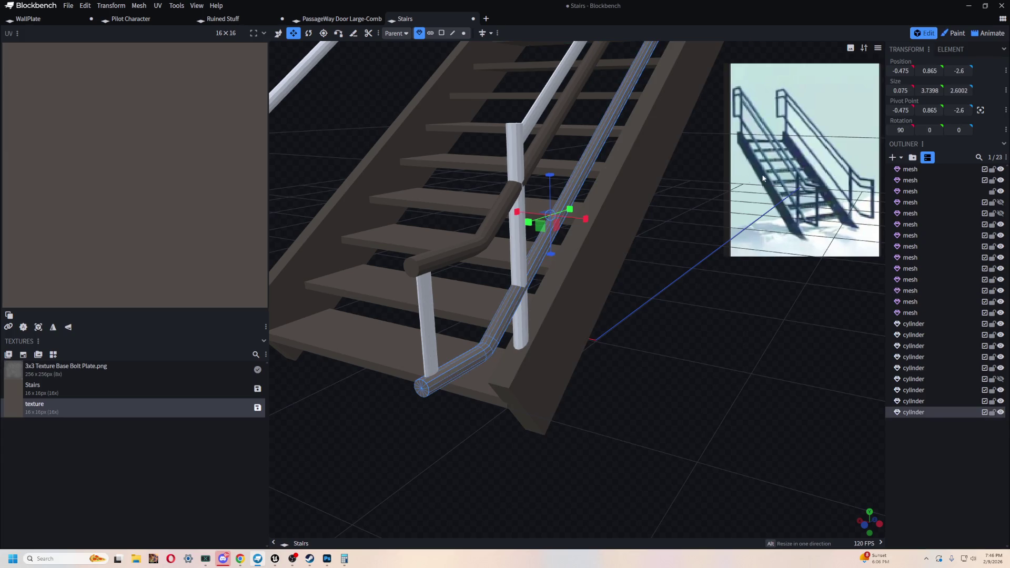
pyautogui.click(517, 229)
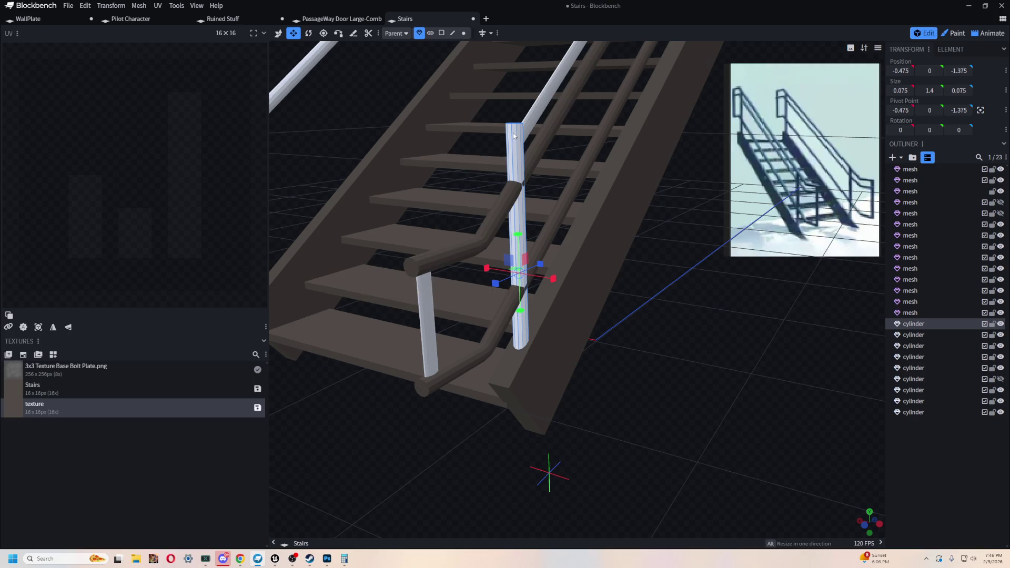
pyautogui.click(425, 311)
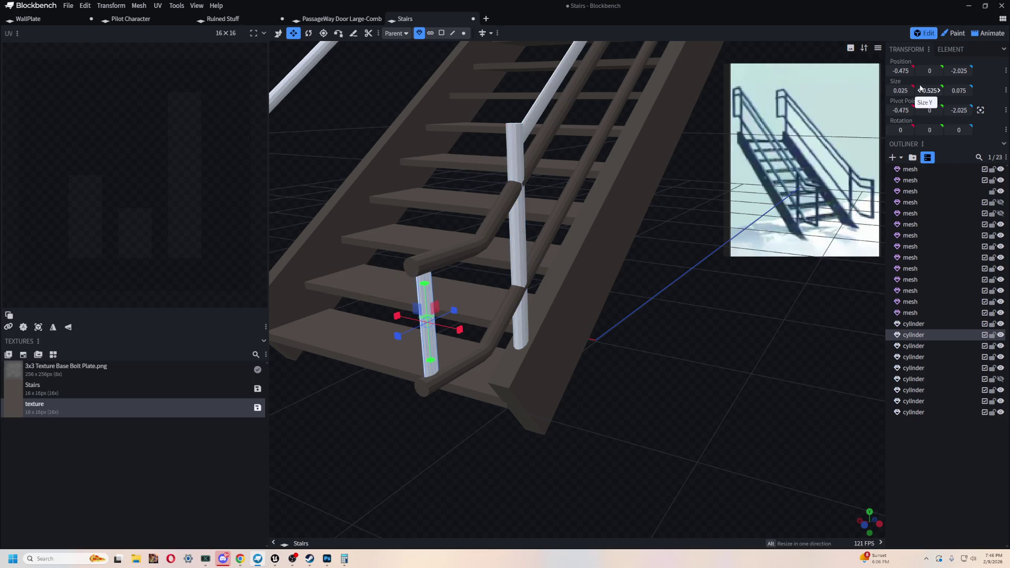
# Step: Set the short post to 0.07 wide, undoing a zero width, and shorten it to 0.5 tall
pyautogui.moveTo(625, 458); pyautogui.dragTo(686, 418)
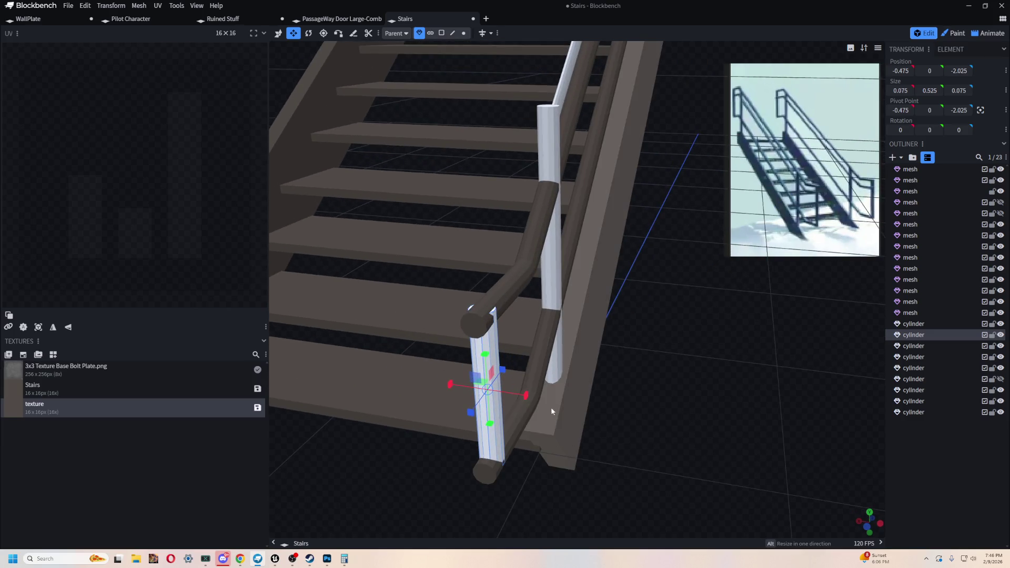
pyautogui.moveTo(526, 402); pyautogui.dragTo(523, 402)
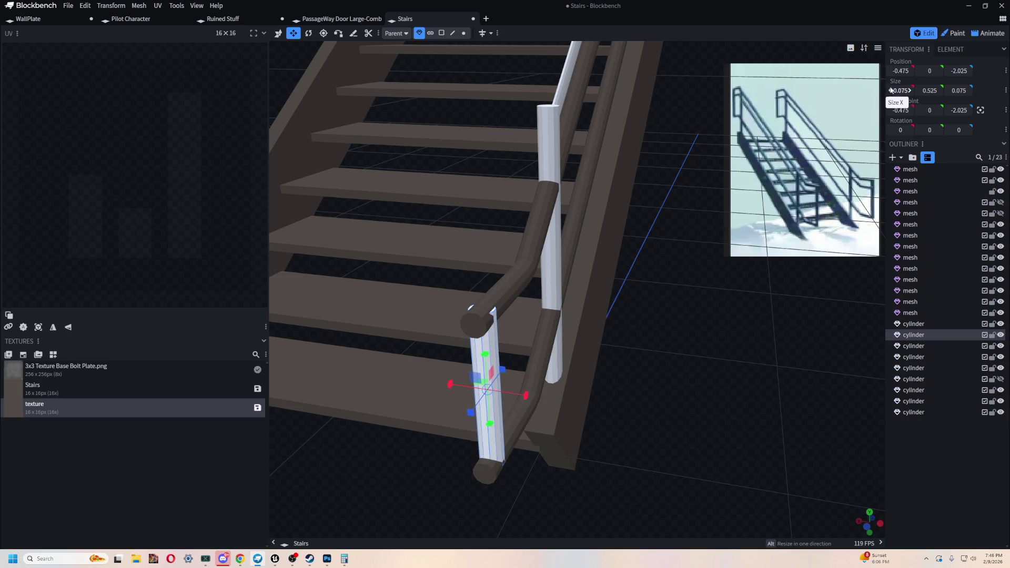
pyautogui.write('0')
pyautogui.press('Return')
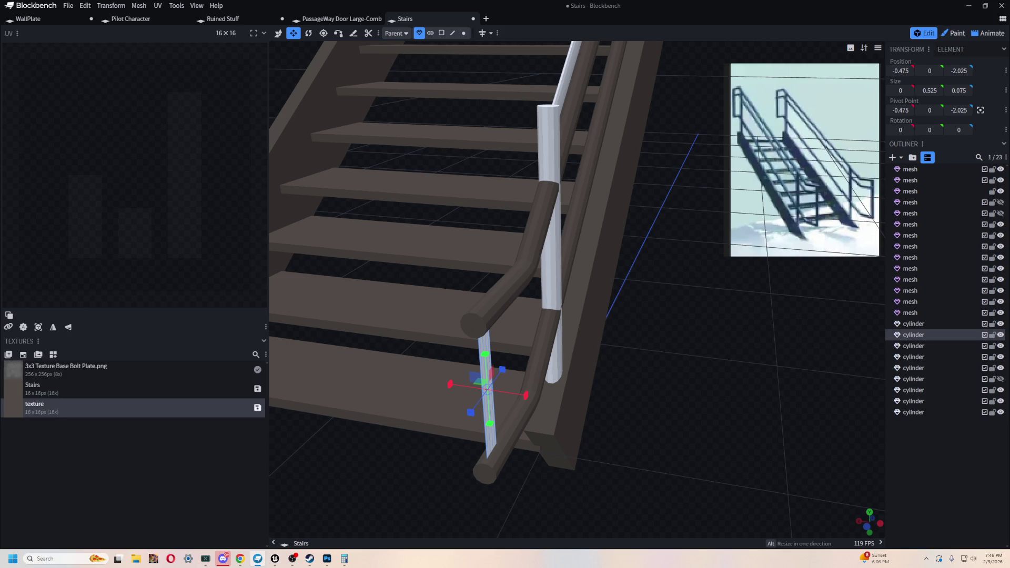
pyautogui.press('Num_Lock')
pyautogui.hotkey('ctrl', 'z')
pyautogui.write('.070')
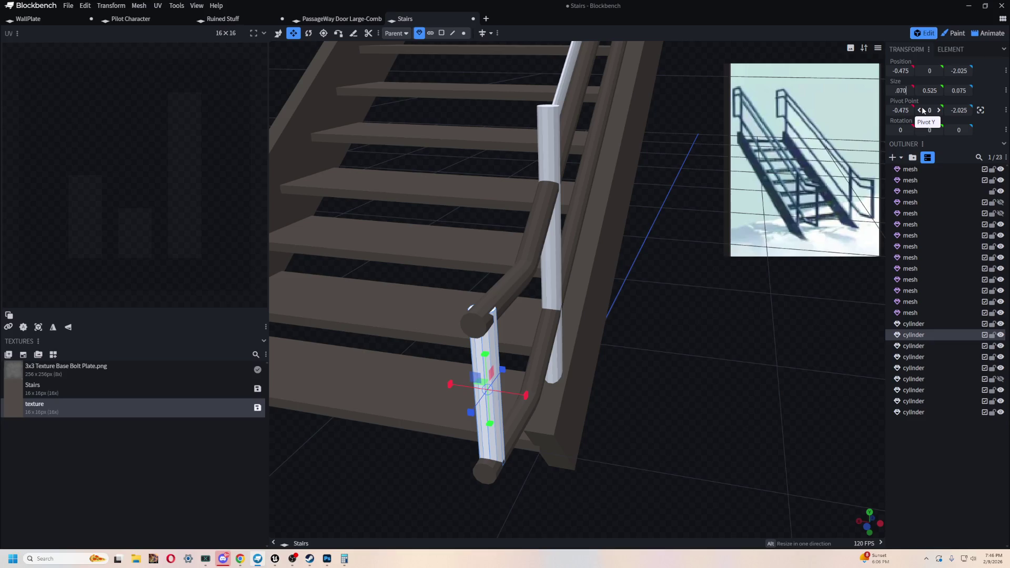
pyautogui.press('Return')
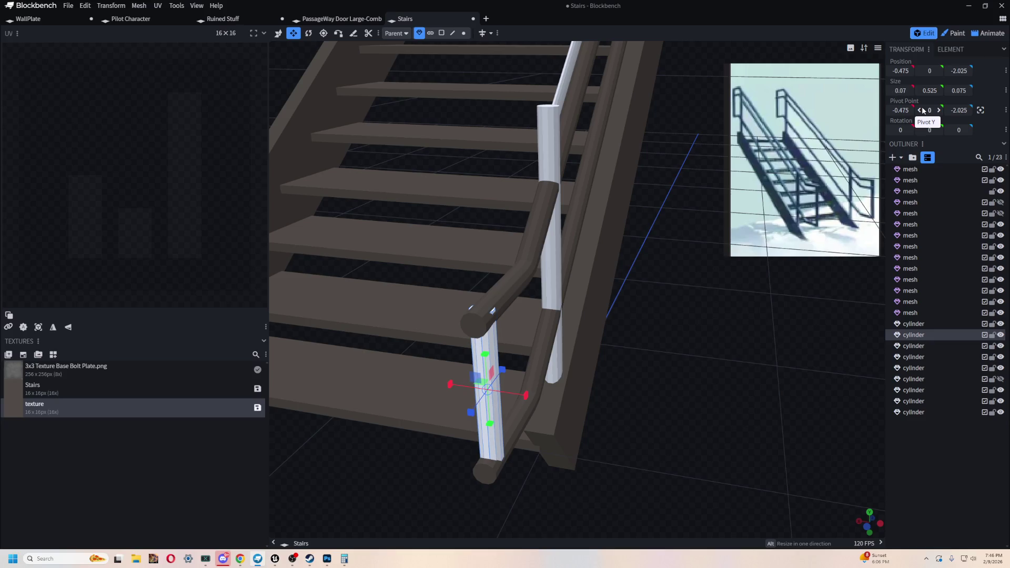
pyautogui.moveTo(676, 398)
pyautogui.mouseDown()
pyautogui.moveTo(633, 334)
pyautogui.moveTo(685, 362)
pyautogui.moveTo(616, 418)
pyautogui.mouseUp()
pyautogui.moveTo(493, 301); pyautogui.dragTo(495, 312)
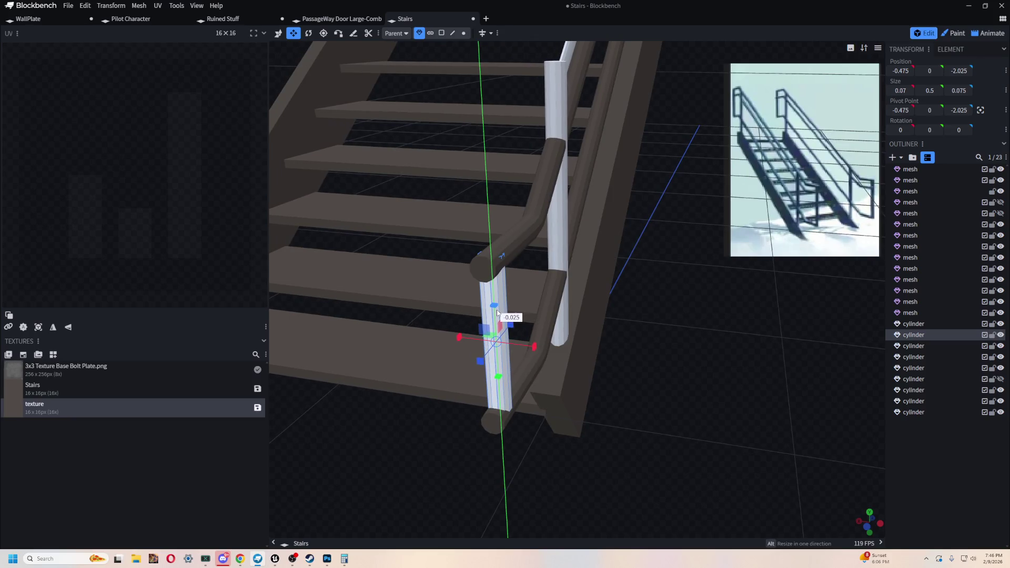
# Step: Set the tall post to 0.07 wide, return to Move (V), and select the white railing end frame
pyautogui.moveTo(636, 432)
pyautogui.mouseDown()
pyautogui.moveTo(622, 404)
pyautogui.moveTo(674, 386)
pyautogui.moveTo(750, 396)
pyautogui.moveTo(636, 433)
pyautogui.mouseUp()
pyautogui.moveTo(655, 433); pyautogui.dragTo(588, 313)
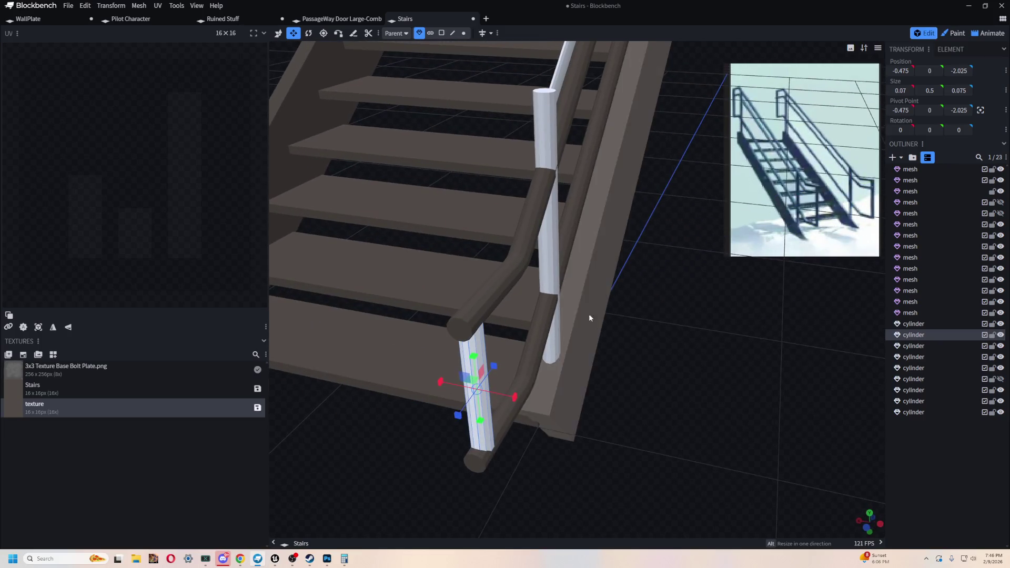
pyautogui.click(547, 274)
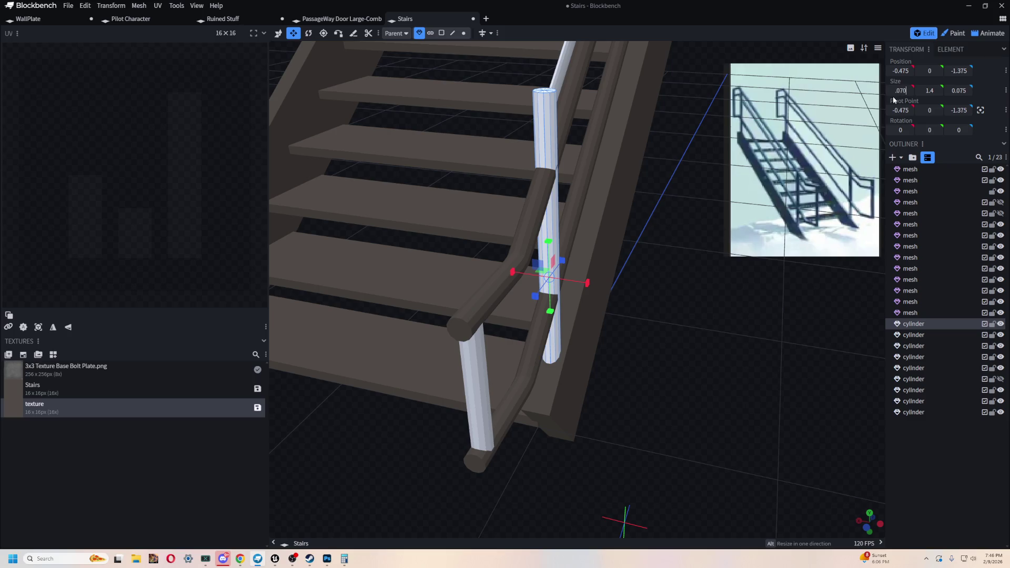
pyautogui.press('Return')
pyautogui.moveTo(782, 400)
pyautogui.mouseDown()
pyautogui.moveTo(705, 365)
pyautogui.moveTo(689, 342)
pyautogui.moveTo(730, 358)
pyautogui.moveTo(604, 244)
pyautogui.mouseUp()
pyautogui.press('v')
pyautogui.click(592, 221)
pyautogui.scroll(5, 701, 383)
pyautogui.moveTo(701, 383)
pyautogui.mouseDown()
pyautogui.moveTo(733, 345)
pyautogui.moveTo(735, 358)
pyautogui.mouseUp()
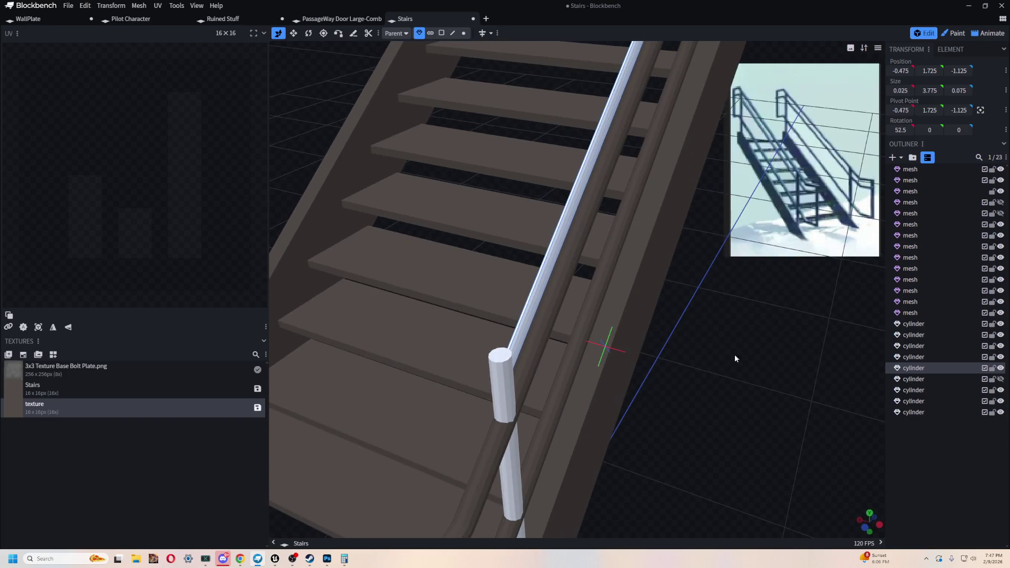
pyautogui.scroll(-5, 693, 304)
pyautogui.moveTo(694, 304)
pyautogui.mouseDown()
pyautogui.moveTo(656, 496)
pyautogui.moveTo(660, 461)
pyautogui.moveTo(628, 414)
pyautogui.moveTo(673, 404)
pyautogui.moveTo(725, 305)
pyautogui.moveTo(698, 345)
pyautogui.moveTo(700, 334)
pyautogui.moveTo(744, 352)
pyautogui.moveTo(668, 359)
pyautogui.moveTo(732, 320)
pyautogui.moveTo(661, 415)
pyautogui.moveTo(772, 350)
pyautogui.mouseUp()
pyautogui.scroll(3, 624, 438)
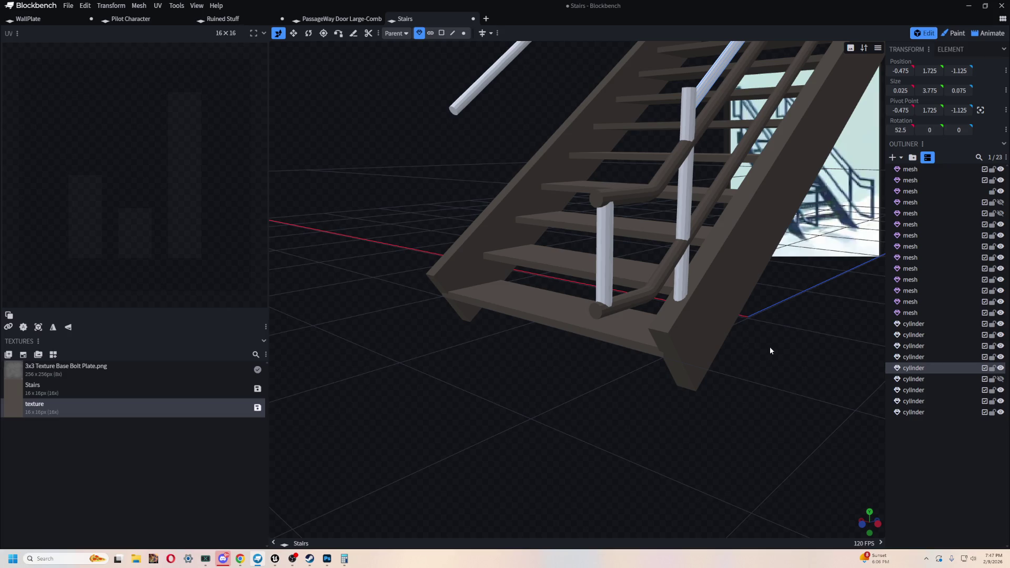
pyautogui.moveTo(771, 351)
pyautogui.mouseDown()
pyautogui.moveTo(701, 333)
pyautogui.moveTo(780, 361)
pyautogui.moveTo(767, 335)
pyautogui.moveTo(703, 368)
pyautogui.moveTo(696, 356)
pyautogui.moveTo(684, 380)
pyautogui.moveTo(607, 361)
pyautogui.moveTo(638, 355)
pyautogui.moveTo(501, 169)
pyautogui.moveTo(429, 169)
pyautogui.moveTo(429, 144)
pyautogui.moveTo(607, 294)
pyautogui.mouseUp()
pyautogui.click(606, 294)
# Step: In face mode, select the end frame's corner faces and inspect them up close
pyautogui.hotkey('ctrl', 'z')
pyautogui.hotkey('ctrl', 'y')
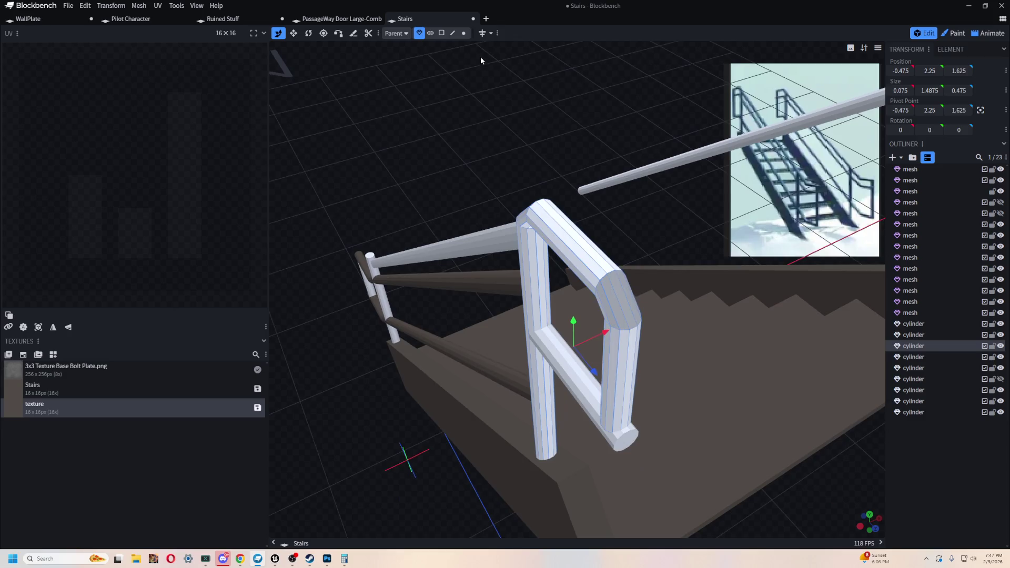
pyautogui.click(443, 32)
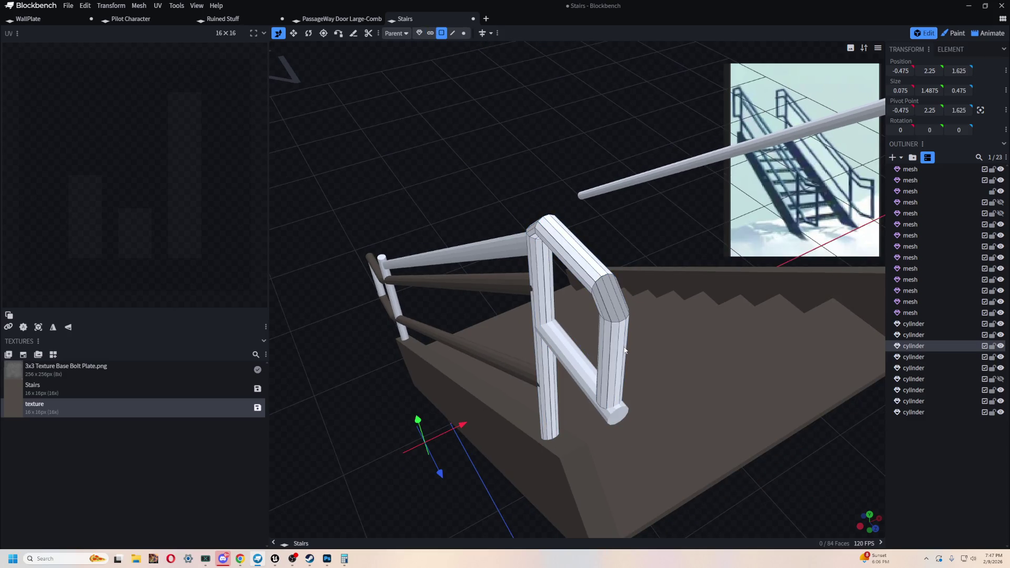
pyautogui.click(618, 298)
pyautogui.keyDown('shift'); pyautogui.click(621, 316); pyautogui.keyUp('shift')
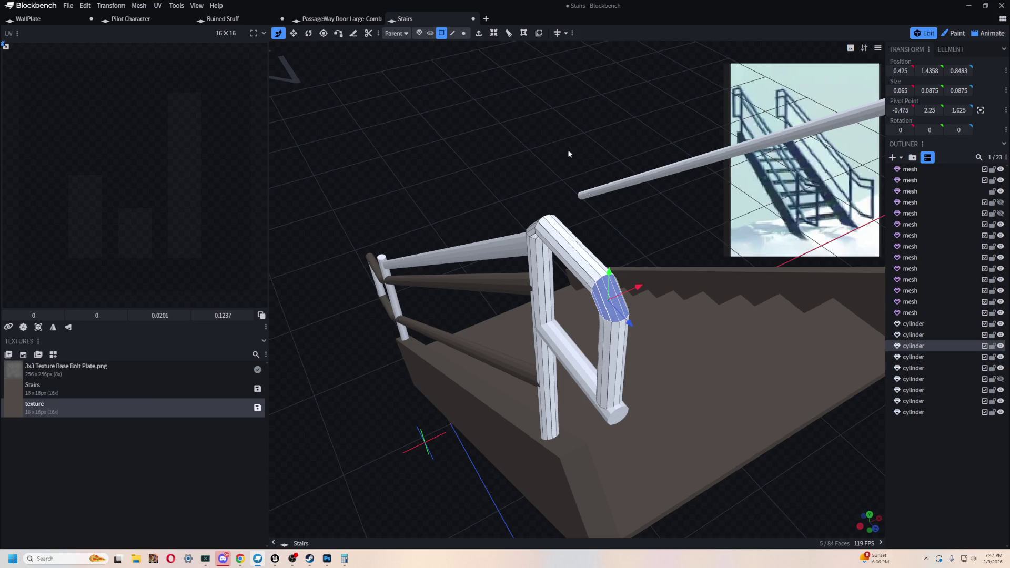
pyautogui.moveTo(553, 143)
pyautogui.mouseDown()
pyautogui.moveTo(621, 210)
pyautogui.moveTo(523, 185)
pyautogui.moveTo(450, 136)
pyautogui.mouseUp()
pyautogui.keyDown('shift'); pyautogui.click(335, 233); pyautogui.keyUp('shift')
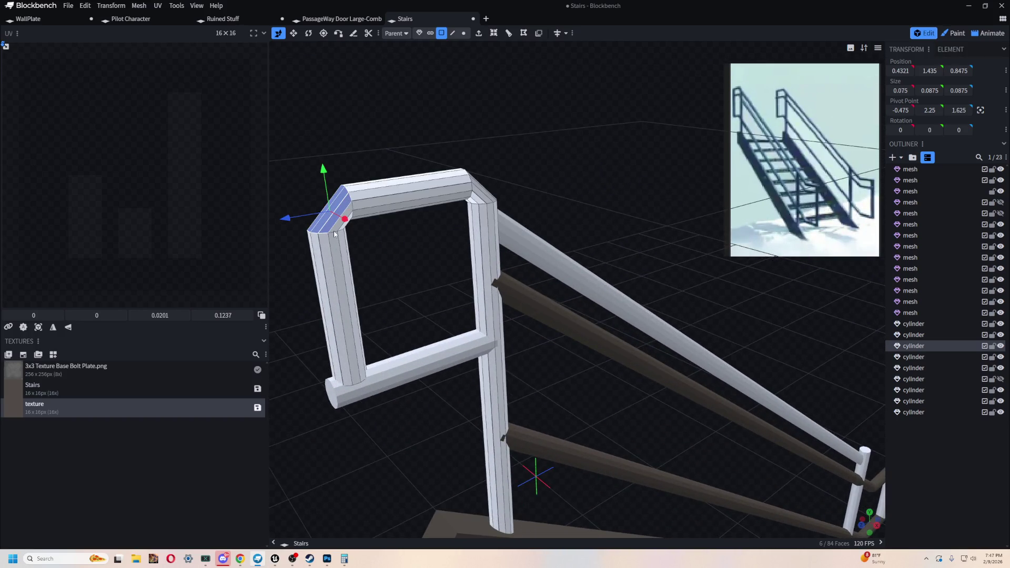
pyautogui.scroll(-2, 593, 150)
pyautogui.moveTo(593, 150)
pyautogui.mouseDown()
pyautogui.moveTo(471, 169)
pyautogui.moveTo(557, 203)
pyautogui.moveTo(514, 214)
pyautogui.mouseUp()
pyautogui.scroll(2, 514, 215)
pyautogui.moveTo(548, 164); pyautogui.dragTo(511, 137)
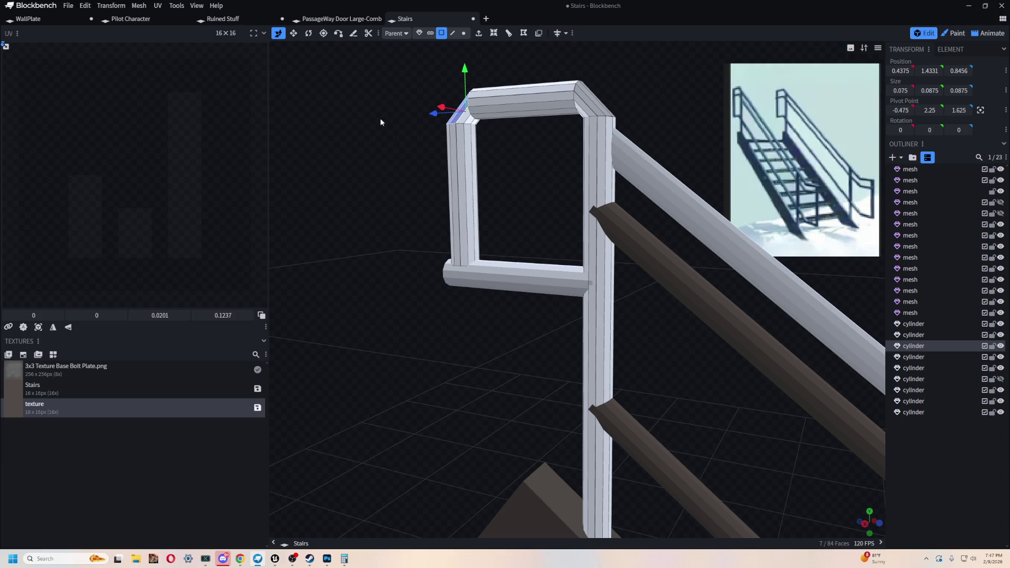
pyautogui.moveTo(380, 117); pyautogui.dragTo(421, 142)
# Step: Go over the frame's top-bar corner faces, then select another rail cylinder and change selection mode
pyautogui.click(768, 274)
pyautogui.moveTo(768, 273)
pyautogui.mouseDown()
pyautogui.moveTo(573, 208)
pyautogui.moveTo(512, 208)
pyautogui.moveTo(669, 286)
pyautogui.moveTo(567, 275)
pyautogui.moveTo(670, 283)
pyautogui.mouseUp()
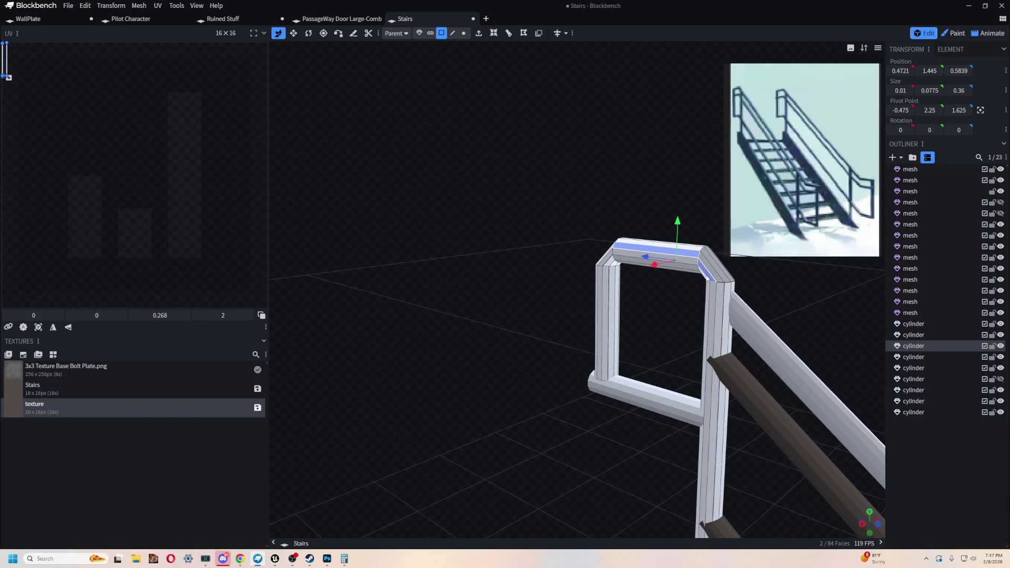
pyautogui.click(714, 273)
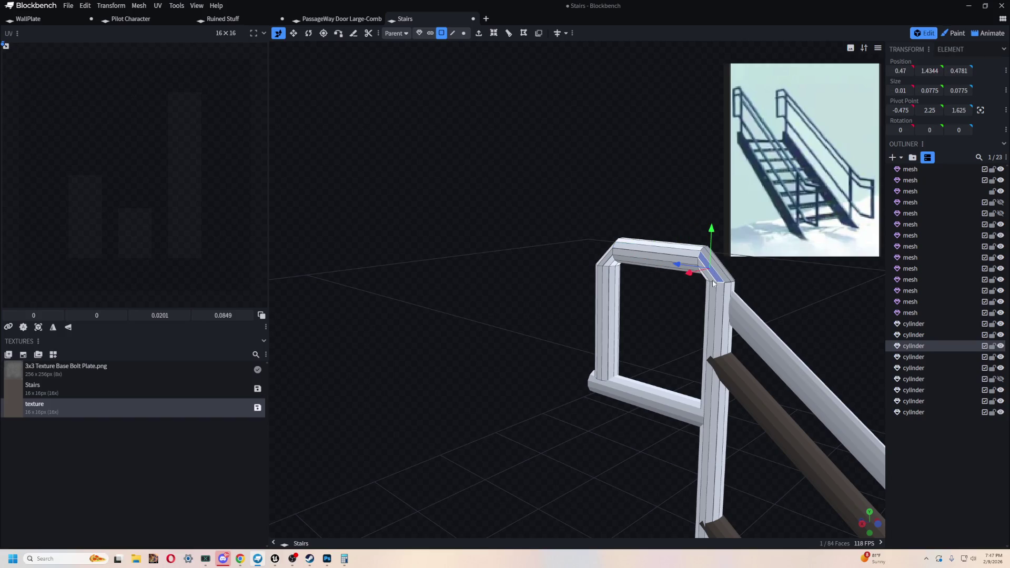
pyautogui.keyDown('shift'); pyautogui.click(726, 272); pyautogui.keyUp('shift')
pyautogui.moveTo(754, 287)
pyautogui.mouseDown()
pyautogui.moveTo(674, 293)
pyautogui.moveTo(672, 314)
pyautogui.moveTo(420, 324)
pyautogui.moveTo(466, 297)
pyautogui.mouseUp()
pyautogui.keyDown('shift'); pyautogui.click(443, 313); pyautogui.keyUp('shift')
pyautogui.moveTo(595, 332)
pyautogui.mouseDown()
pyautogui.moveTo(523, 322)
pyautogui.moveTo(712, 374)
pyautogui.moveTo(667, 361)
pyautogui.mouseUp()
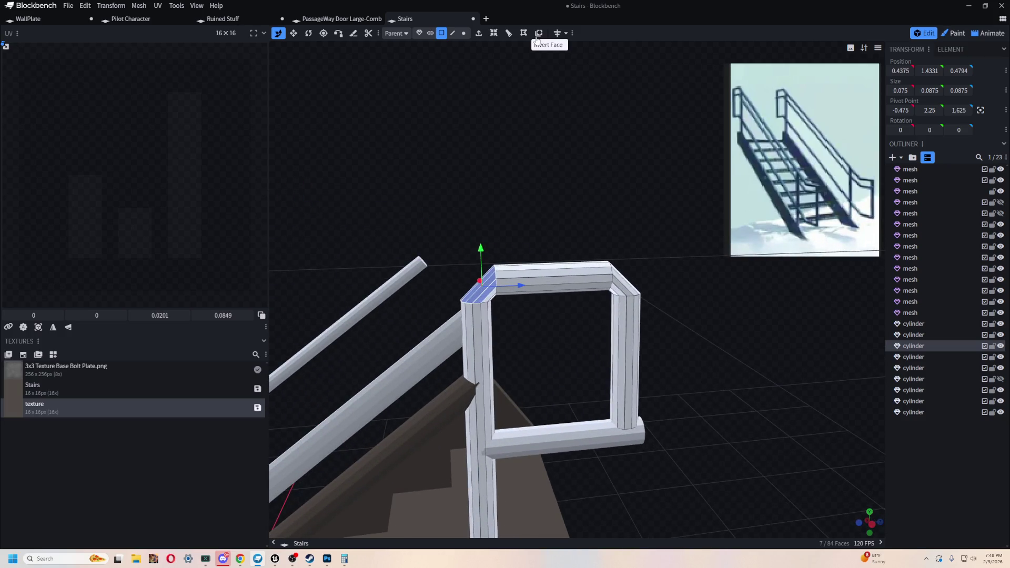
pyautogui.moveTo(568, 158)
pyautogui.mouseDown()
pyautogui.moveTo(588, 217)
pyautogui.moveTo(594, 178)
pyautogui.moveTo(609, 186)
pyautogui.moveTo(613, 165)
pyautogui.moveTo(481, 174)
pyautogui.moveTo(511, 157)
pyautogui.moveTo(474, 173)
pyautogui.moveTo(517, 151)
pyautogui.moveTo(417, 254)
pyautogui.moveTo(418, 144)
pyautogui.mouseUp()
pyautogui.click(415, 262)
pyautogui.click(430, 32)
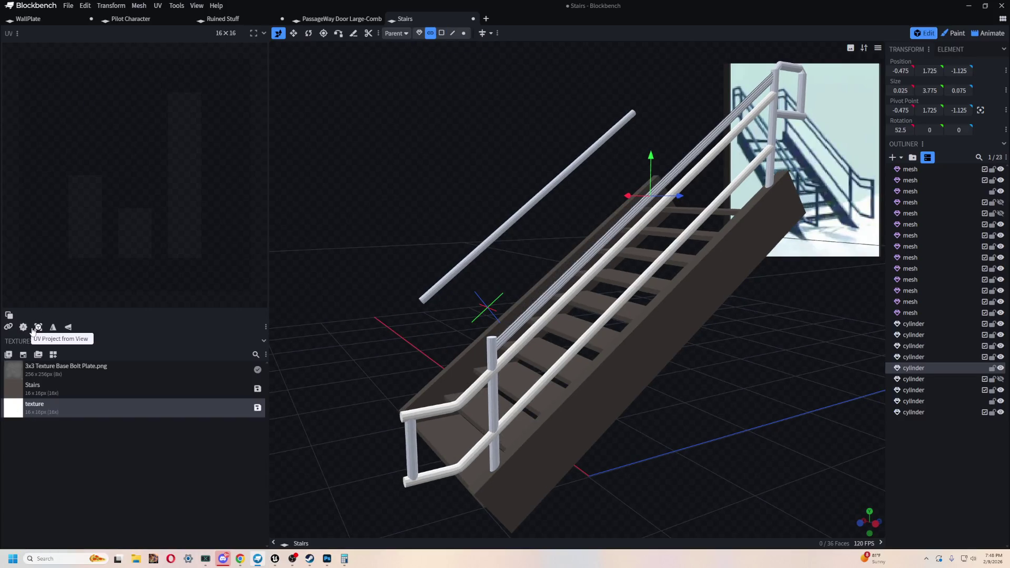
# Step: In Object mode, find and delete the loose leftover handrail rod beside the staircase
pyautogui.moveTo(291, 159); pyautogui.dragTo(460, 132)
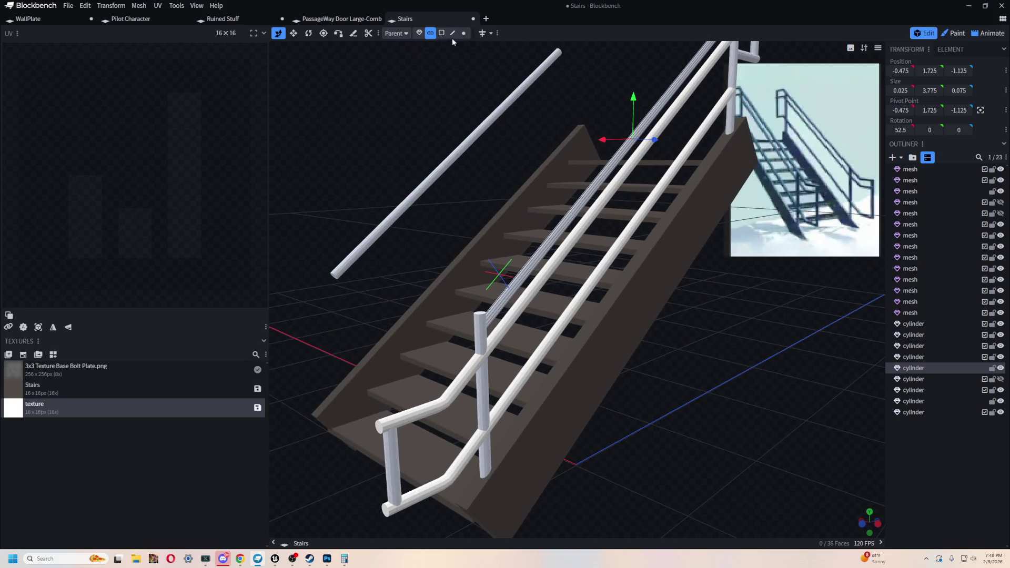
pyautogui.click(419, 34)
pyautogui.moveTo(631, 305)
pyautogui.mouseDown()
pyautogui.moveTo(792, 365)
pyautogui.moveTo(732, 379)
pyautogui.moveTo(624, 356)
pyautogui.moveTo(703, 372)
pyautogui.mouseUp()
pyautogui.scroll(5, 669, 386)
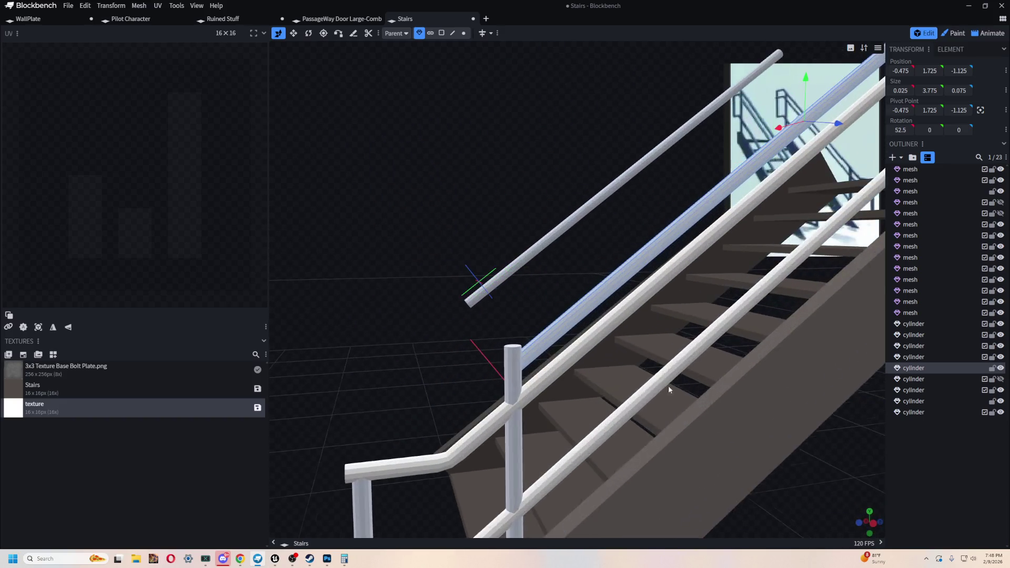
pyautogui.click(511, 355)
pyautogui.scroll(-3, 545, 335)
pyautogui.moveTo(545, 335)
pyautogui.mouseDown()
pyautogui.moveTo(693, 453)
pyautogui.moveTo(802, 295)
pyautogui.moveTo(805, 229)
pyautogui.mouseUp()
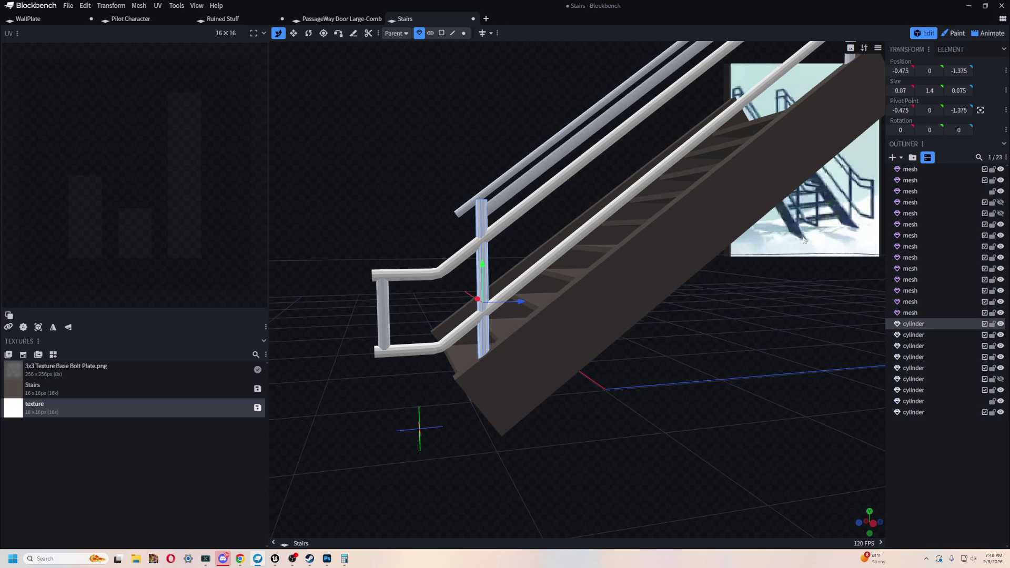
pyautogui.moveTo(804, 239); pyautogui.dragTo(749, 246)
pyautogui.moveTo(398, 151)
pyautogui.mouseDown()
pyautogui.moveTo(518, 157)
pyautogui.moveTo(476, 143)
pyautogui.moveTo(466, 183)
pyautogui.mouseUp()
pyautogui.click(464, 174)
pyautogui.press('Delete')
# Step: Box-select the right handrail's cylinders from a side view
pyautogui.moveTo(574, 138)
pyautogui.mouseDown()
pyautogui.moveTo(398, 119)
pyautogui.moveTo(402, 297)
pyautogui.moveTo(397, 253)
pyautogui.moveTo(406, 248)
pyautogui.moveTo(446, 300)
pyautogui.moveTo(498, 329)
pyautogui.mouseUp()
pyautogui.moveTo(546, 186)
pyautogui.mouseDown()
pyautogui.moveTo(511, 156)
pyautogui.moveTo(515, 132)
pyautogui.mouseUp()
pyautogui.moveTo(553, 85)
pyautogui.mouseDown()
pyautogui.moveTo(702, 204)
pyautogui.moveTo(702, 228)
pyautogui.moveTo(511, 154)
pyautogui.moveTo(412, 235)
pyautogui.mouseUp()
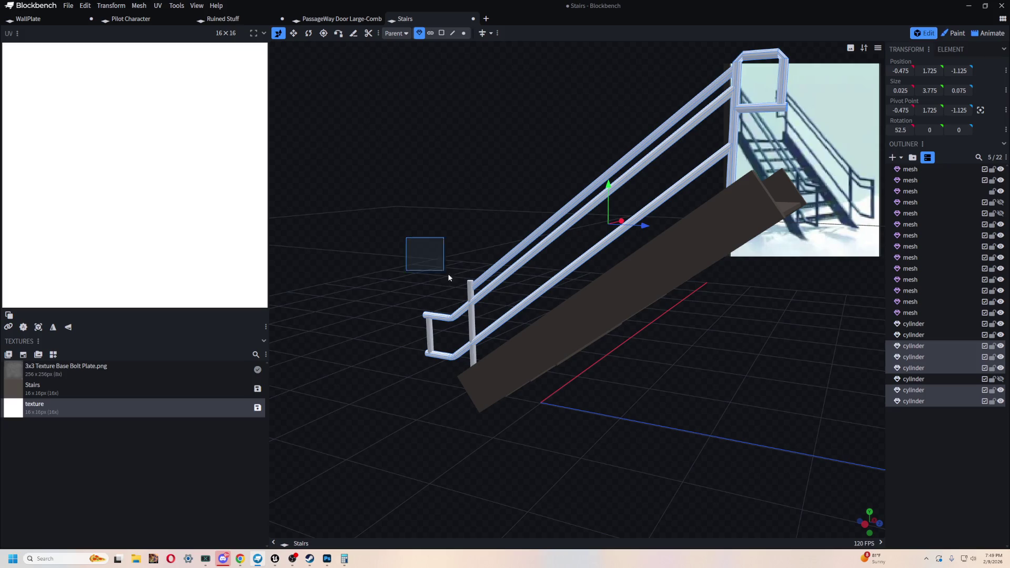
# Step: Gather the seven handrail cylinders into a new group named Rail and select it
pyautogui.moveTo(448, 278); pyautogui.dragTo(498, 344)
pyautogui.moveTo(464, 257); pyautogui.dragTo(467, 168)
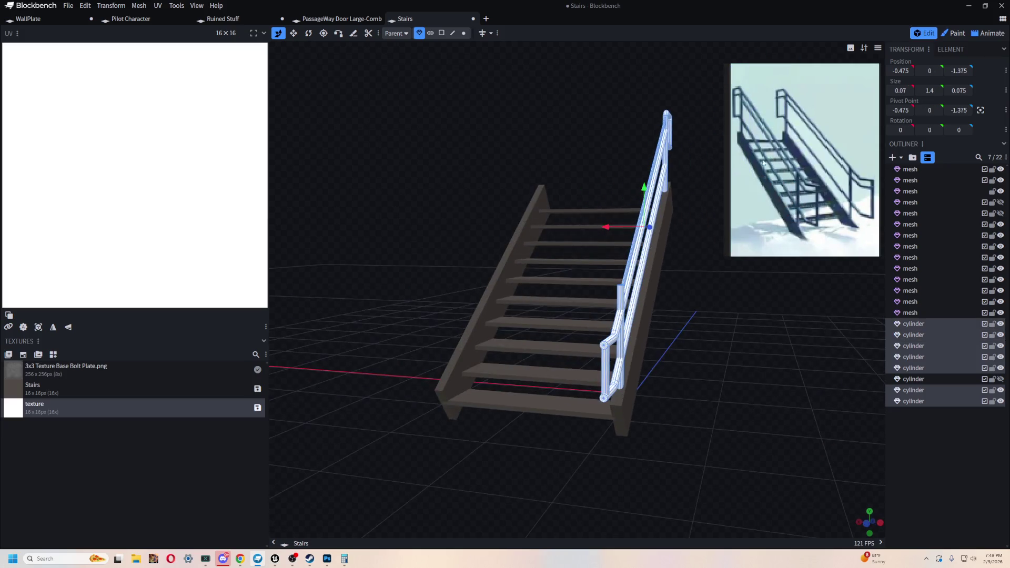
pyautogui.click(913, 157)
pyautogui.moveTo(783, 384); pyautogui.dragTo(852, 363)
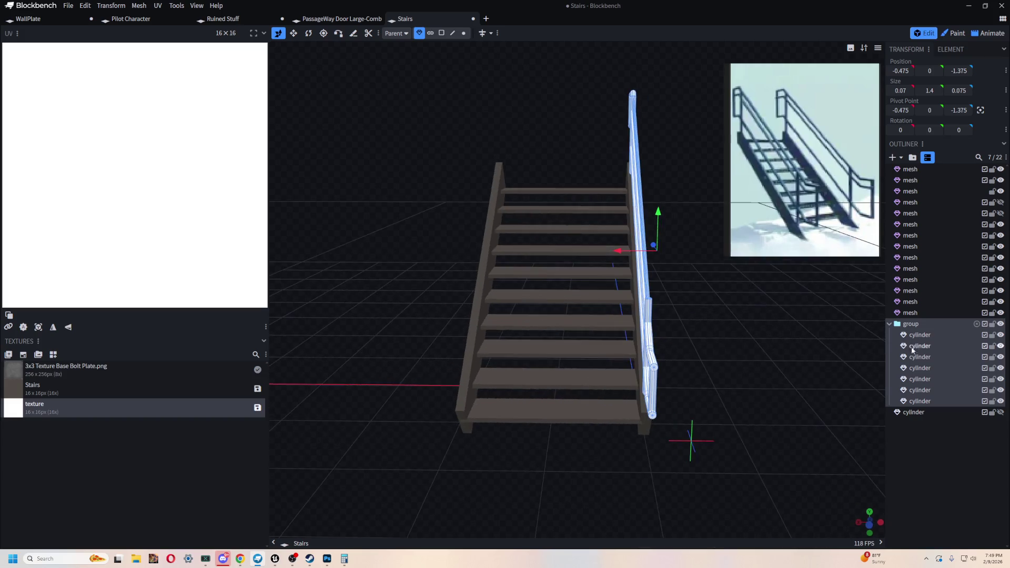
pyautogui.click(912, 334)
pyautogui.click(913, 325)
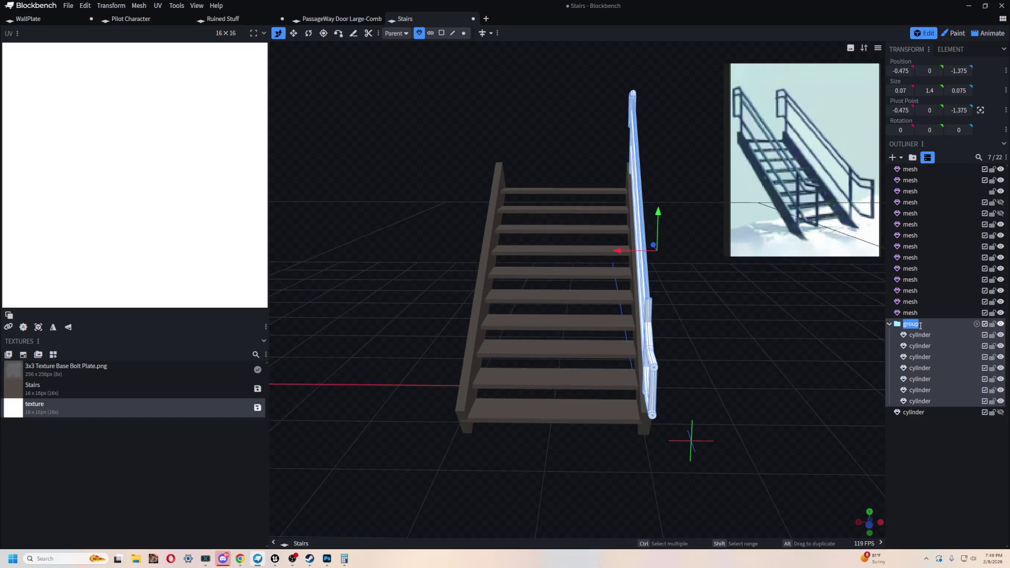
# Step: Paste a copy Rail2 and move it to the stairs' other side, then select the stringer panel
pyautogui.moveTo(813, 239)
pyautogui.mouseDown()
pyautogui.moveTo(741, 319)
pyautogui.moveTo(631, 263)
pyautogui.moveTo(485, 266)
pyautogui.mouseUp()
pyautogui.hotkey('ctrl', 'c')
pyautogui.hotkey('ctrl', 'v')
pyautogui.moveTo(473, 450)
pyautogui.mouseDown()
pyautogui.moveTo(596, 446)
pyautogui.moveTo(797, 467)
pyautogui.moveTo(541, 450)
pyautogui.moveTo(418, 416)
pyautogui.moveTo(476, 433)
pyautogui.moveTo(675, 449)
pyautogui.moveTo(640, 457)
pyautogui.moveTo(651, 446)
pyautogui.moveTo(629, 464)
pyautogui.moveTo(650, 399)
pyautogui.mouseUp()
pyautogui.scroll(3, 650, 399)
pyautogui.scroll(3, 596, 412)
pyautogui.scroll(2, 642, 380)
pyautogui.click(626, 310)
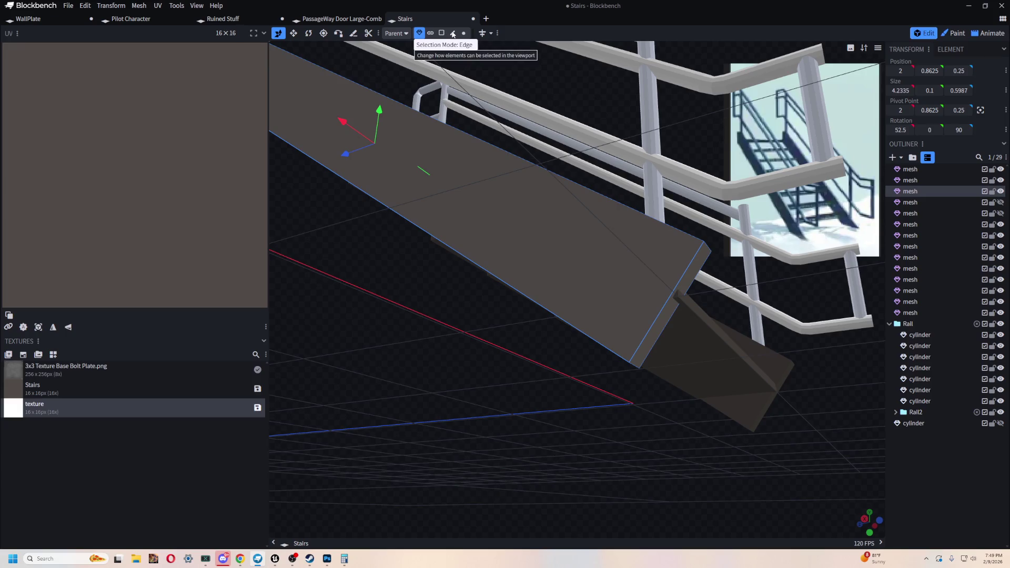
# Step: Try a lengthwise loop cut on the stringer panel from its edges, changing the cut direction
pyautogui.moveTo(457, 343)
pyautogui.mouseDown()
pyautogui.moveTo(446, 361)
pyautogui.moveTo(413, 348)
pyautogui.moveTo(384, 367)
pyautogui.moveTo(500, 413)
pyautogui.moveTo(433, 349)
pyautogui.moveTo(519, 352)
pyautogui.moveTo(435, 357)
pyautogui.mouseUp()
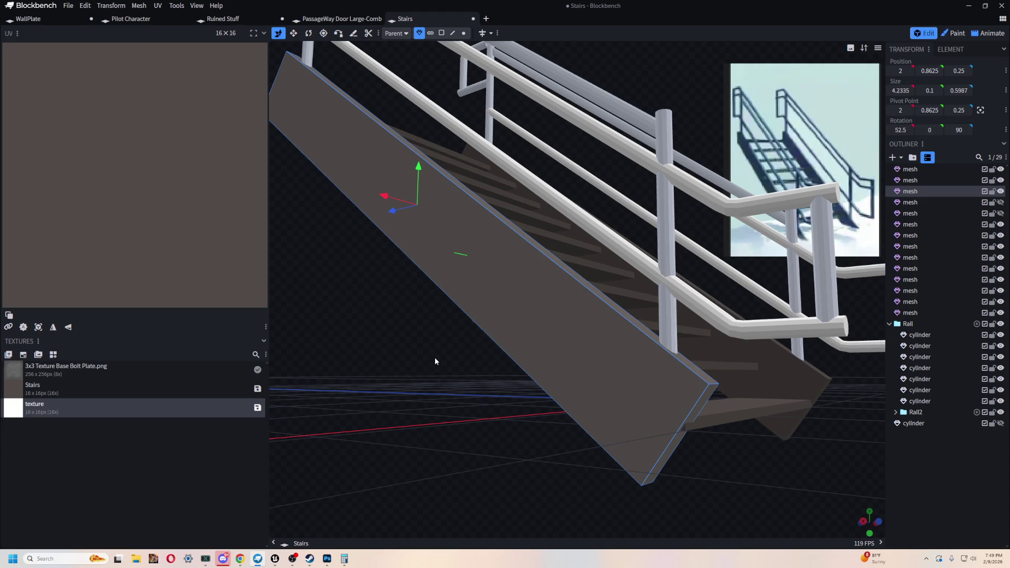
pyautogui.moveTo(435, 357); pyautogui.dragTo(437, 351)
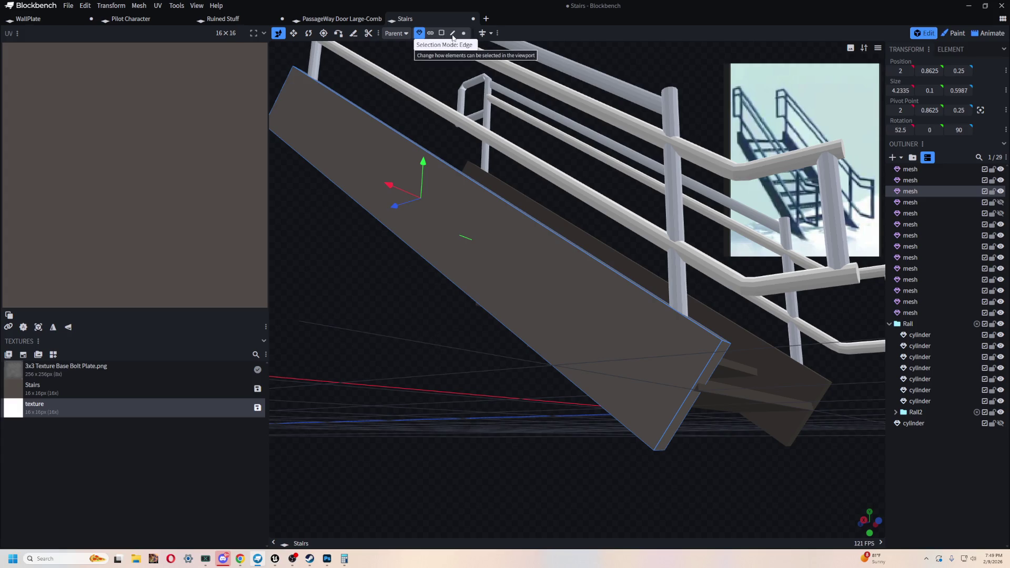
pyautogui.click(431, 33)
pyautogui.click(655, 426)
pyautogui.moveTo(660, 429)
pyautogui.mouseDown()
pyautogui.moveTo(758, 415)
pyautogui.moveTo(612, 421)
pyautogui.moveTo(737, 410)
pyautogui.moveTo(677, 415)
pyautogui.moveTo(556, 352)
pyautogui.mouseUp()
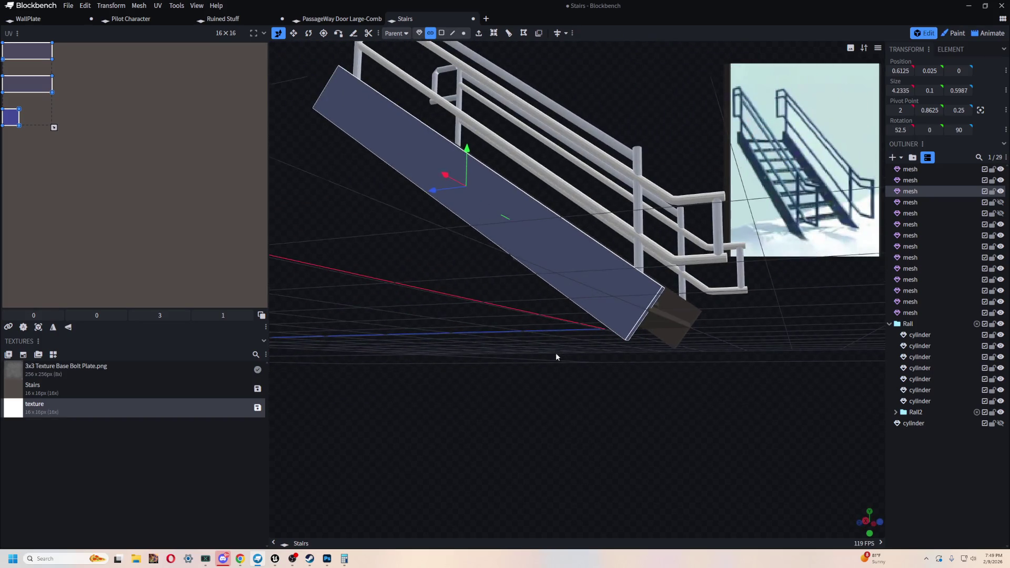
pyautogui.click(508, 33)
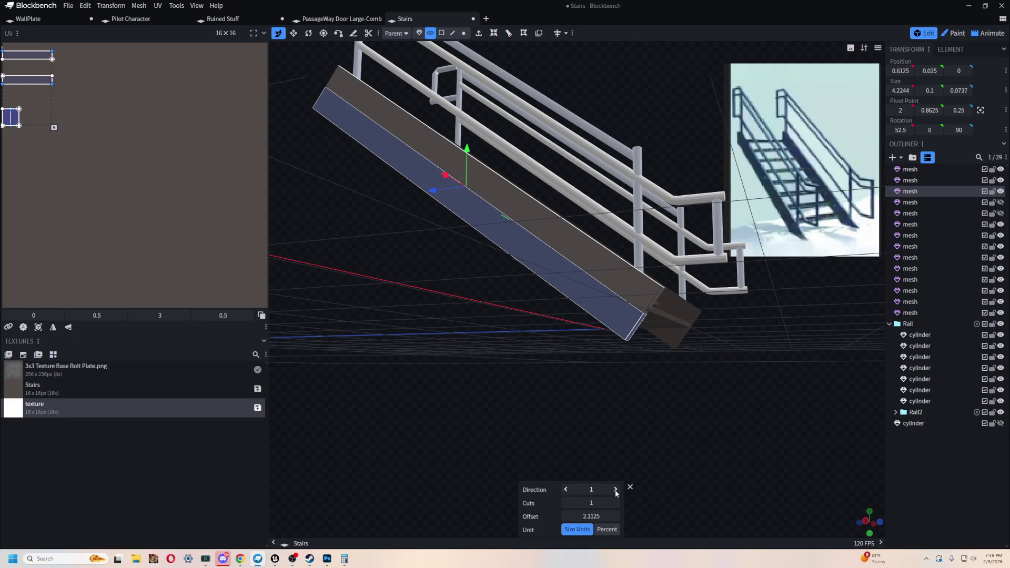
pyautogui.click(565, 490)
pyautogui.click(565, 490)
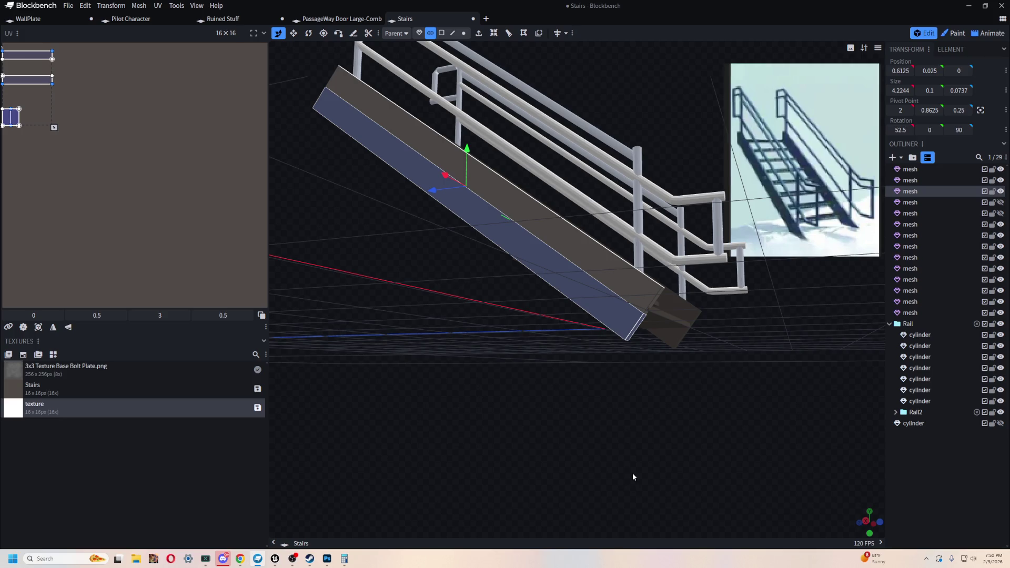
# Step: Loop-cut the stringer's side face crosswise instead, undoing an accidental face move
pyautogui.moveTo(717, 412)
pyautogui.mouseDown()
pyautogui.moveTo(667, 397)
pyautogui.moveTo(716, 404)
pyautogui.moveTo(643, 407)
pyautogui.mouseUp()
pyautogui.scroll(3, 685, 417)
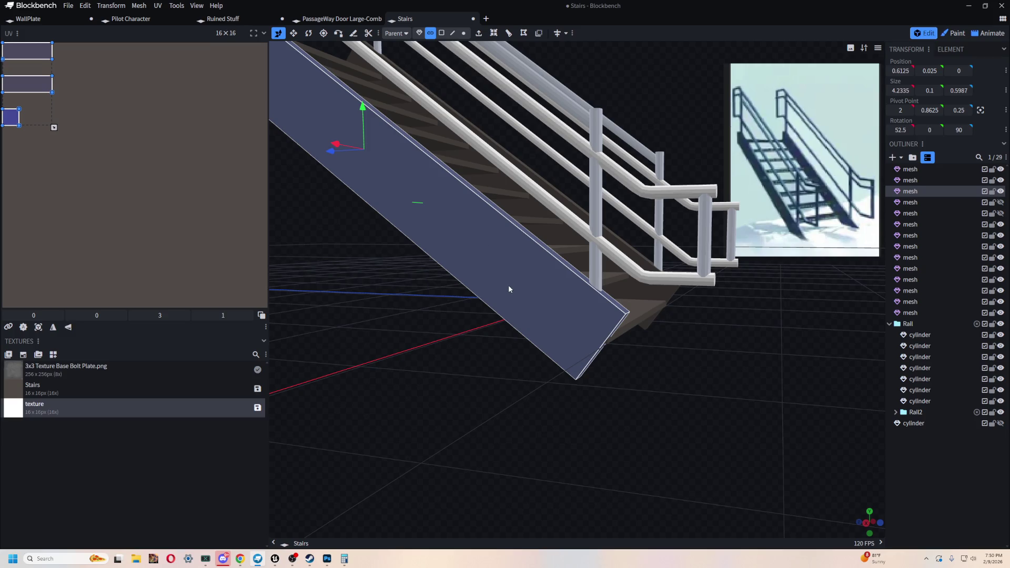
pyautogui.click(442, 32)
pyautogui.click(565, 320)
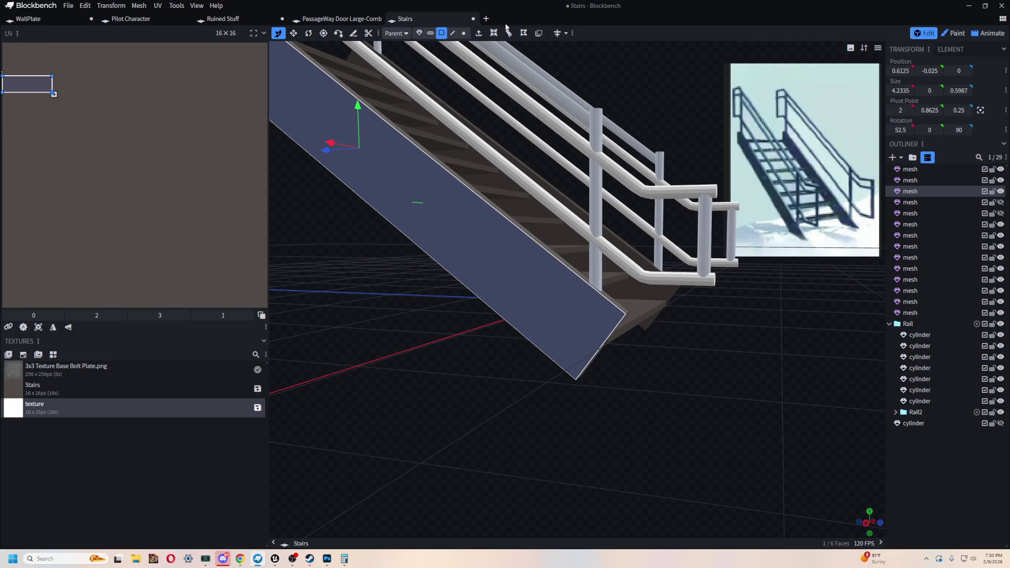
pyautogui.click(509, 32)
pyautogui.click(615, 489)
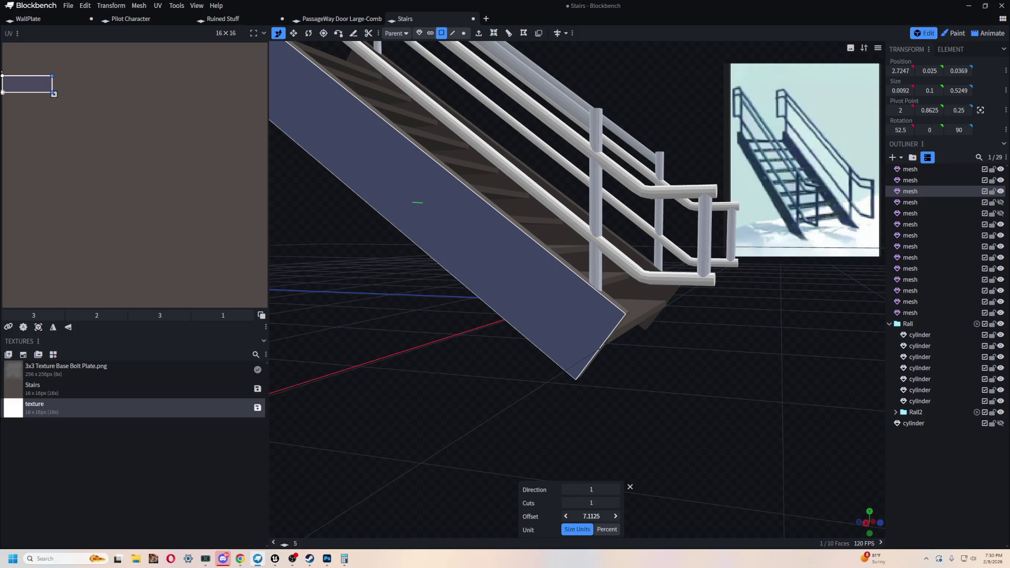
pyautogui.moveTo(592, 516); pyautogui.dragTo(585, 515)
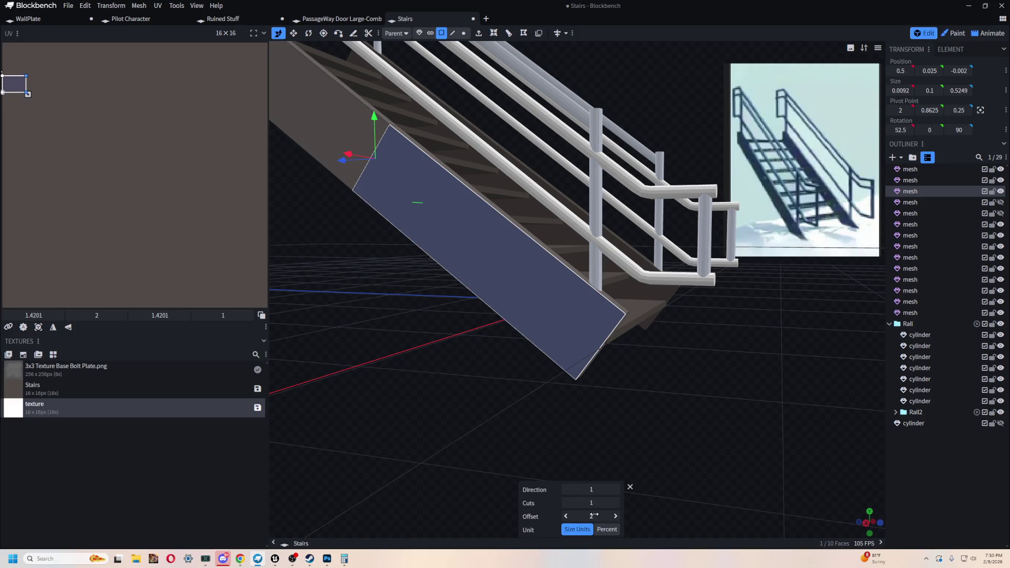
pyautogui.moveTo(348, 154); pyautogui.dragTo(419, 207)
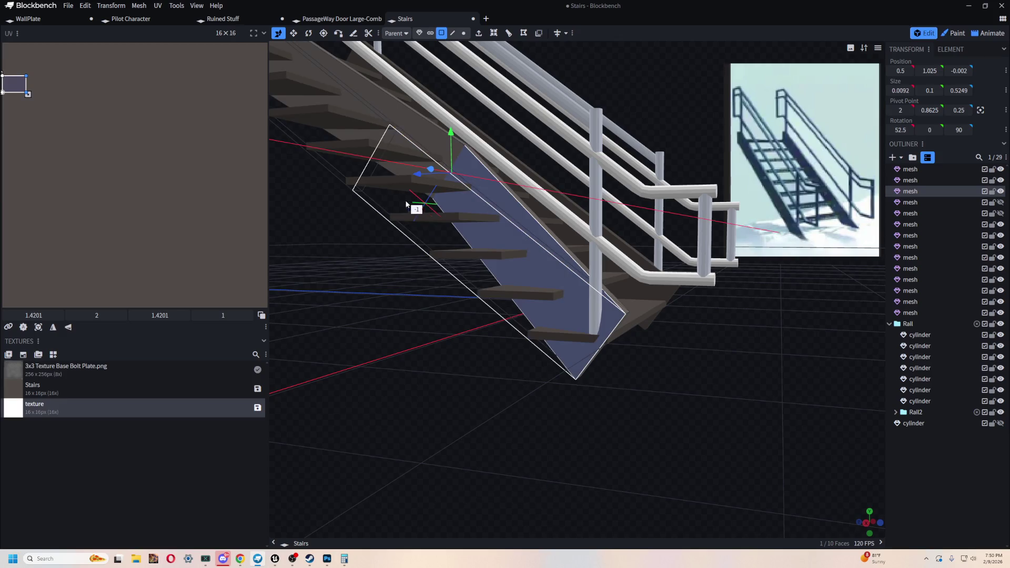
pyautogui.hotkey('ctrl', 'z')
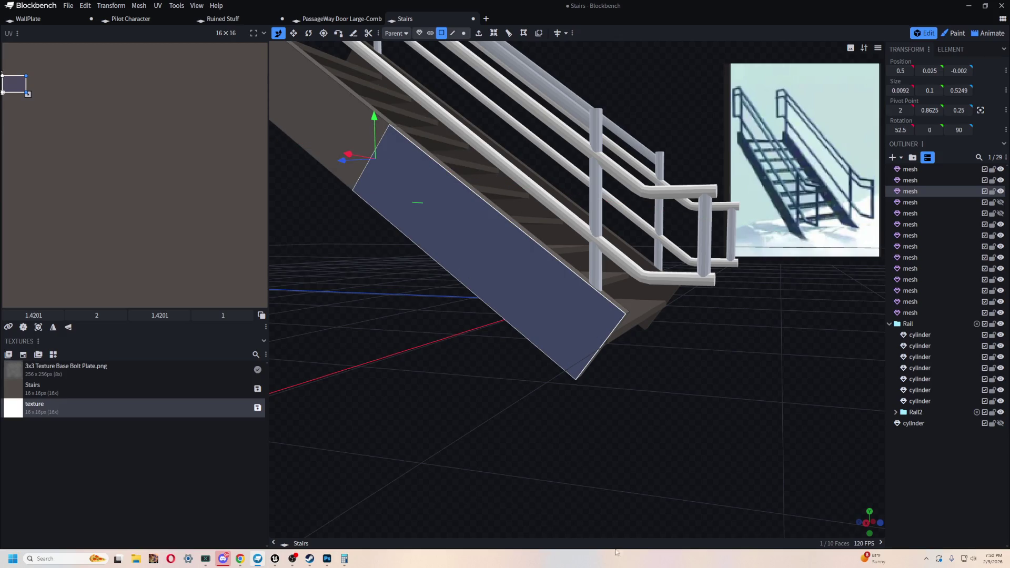
pyautogui.hotkey('ctrl', 'z')
pyautogui.hotkey('ctrl', 'r')
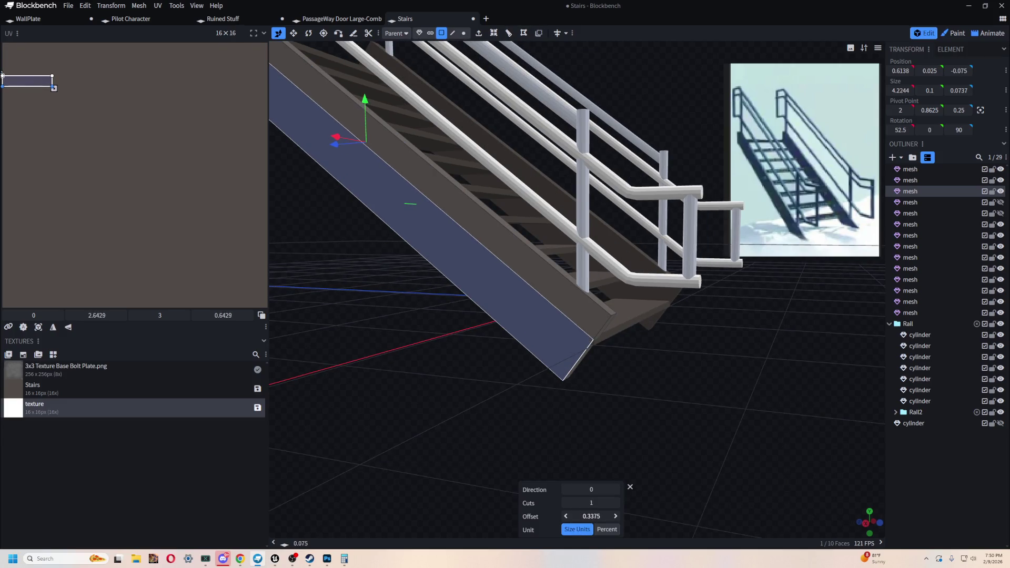
# Step: Settle the crosswise loop cut 0.3875 units in near the stringer's lower end and confirm it
pyautogui.click(615, 489)
pyautogui.moveTo(592, 516)
pyautogui.mouseDown()
pyautogui.moveTo(624, 516)
pyautogui.moveTo(587, 516)
pyautogui.mouseUp()
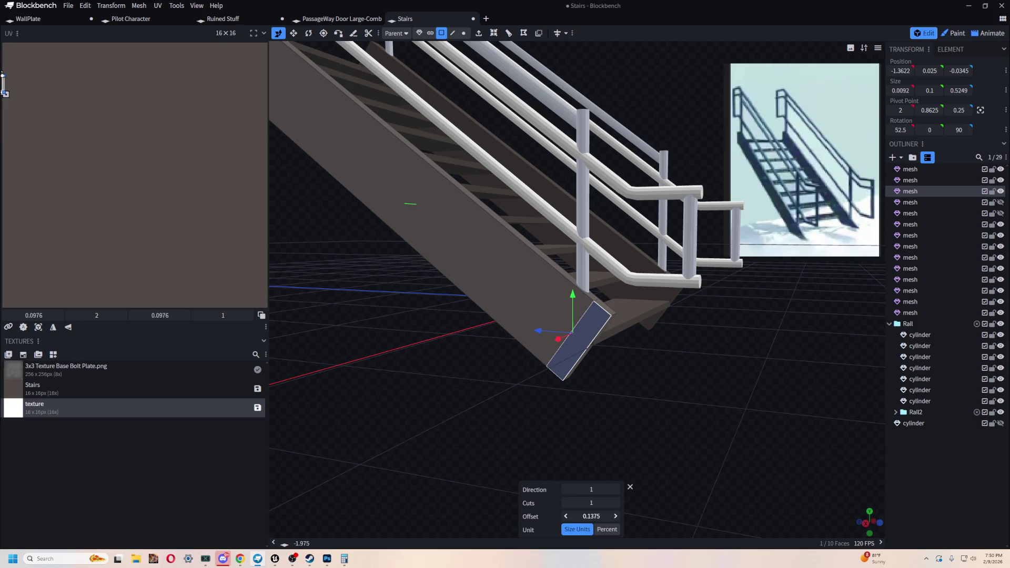
pyautogui.moveTo(747, 418)
pyautogui.mouseDown()
pyautogui.moveTo(814, 344)
pyautogui.moveTo(703, 371)
pyautogui.moveTo(814, 362)
pyautogui.moveTo(725, 382)
pyautogui.moveTo(736, 350)
pyautogui.mouseUp()
pyautogui.moveTo(700, 379); pyautogui.dragTo(691, 386, button='right')
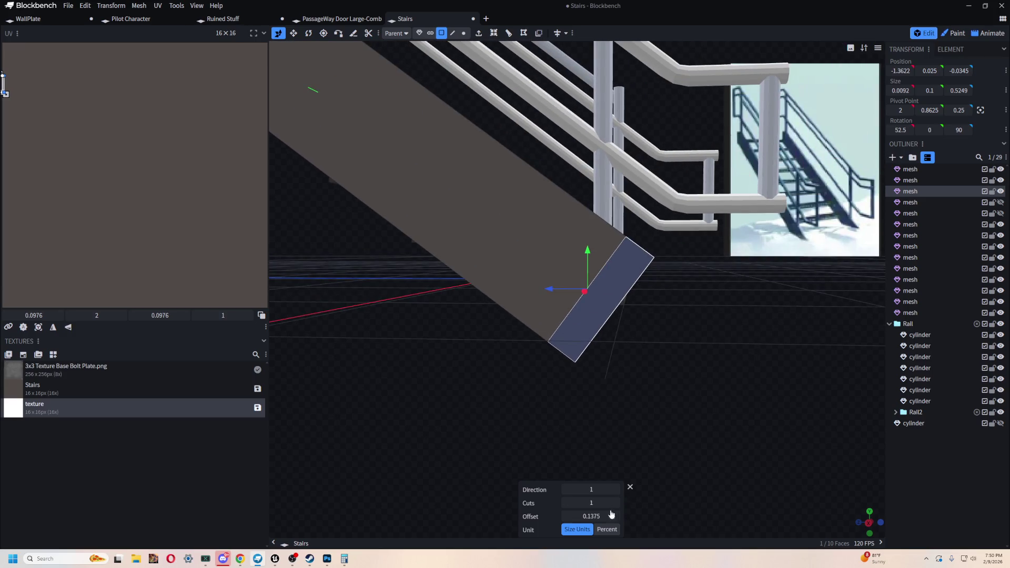
pyautogui.moveTo(591, 516); pyautogui.dragTo(685, 397)
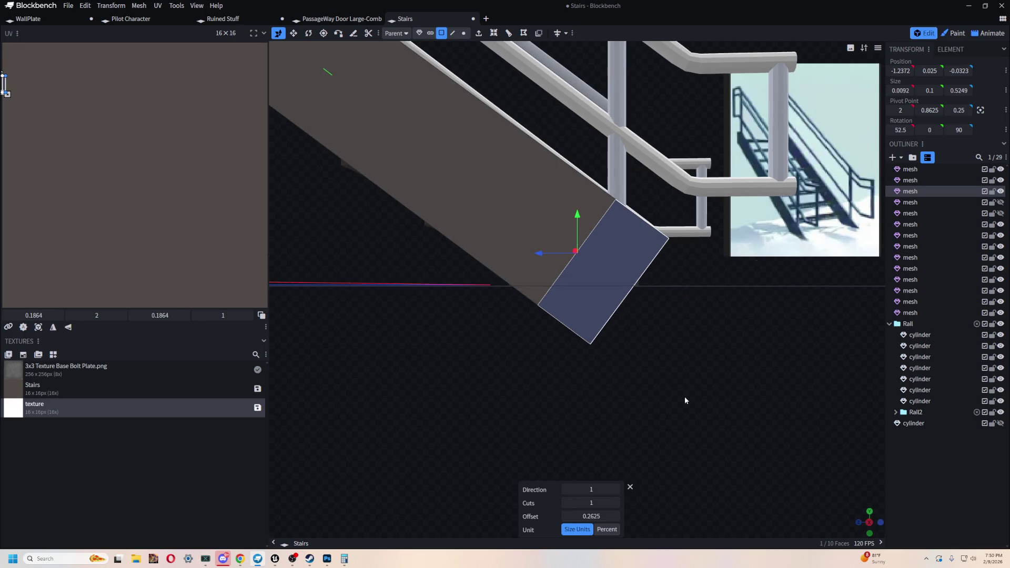
pyautogui.moveTo(5, 83); pyautogui.dragTo(4, 85)
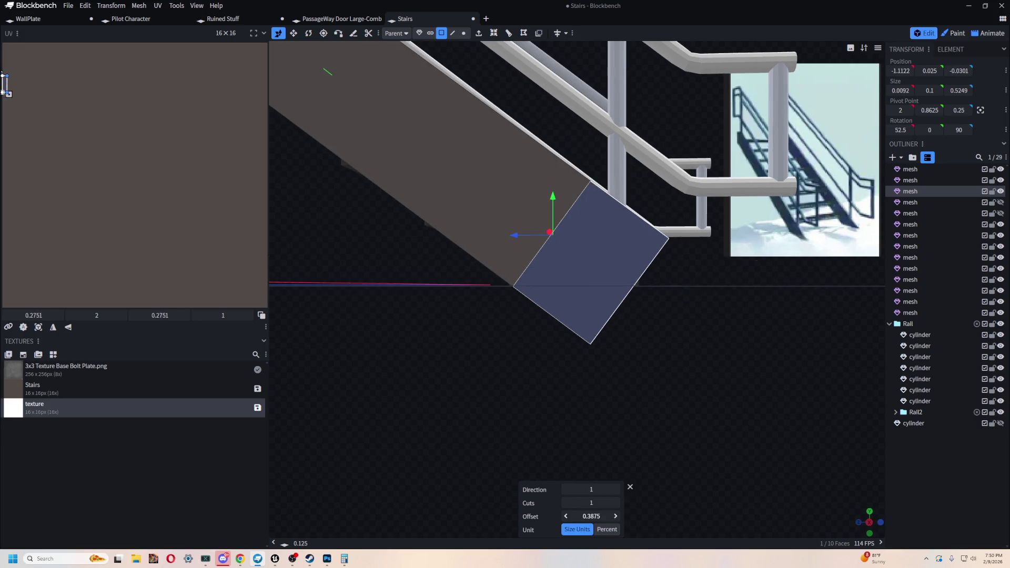
pyautogui.moveTo(657, 434)
pyautogui.mouseDown()
pyautogui.moveTo(754, 420)
pyautogui.moveTo(528, 440)
pyautogui.moveTo(659, 416)
pyautogui.moveTo(672, 424)
pyautogui.moveTo(636, 463)
pyautogui.mouseUp()
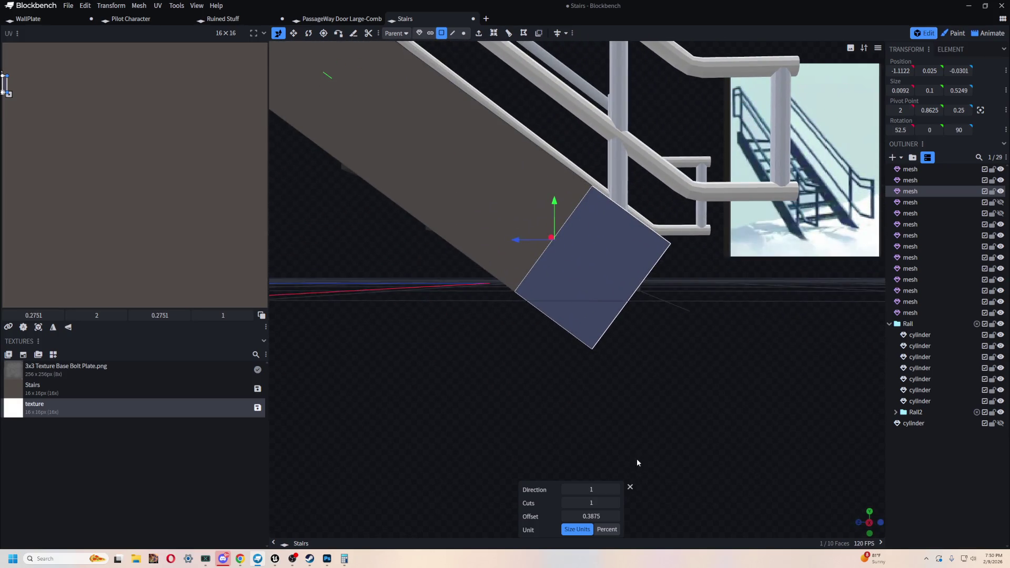
pyautogui.click(630, 488)
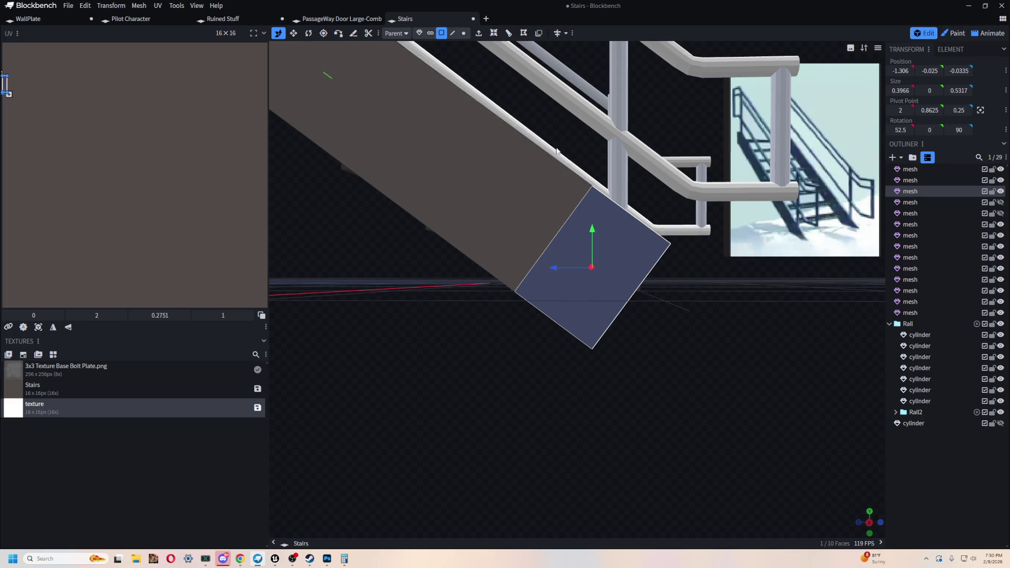
# Step: Add a second crosswise loop cut and trial offsets around 0.2625 and 0.2375
pyautogui.click(509, 34)
pyautogui.click(615, 490)
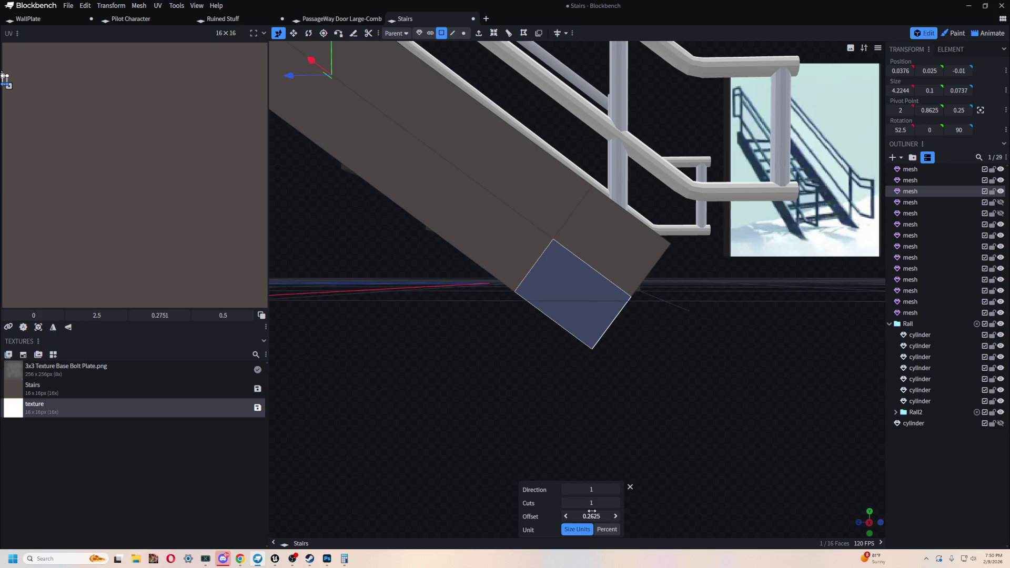
pyautogui.moveTo(6, 81); pyautogui.dragTo(5, 82)
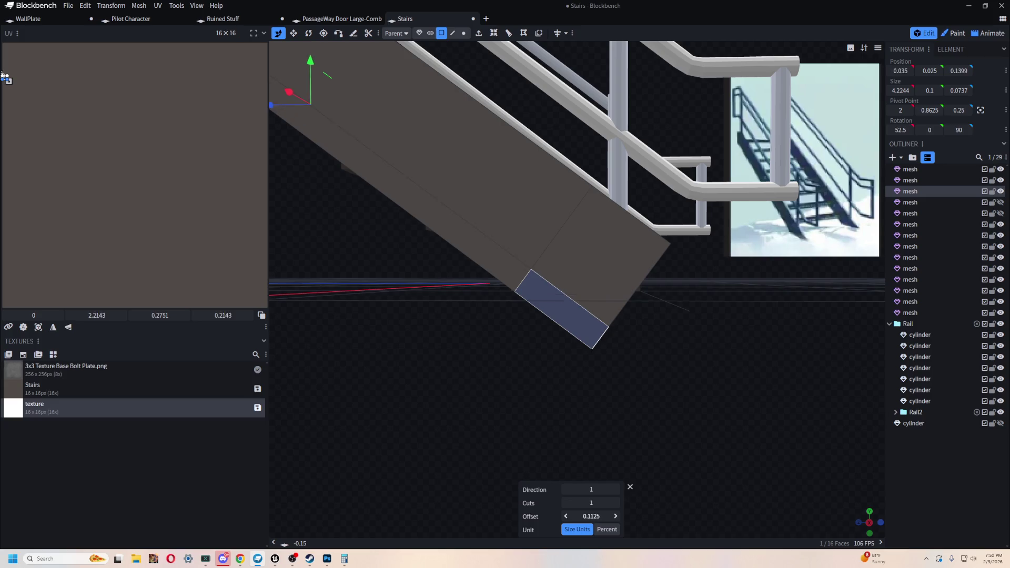
pyautogui.moveTo(640, 494)
pyautogui.mouseDown()
pyautogui.moveTo(658, 451)
pyautogui.moveTo(579, 442)
pyautogui.moveTo(775, 440)
pyautogui.moveTo(721, 444)
pyautogui.moveTo(705, 409)
pyautogui.moveTo(733, 387)
pyautogui.mouseUp()
pyautogui.moveTo(592, 516); pyautogui.dragTo(615, 517)
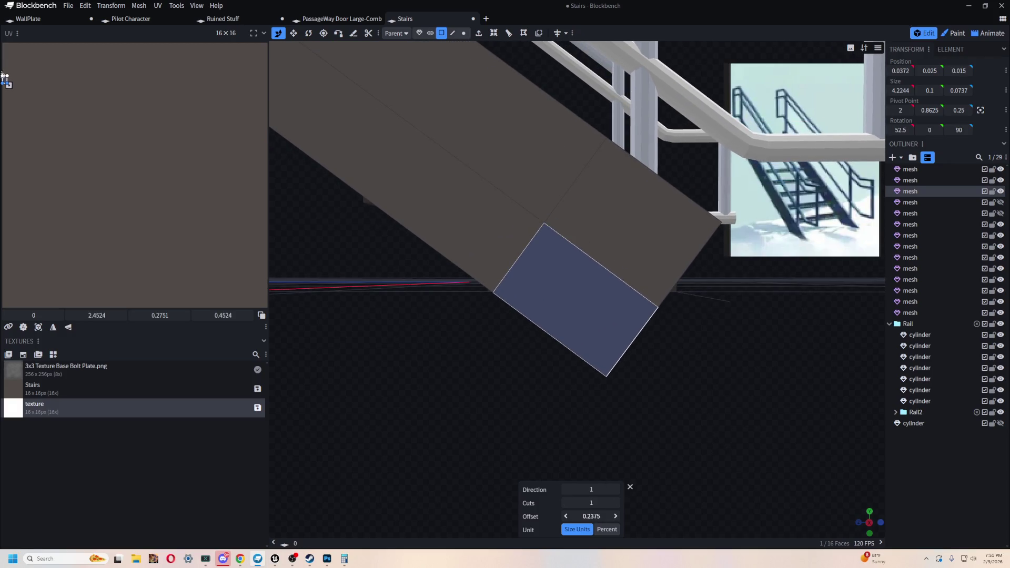
pyautogui.moveTo(726, 440); pyautogui.dragTo(694, 442)
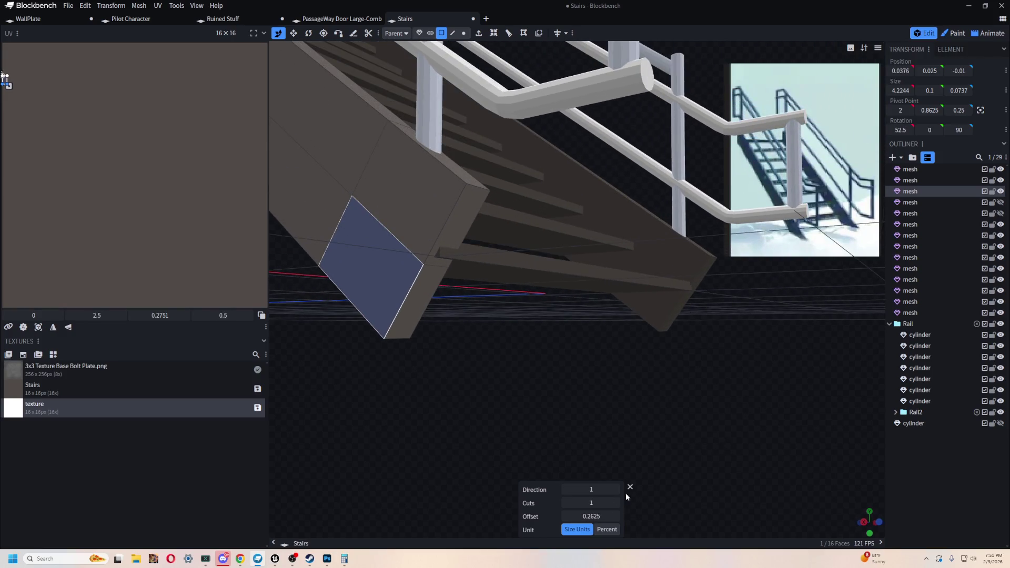
pyautogui.moveTo(590, 516); pyautogui.dragTo(580, 517)
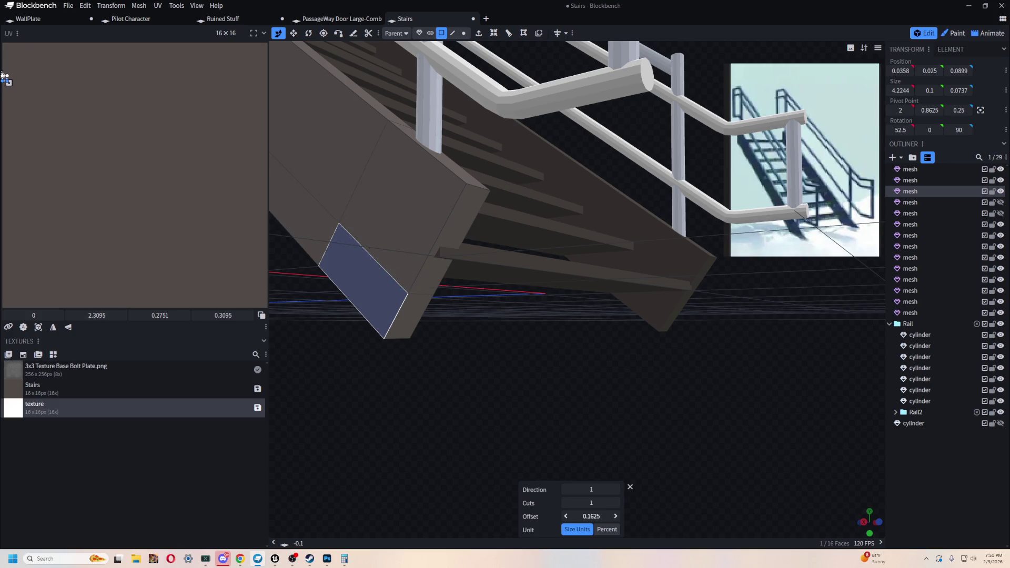
# Step: Fix the second cut at 0.1375 offset after checking from below, leaving a narrow end strip
pyautogui.moveTo(683, 410)
pyautogui.mouseDown()
pyautogui.moveTo(663, 422)
pyautogui.moveTo(671, 417)
pyautogui.mouseUp()
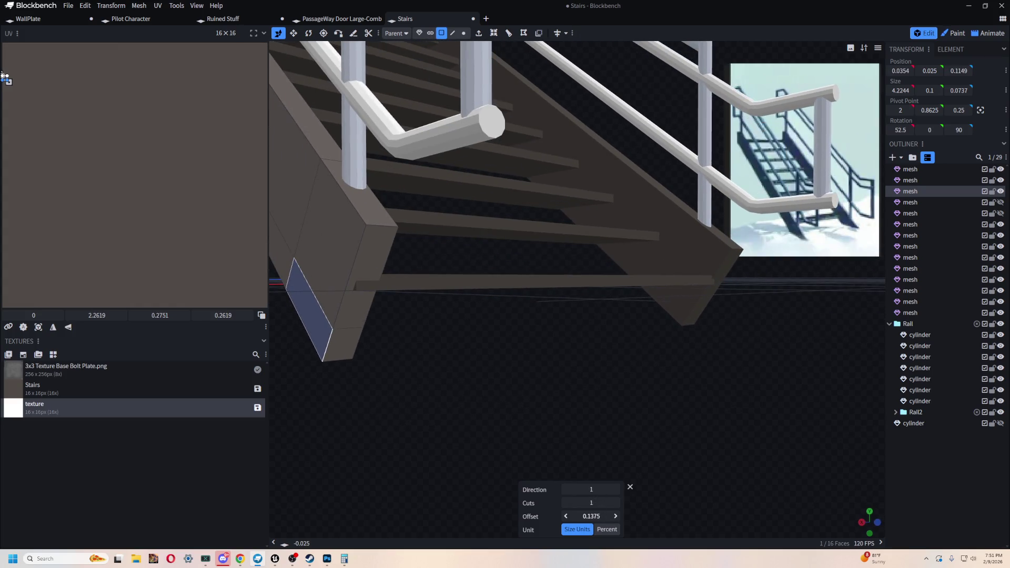
pyautogui.moveTo(488, 293); pyautogui.dragTo(533, 363)
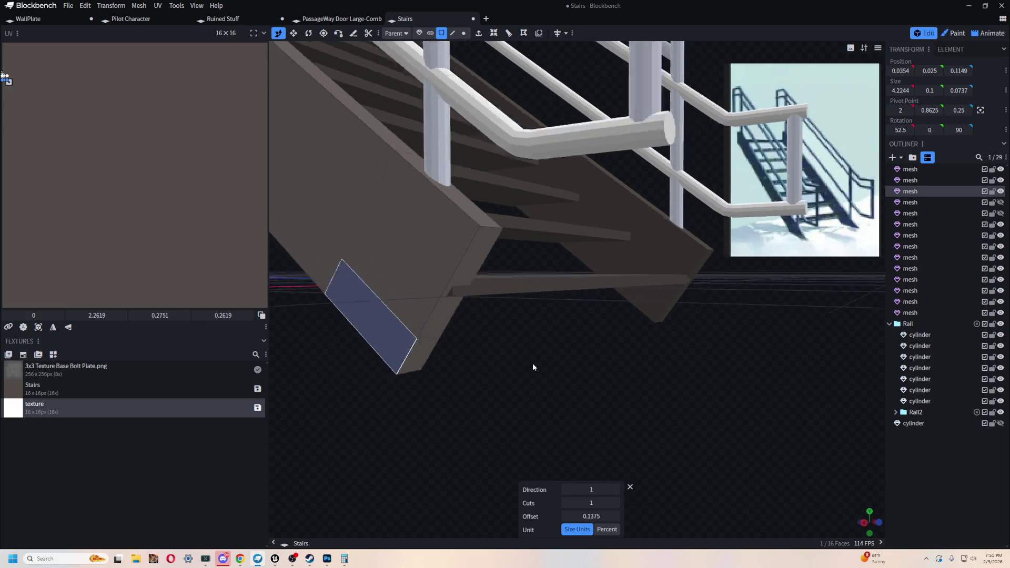
pyautogui.scroll(3, 564, 367)
pyautogui.moveTo(727, 375)
pyautogui.mouseDown()
pyautogui.moveTo(708, 386)
pyautogui.moveTo(717, 387)
pyautogui.mouseUp()
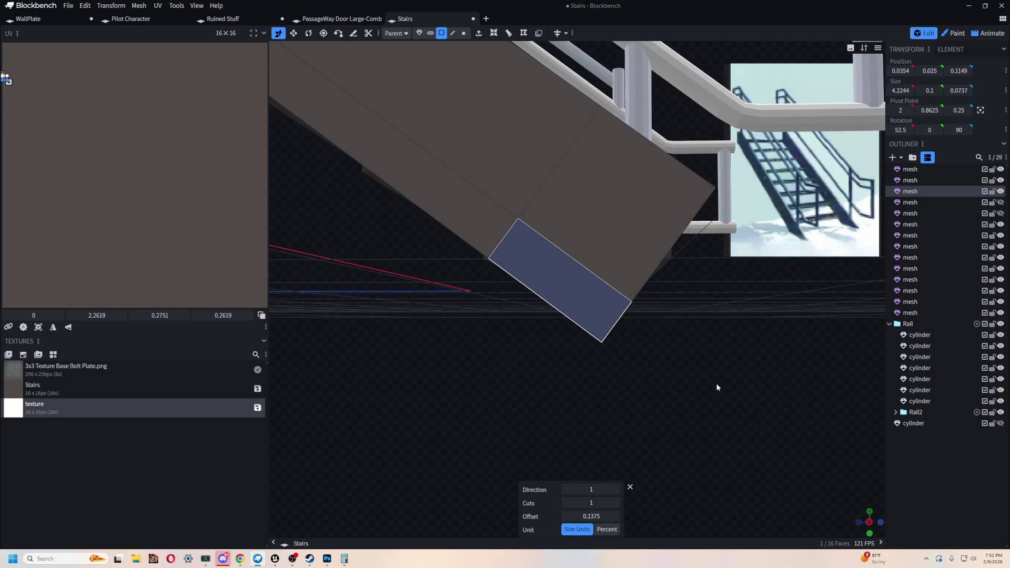
pyautogui.moveTo(487, 261)
pyautogui.mouseDown()
pyautogui.moveTo(727, 324)
pyautogui.moveTo(699, 327)
pyautogui.mouseUp()
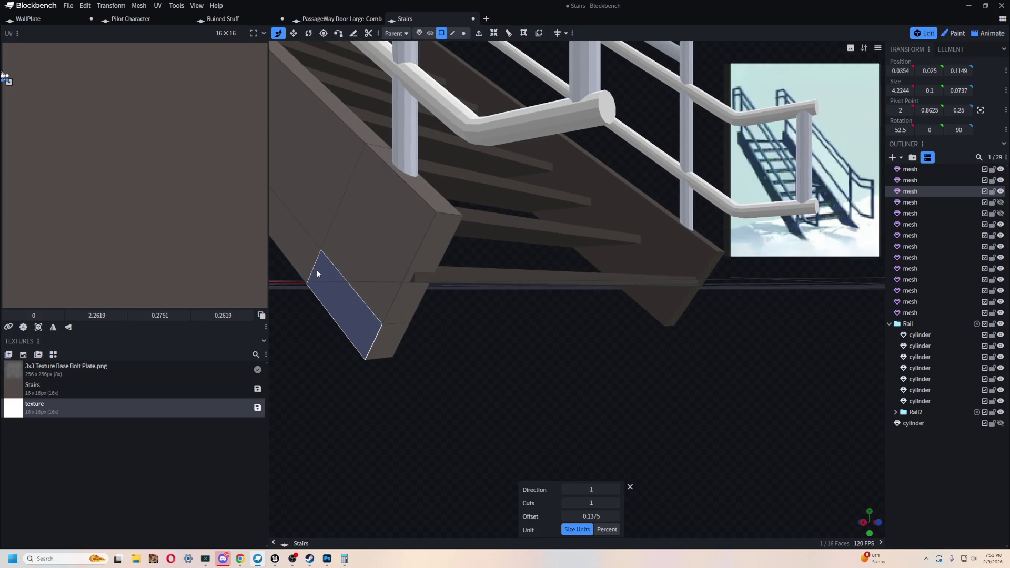
pyautogui.click(631, 488)
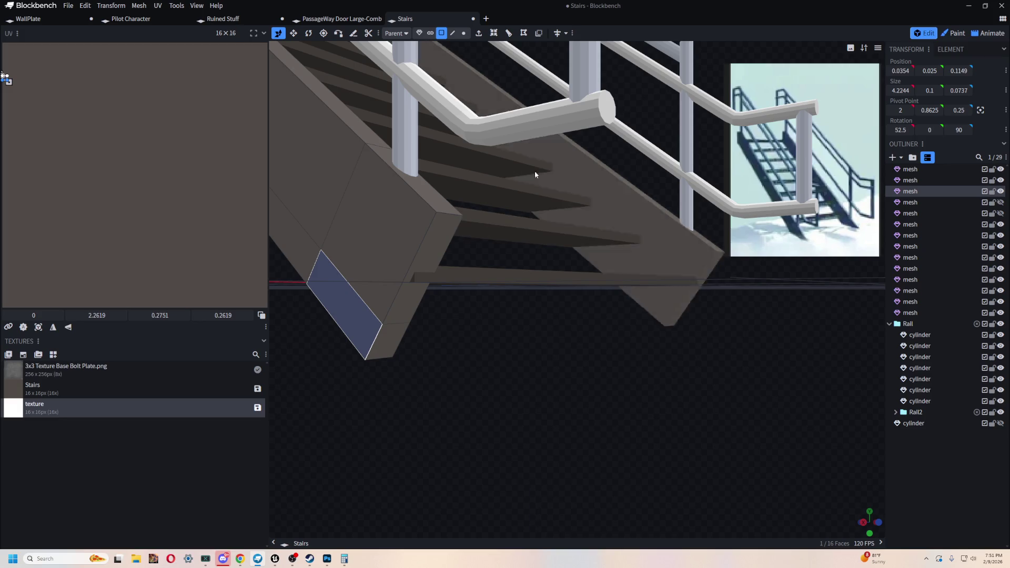
pyautogui.click(452, 33)
# Step: Select the new cut edge loop across the stringer and nudge it down slightly
pyautogui.click(334, 227)
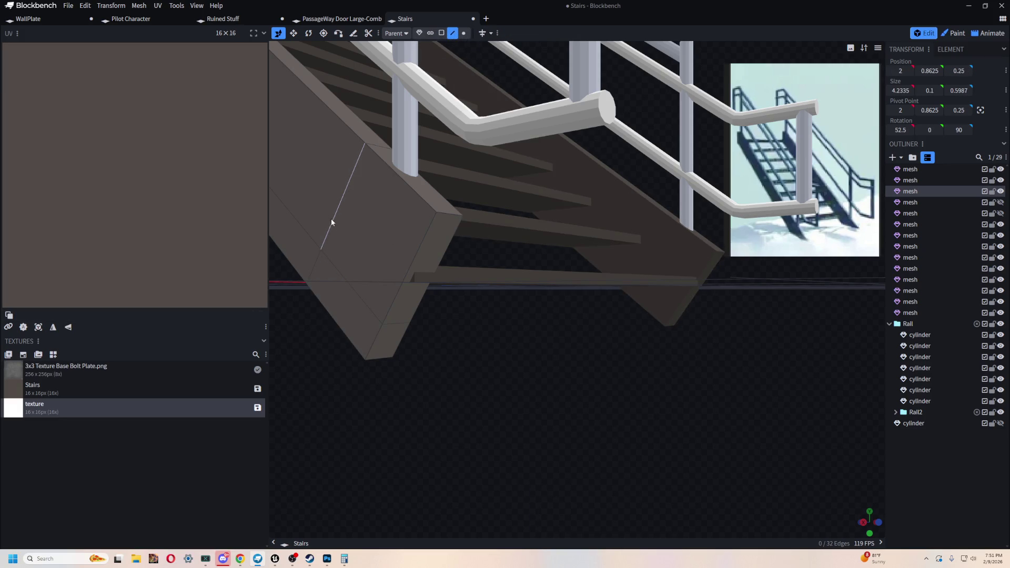
pyautogui.doubleClick(334, 224)
pyautogui.moveTo(516, 357); pyautogui.dragTo(559, 343)
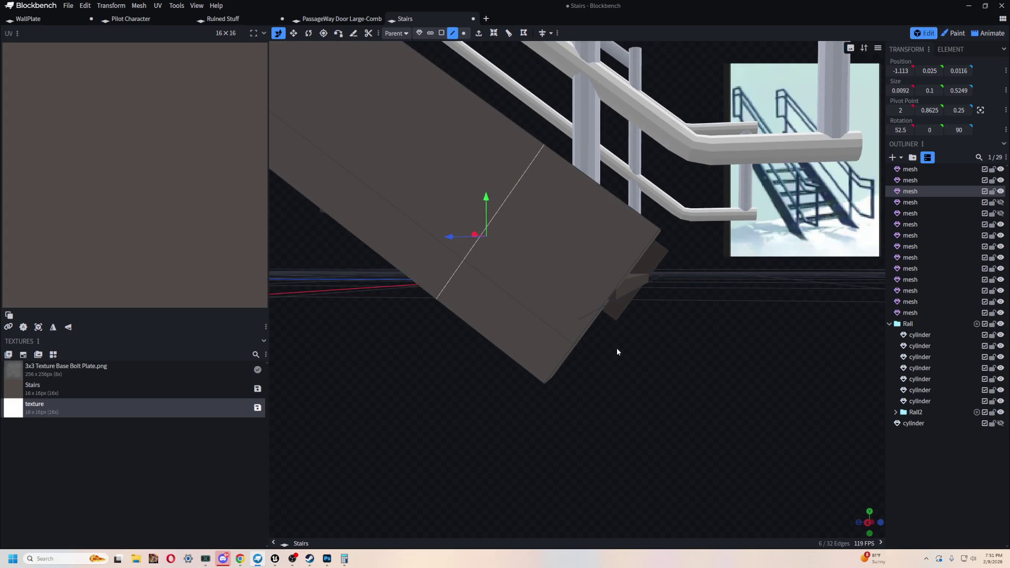
pyautogui.moveTo(671, 405)
pyautogui.mouseDown()
pyautogui.moveTo(603, 409)
pyautogui.moveTo(665, 414)
pyautogui.moveTo(631, 390)
pyautogui.mouseUp()
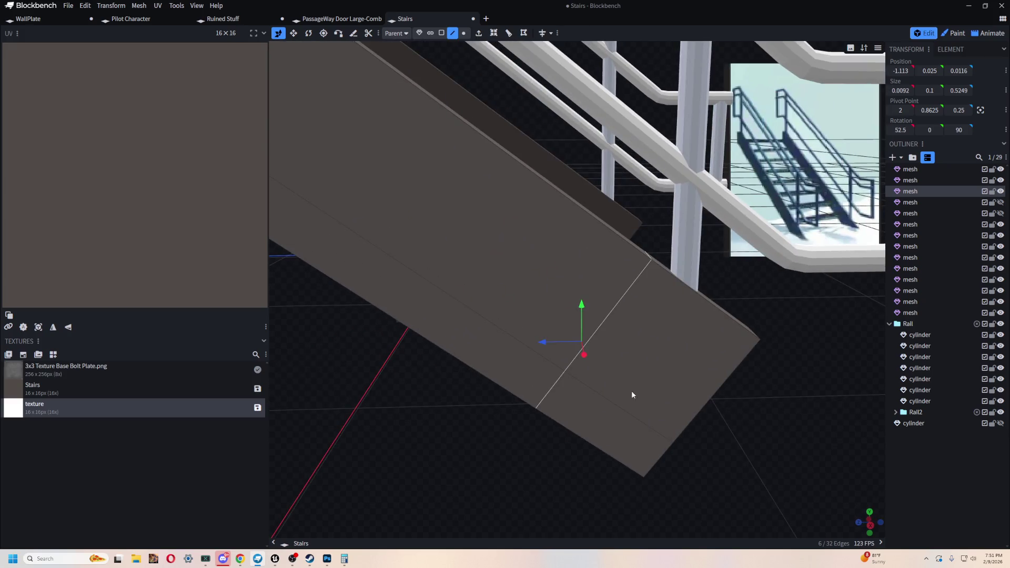
pyautogui.moveTo(621, 304)
pyautogui.mouseDown()
pyautogui.moveTo(610, 330)
pyautogui.moveTo(637, 350)
pyautogui.mouseUp()
pyautogui.scroll(-3, 724, 372)
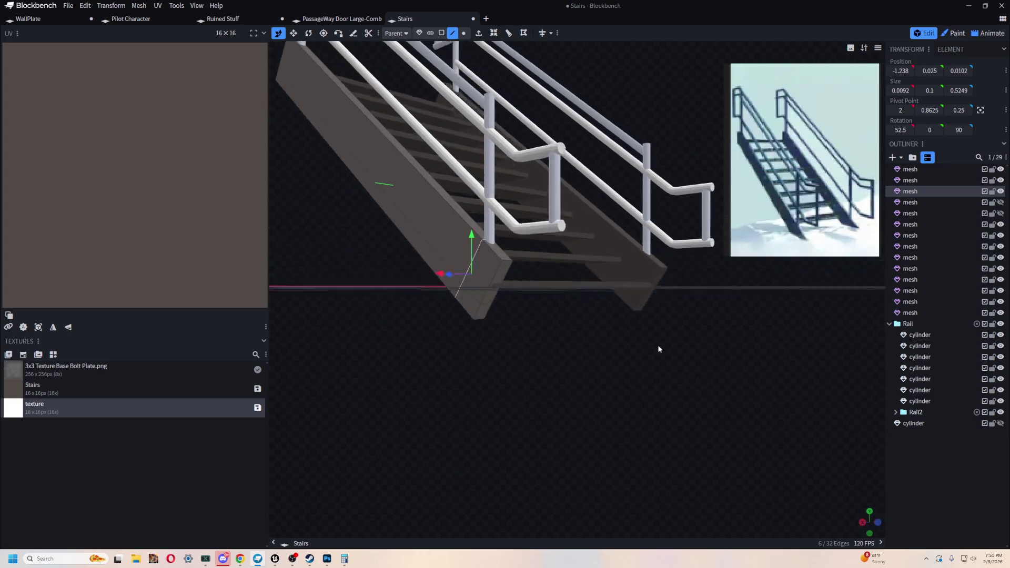
# Step: Slide the edge loop along the stringer side, then undo the moves
pyautogui.moveTo(724, 372); pyautogui.dragTo(637, 323)
pyautogui.scroll(3, 694, 353)
pyautogui.moveTo(693, 350)
pyautogui.mouseDown()
pyautogui.moveTo(701, 382)
pyautogui.moveTo(711, 357)
pyautogui.moveTo(679, 345)
pyautogui.moveTo(726, 355)
pyautogui.mouseUp()
pyautogui.scroll(3, 707, 362)
pyautogui.scroll(3, 463, 279)
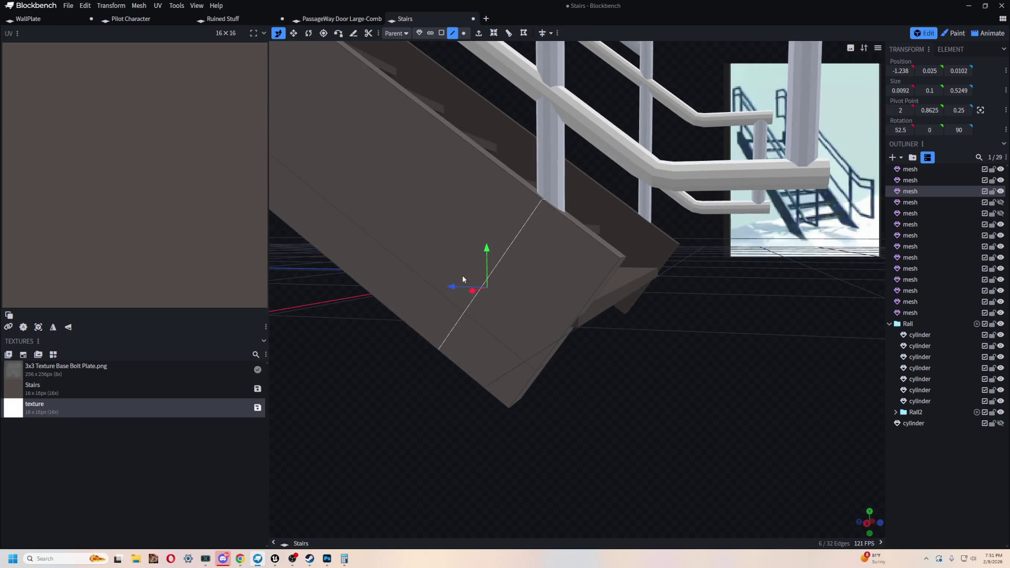
pyautogui.moveTo(452, 289); pyautogui.dragTo(478, 291)
pyautogui.moveTo(518, 250)
pyautogui.mouseDown()
pyautogui.moveTo(514, 280)
pyautogui.moveTo(636, 373)
pyautogui.moveTo(697, 382)
pyautogui.moveTo(600, 372)
pyautogui.moveTo(756, 387)
pyautogui.moveTo(745, 376)
pyautogui.moveTo(763, 369)
pyautogui.moveTo(768, 378)
pyautogui.moveTo(704, 364)
pyautogui.moveTo(724, 372)
pyautogui.mouseUp()
pyautogui.scroll(3, 706, 386)
pyautogui.hotkey('ctrl', 'z')
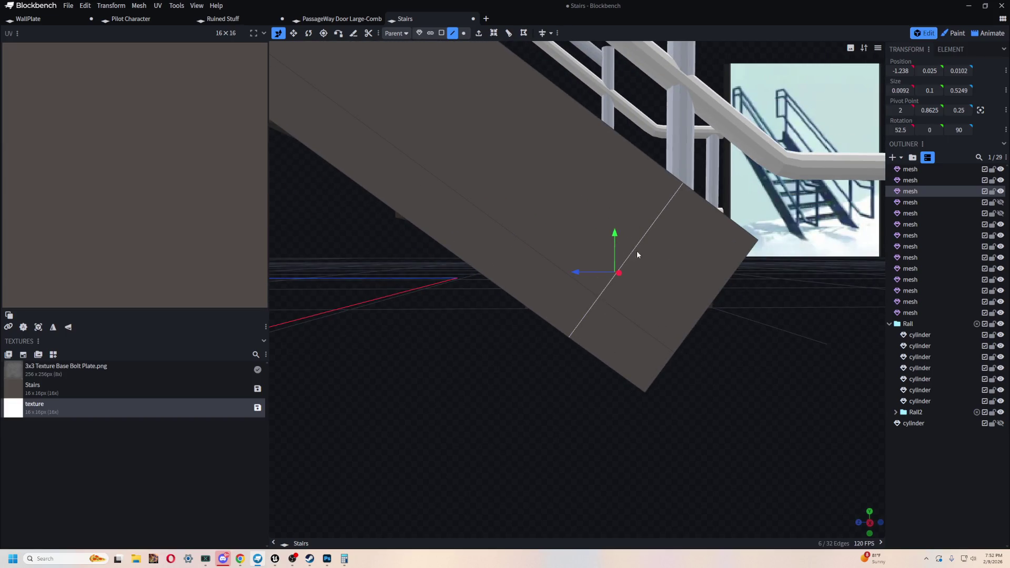
pyautogui.moveTo(658, 293)
pyautogui.mouseDown()
pyautogui.moveTo(730, 352)
pyautogui.moveTo(577, 344)
pyautogui.moveTo(624, 359)
pyautogui.moveTo(607, 374)
pyautogui.moveTo(616, 387)
pyautogui.moveTo(689, 374)
pyautogui.moveTo(689, 348)
pyautogui.mouseUp()
pyautogui.hotkey('ctrl', 'z')
pyautogui.hotkey('ctrl', 'z')
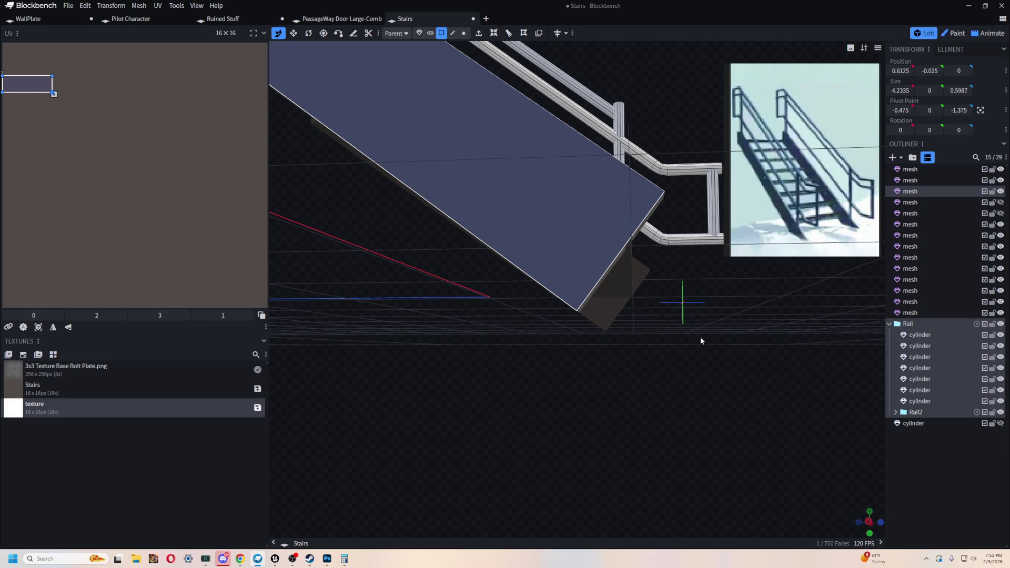
# Step: Select the stringer's bottom corner vertex in Vertex mode and frame the staircase underside
pyautogui.click(464, 32)
pyautogui.moveTo(701, 330); pyautogui.dragTo(438, 309)
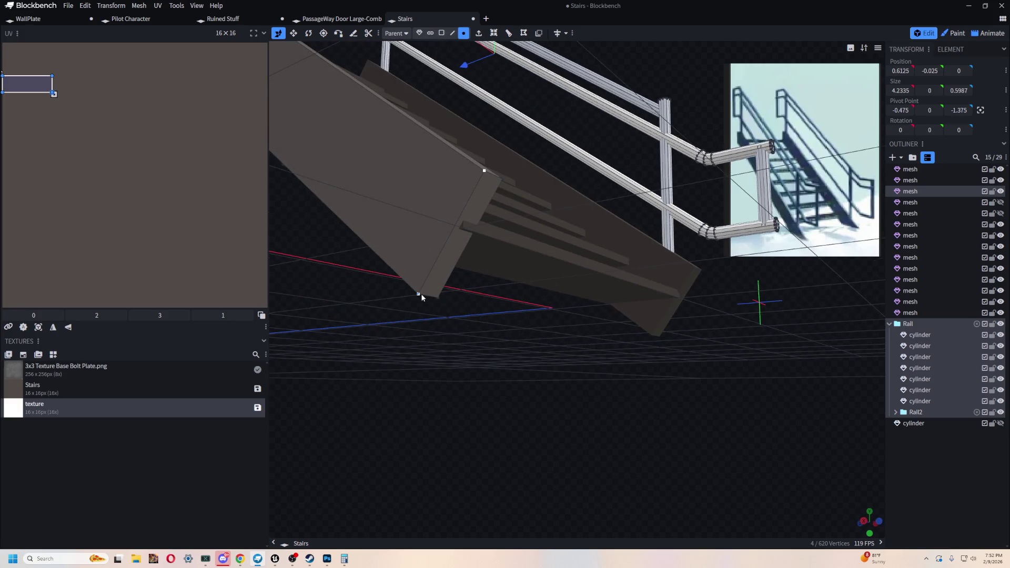
pyautogui.click(419, 293)
pyautogui.press('KP_Decimal')
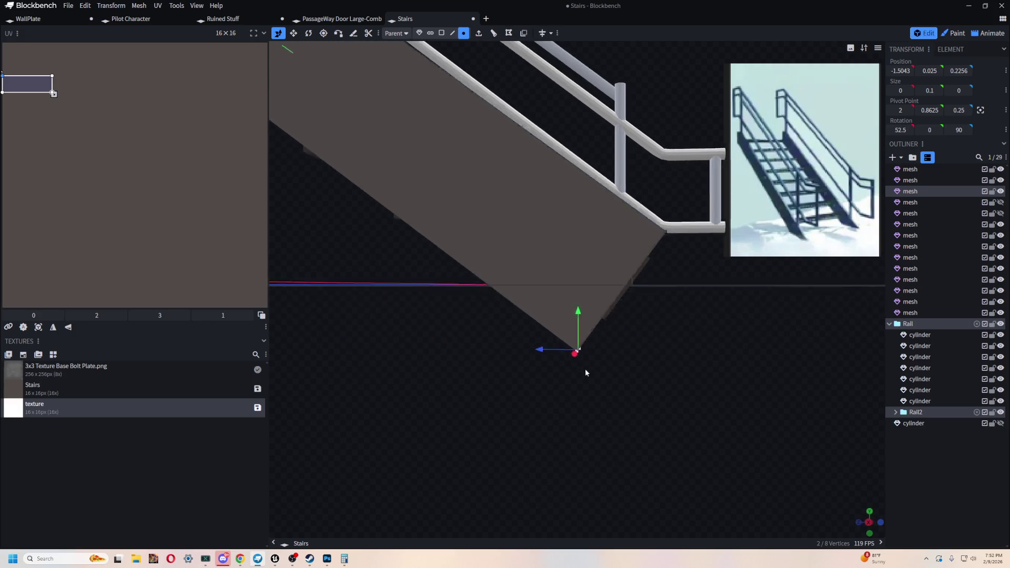
pyautogui.scroll(-3, 573, 365)
pyautogui.moveTo(573, 365)
pyautogui.mouseDown()
pyautogui.moveTo(583, 351)
pyautogui.moveTo(656, 373)
pyautogui.moveTo(545, 370)
pyautogui.moveTo(508, 353)
pyautogui.moveTo(606, 371)
pyautogui.moveTo(537, 289)
pyautogui.mouseUp()
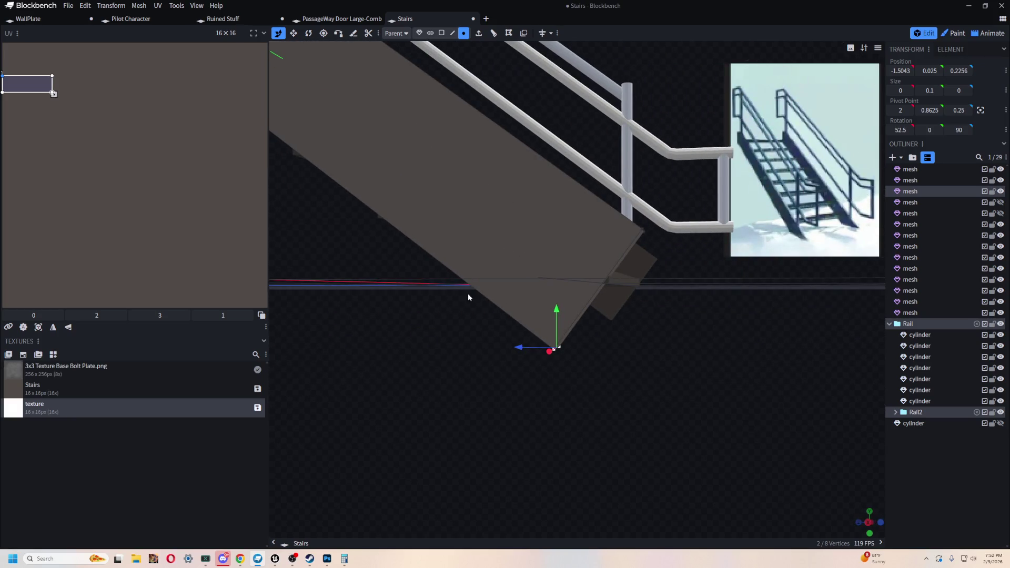
pyautogui.moveTo(467, 297); pyautogui.dragTo(510, 140)
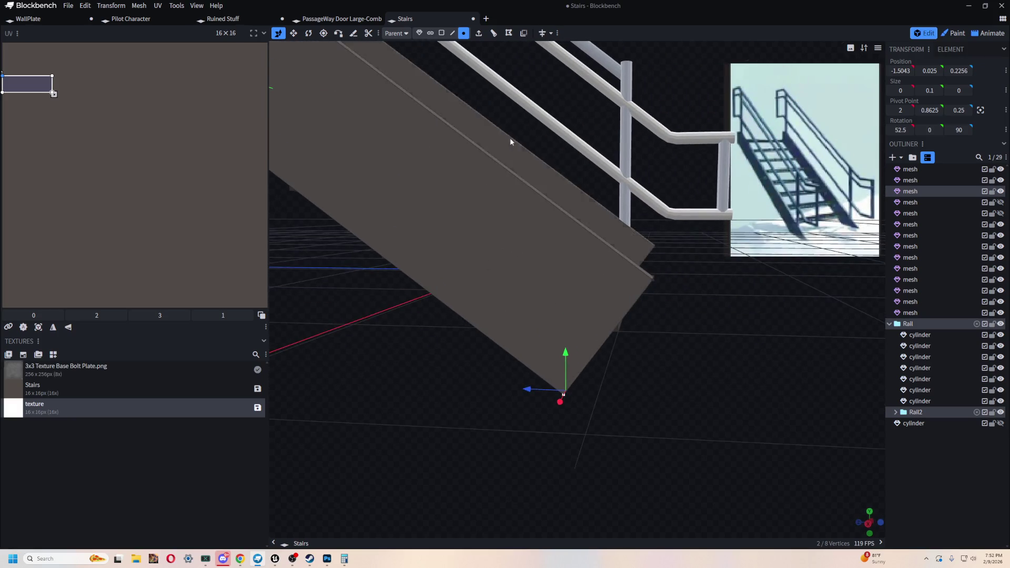
pyautogui.click(442, 33)
# Step: Start a loop cut on the stringer's side face and toggle its direction while viewing the stairs
pyautogui.click(540, 318)
pyautogui.moveTo(834, 368); pyautogui.dragTo(841, 329)
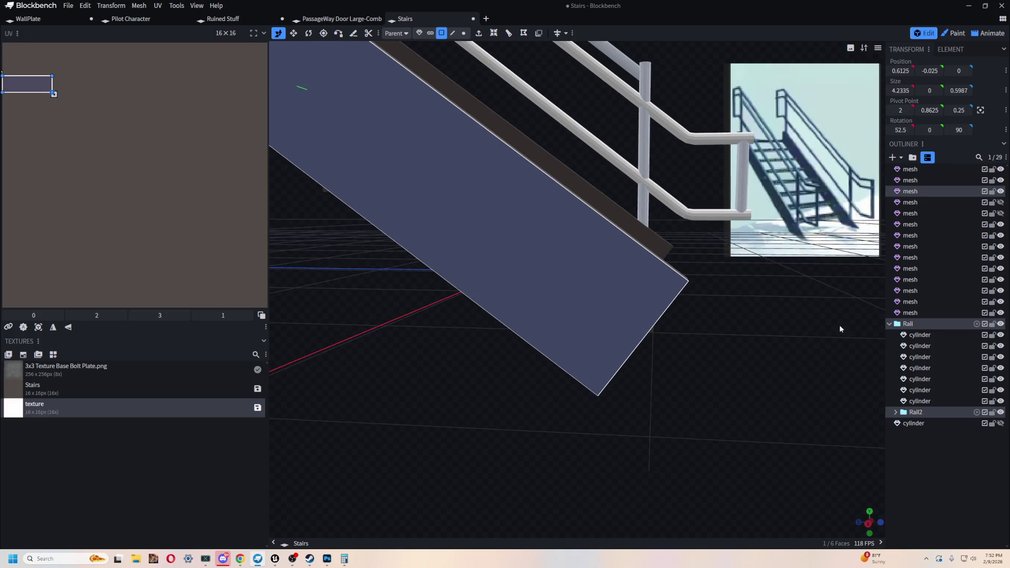
pyautogui.click(508, 33)
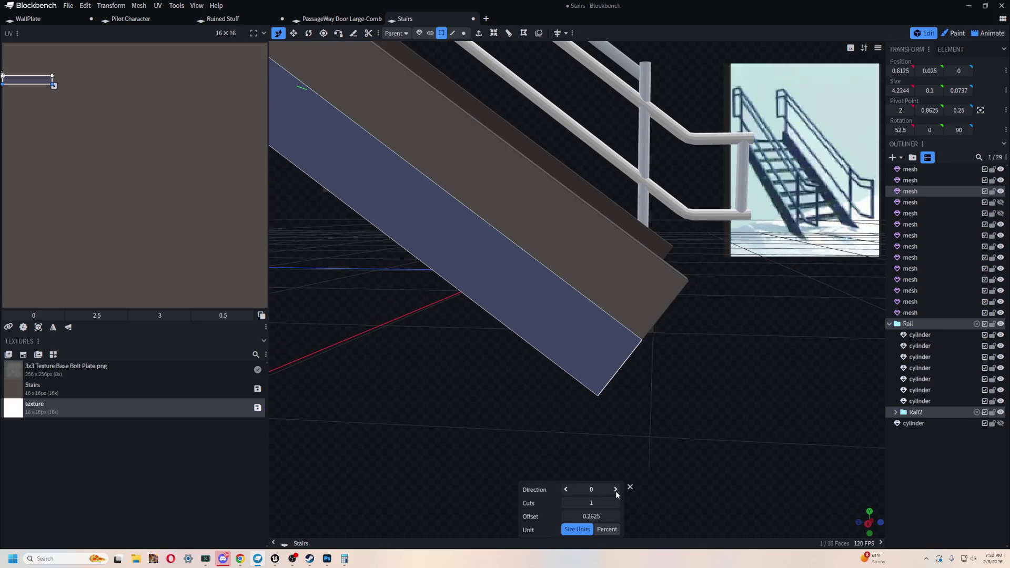
pyautogui.click(616, 490)
pyautogui.click(565, 490)
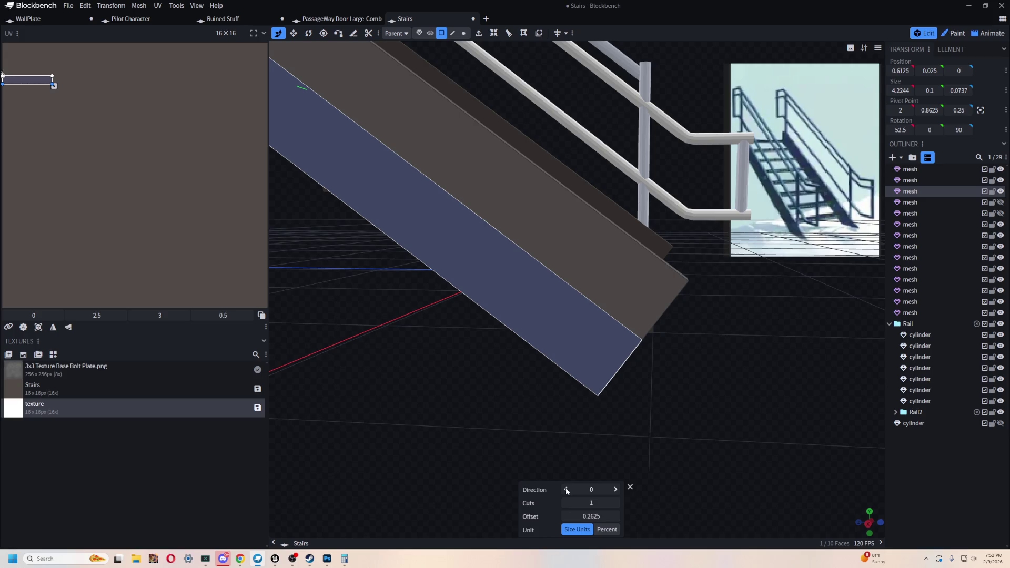
pyautogui.scroll(-5, 647, 408)
pyautogui.moveTo(648, 408)
pyautogui.mouseDown()
pyautogui.moveTo(756, 426)
pyautogui.moveTo(688, 411)
pyautogui.moveTo(766, 414)
pyautogui.moveTo(686, 478)
pyautogui.mouseUp()
pyautogui.scroll(3, 645, 433)
pyautogui.moveTo(645, 433)
pyautogui.mouseDown()
pyautogui.moveTo(588, 376)
pyautogui.moveTo(642, 492)
pyautogui.mouseUp()
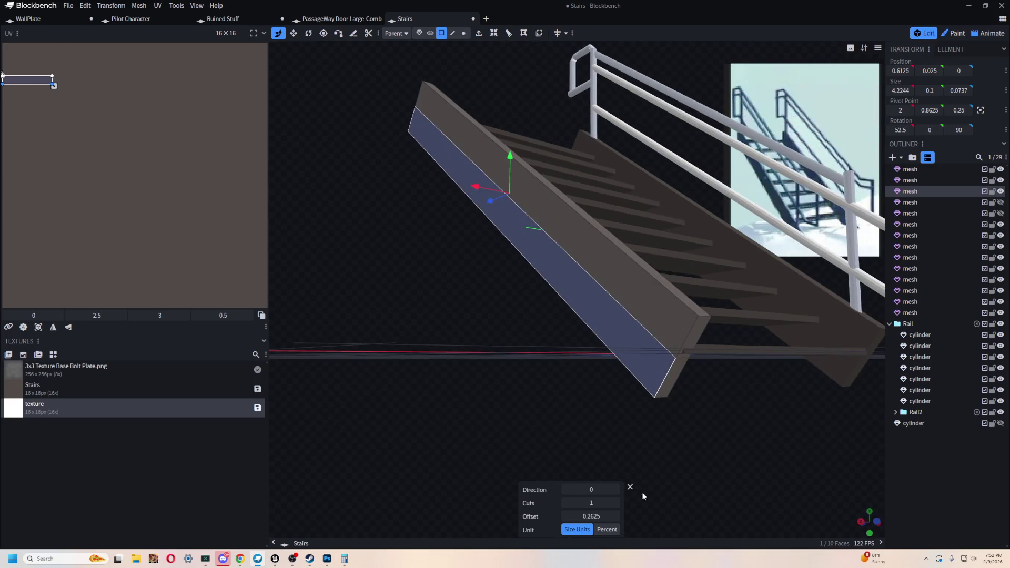
# Step: Run the cut crosswise and slide it to 0.1125 units from the stringer's bottom end
pyautogui.click(617, 490)
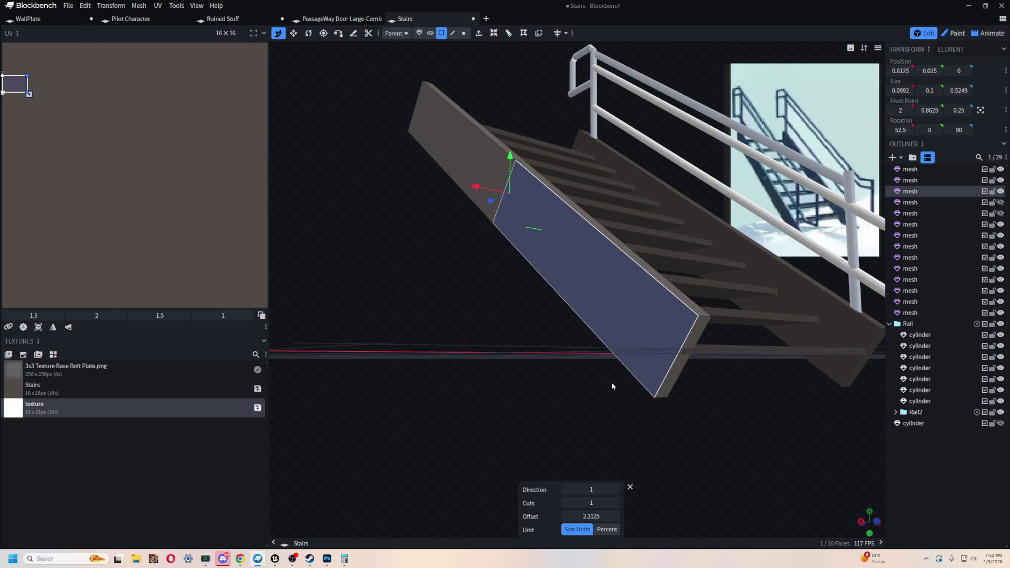
pyautogui.moveTo(611, 386); pyautogui.dragTo(627, 399)
pyautogui.moveTo(613, 515); pyautogui.dragTo(571, 517)
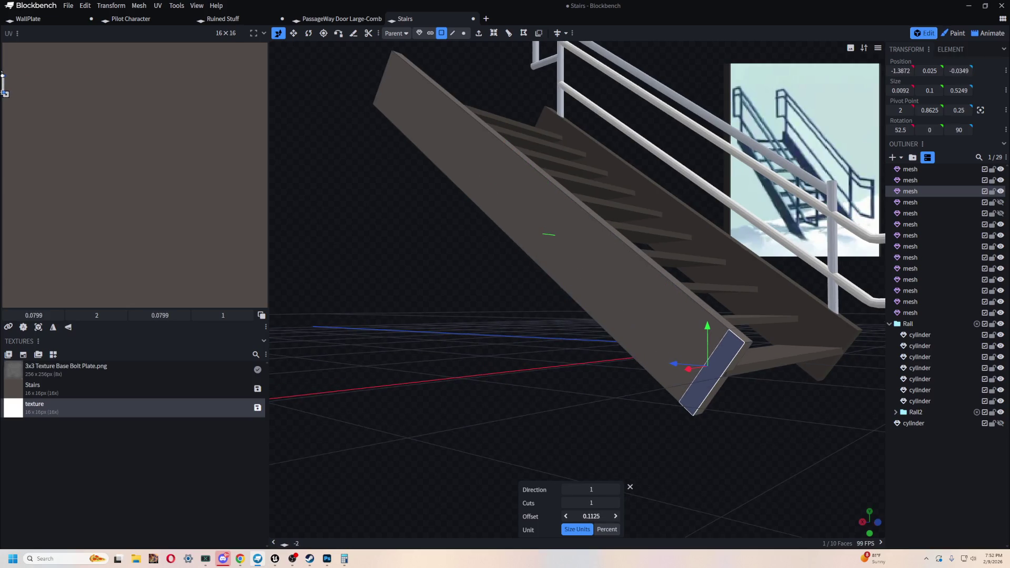
pyautogui.moveTo(785, 452)
pyautogui.mouseDown()
pyautogui.moveTo(813, 382)
pyautogui.moveTo(675, 381)
pyautogui.moveTo(799, 381)
pyautogui.moveTo(648, 477)
pyautogui.mouseUp()
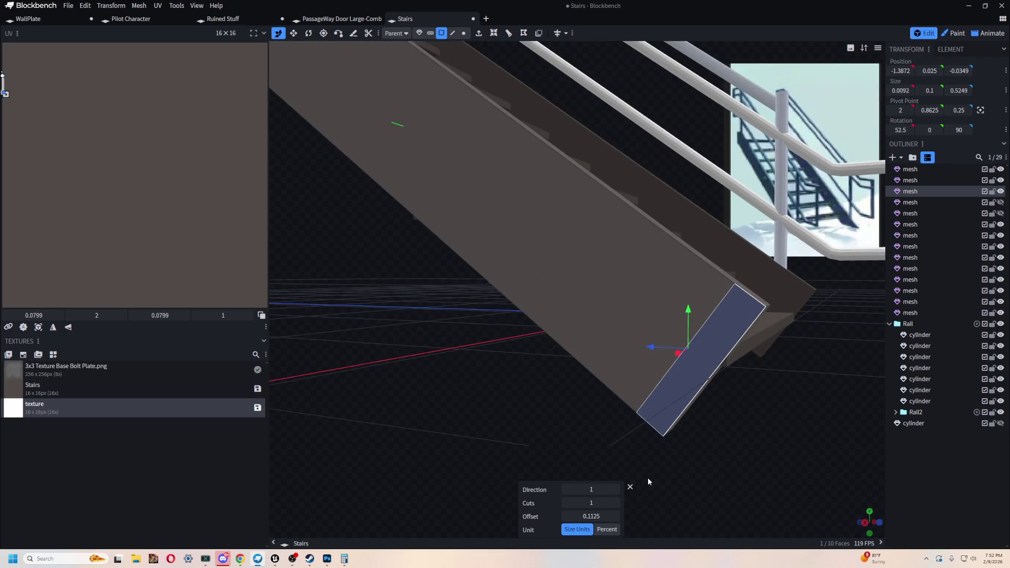
pyautogui.moveTo(751, 427)
pyautogui.mouseDown()
pyautogui.moveTo(710, 402)
pyautogui.moveTo(655, 395)
pyautogui.moveTo(623, 379)
pyautogui.mouseUp()
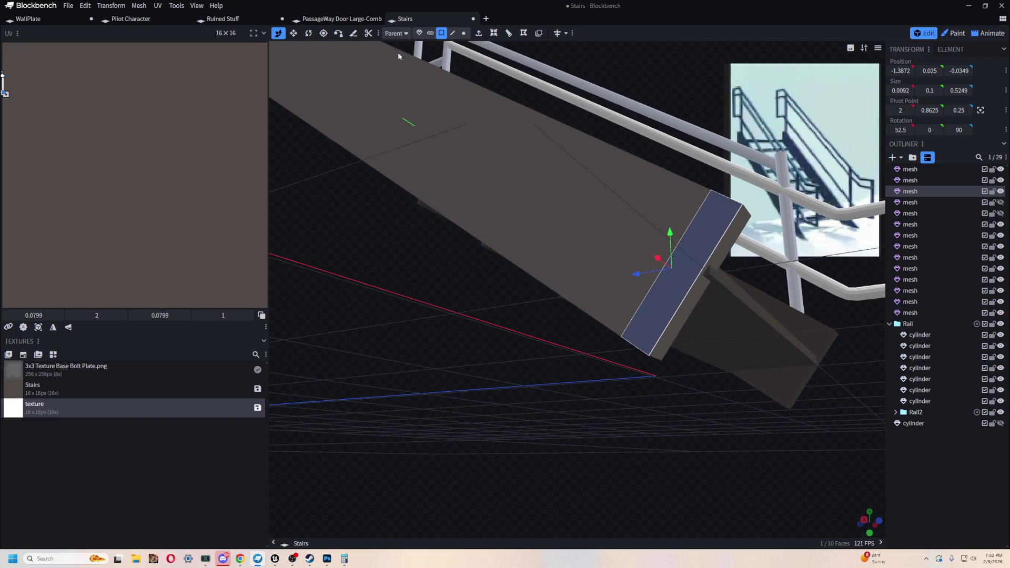
pyautogui.moveTo(563, 400); pyautogui.dragTo(514, 367)
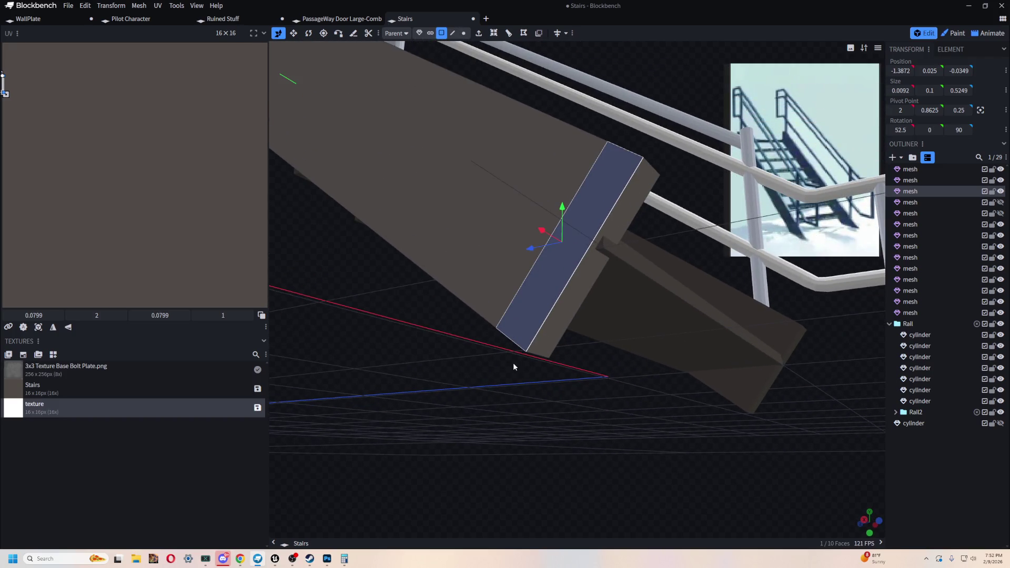
# Step: Raise the stringer's end vertex slightly in Vertex mode
pyautogui.click(463, 32)
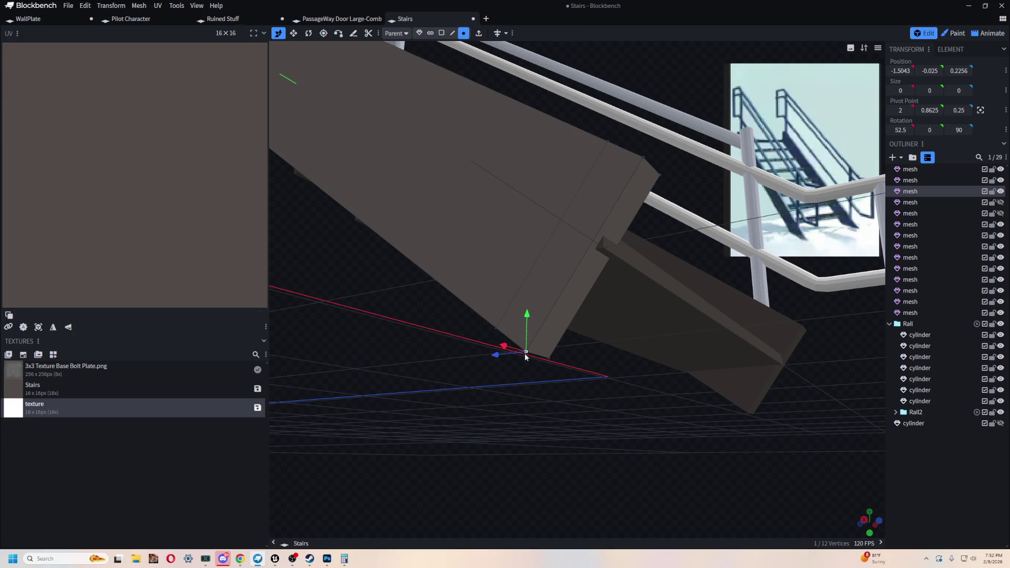
pyautogui.moveTo(550, 365); pyautogui.dragTo(606, 417)
pyautogui.moveTo(681, 385)
pyautogui.mouseDown()
pyautogui.moveTo(678, 357)
pyautogui.moveTo(676, 368)
pyautogui.mouseUp()
pyautogui.moveTo(744, 321); pyautogui.dragTo(582, 267)
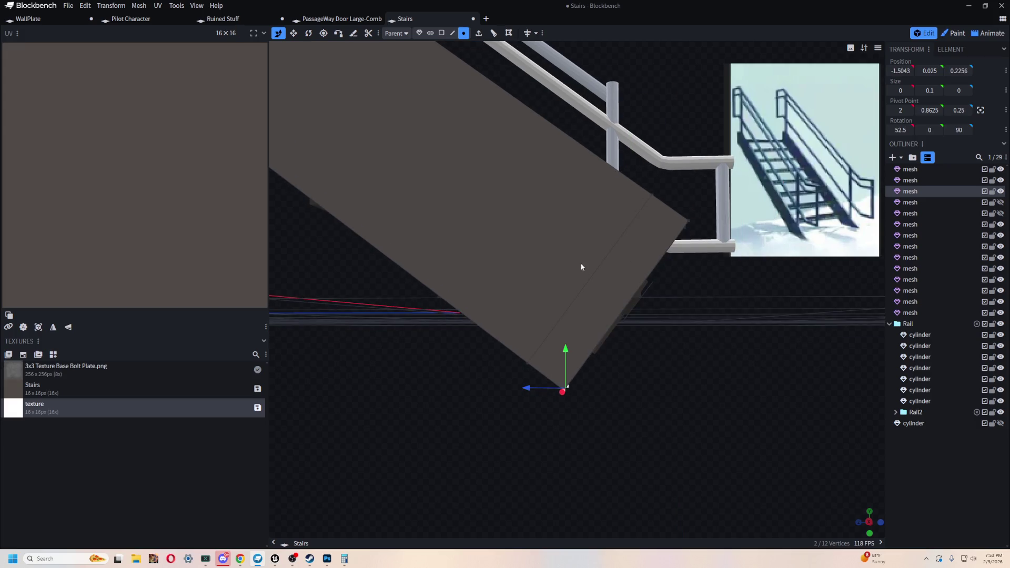
pyautogui.moveTo(677, 296)
pyautogui.mouseDown()
pyautogui.moveTo(704, 301)
pyautogui.moveTo(714, 318)
pyautogui.moveTo(651, 320)
pyautogui.mouseUp()
# Step: Move the stringer's bottom corner vertex so the end drops straight to the floor like a leg
pyautogui.click(632, 357)
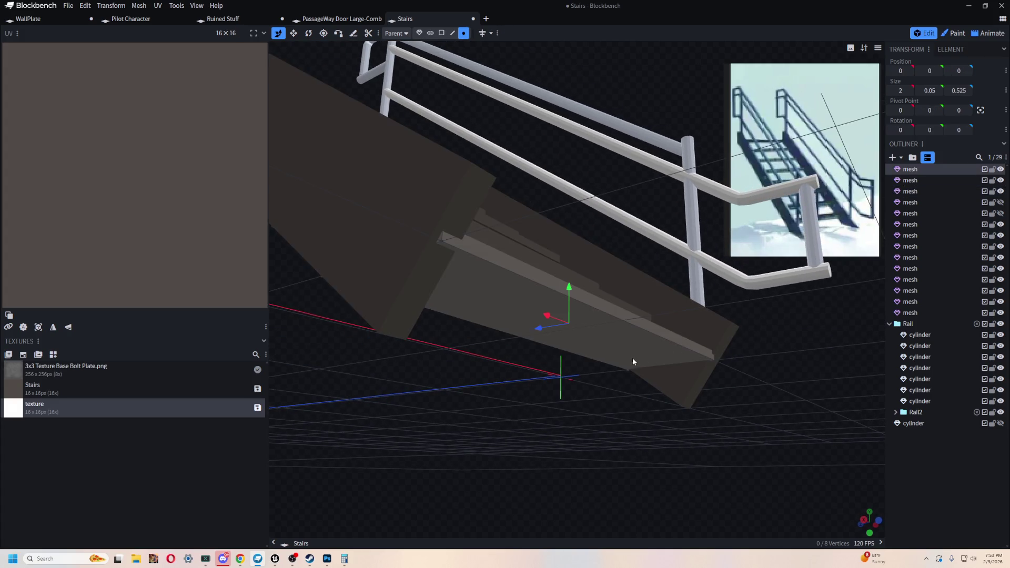
pyautogui.moveTo(801, 426)
pyautogui.mouseDown()
pyautogui.moveTo(612, 412)
pyautogui.moveTo(700, 413)
pyautogui.mouseUp()
pyautogui.click(523, 293)
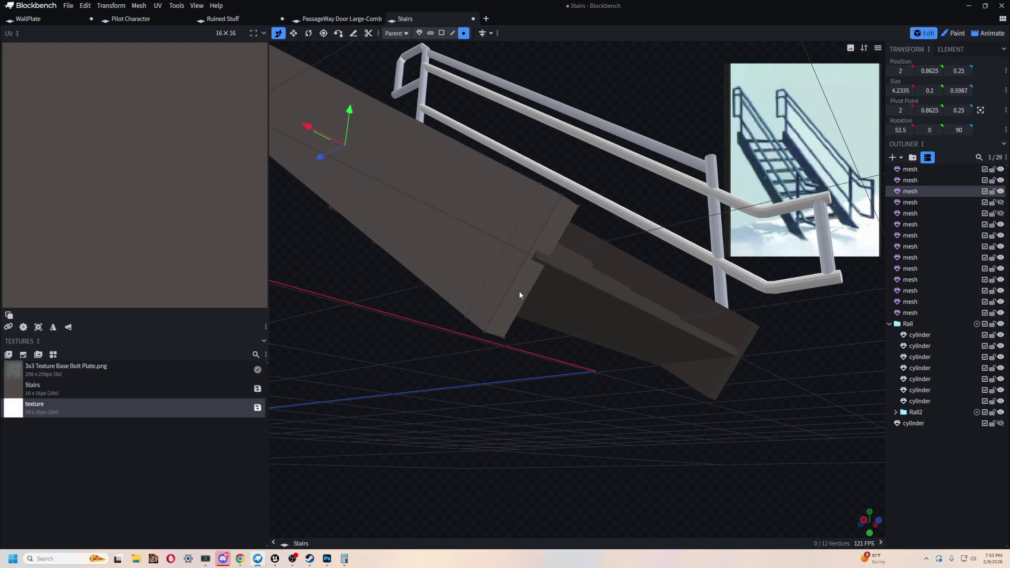
pyautogui.moveTo(524, 292); pyautogui.dragTo(664, 422)
pyautogui.scroll(3, 645, 460)
pyautogui.moveTo(645, 464)
pyautogui.mouseDown()
pyautogui.moveTo(777, 443)
pyautogui.moveTo(565, 363)
pyautogui.moveTo(551, 336)
pyautogui.moveTo(692, 384)
pyautogui.moveTo(630, 370)
pyautogui.moveTo(665, 373)
pyautogui.mouseUp()
pyautogui.click(467, 292)
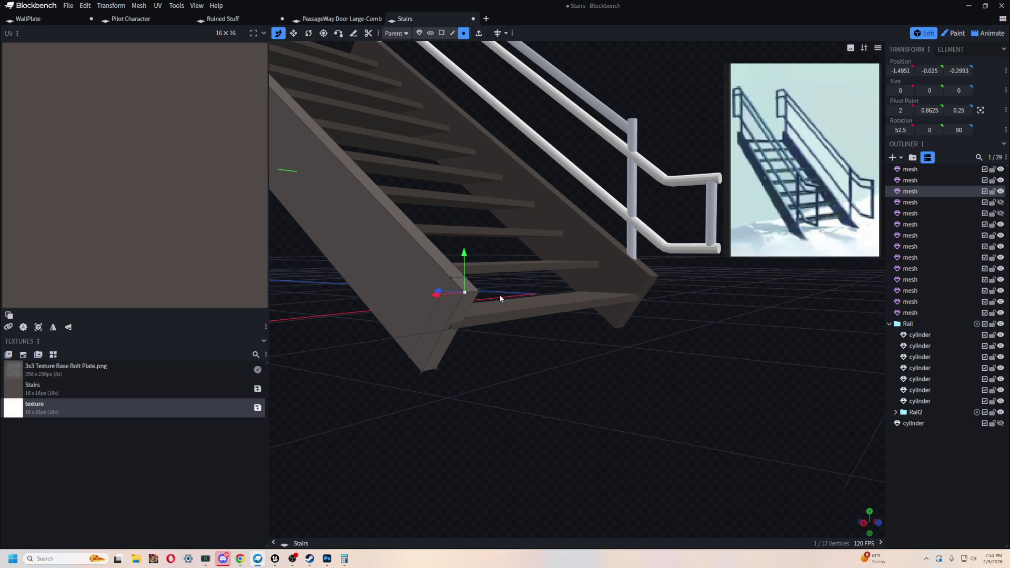
pyautogui.moveTo(492, 323); pyautogui.dragTo(574, 371)
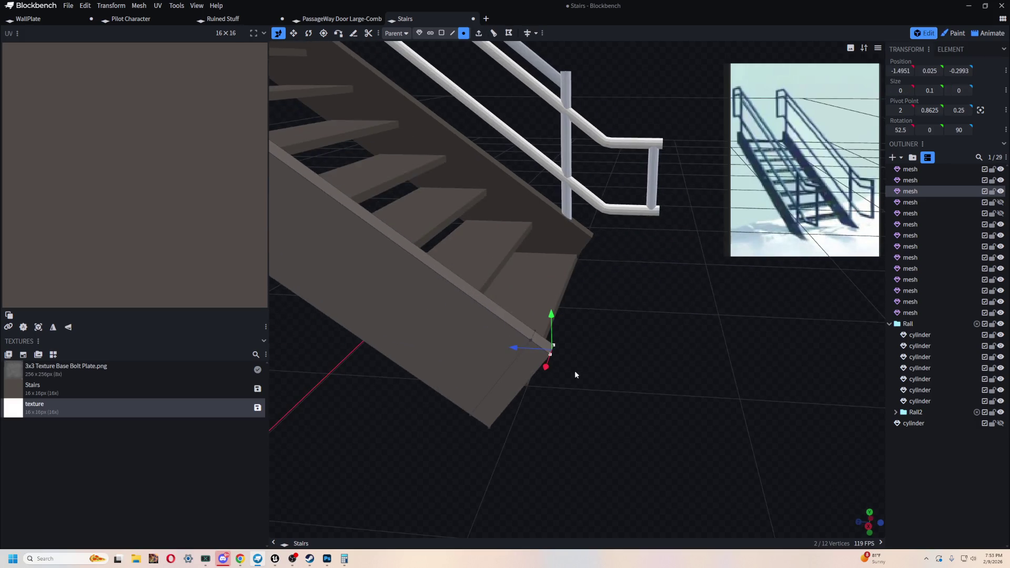
pyautogui.moveTo(514, 353)
pyautogui.mouseDown()
pyautogui.moveTo(659, 353)
pyautogui.moveTo(655, 408)
pyautogui.moveTo(755, 413)
pyautogui.moveTo(548, 426)
pyautogui.moveTo(753, 415)
pyautogui.moveTo(682, 361)
pyautogui.moveTo(512, 424)
pyautogui.moveTo(508, 410)
pyautogui.moveTo(513, 418)
pyautogui.mouseUp()
pyautogui.moveTo(507, 319)
pyautogui.mouseDown()
pyautogui.moveTo(636, 339)
pyautogui.moveTo(296, 44)
pyautogui.moveTo(589, 304)
pyautogui.mouseUp()
# Step: Delete the right-side stair stringer, leaving 28 parts
pyautogui.moveTo(684, 269)
pyautogui.mouseDown()
pyautogui.moveTo(600, 334)
pyautogui.moveTo(471, 267)
pyautogui.mouseUp()
pyautogui.click(667, 269)
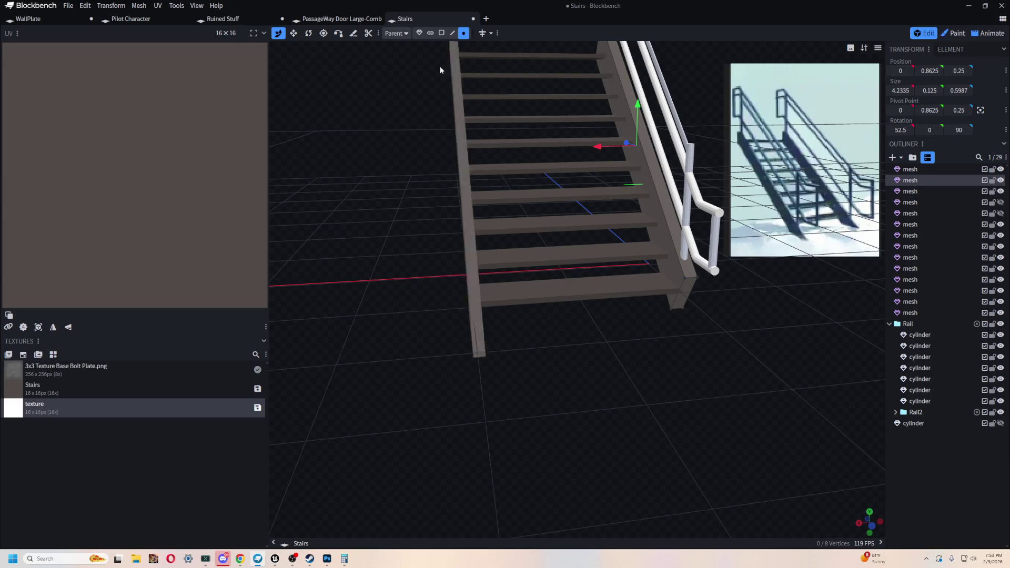
pyautogui.click(419, 34)
pyautogui.press('Delete')
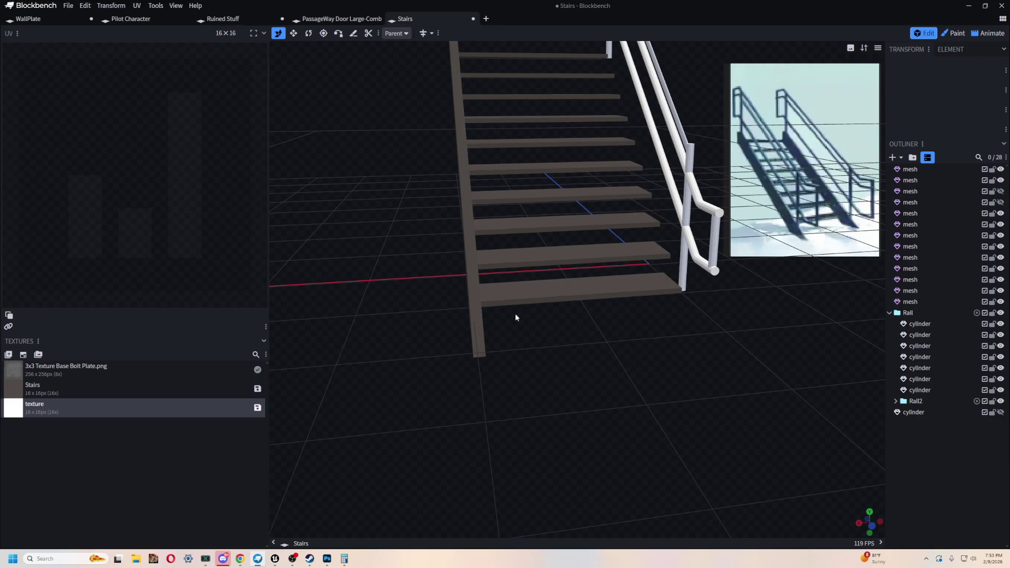
# Step: Duplicate the reshaped left stringer and move the copy across to the right side
pyautogui.click(469, 264)
pyautogui.hotkey('ctrl', 'c')
pyautogui.hotkey('ctrl', 'v')
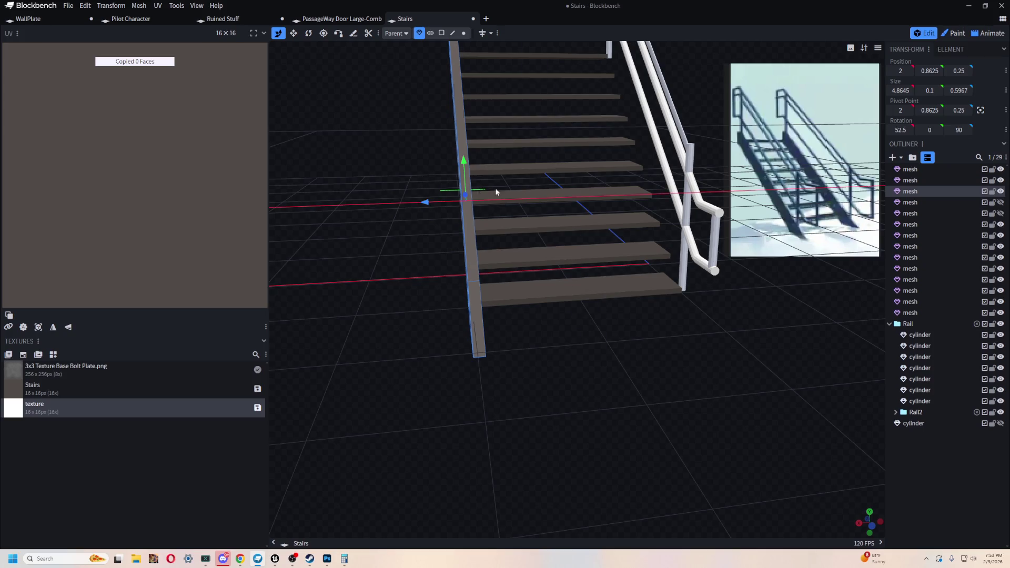
pyautogui.moveTo(441, 203); pyautogui.dragTo(618, 268)
pyautogui.scroll(-5, 665, 362)
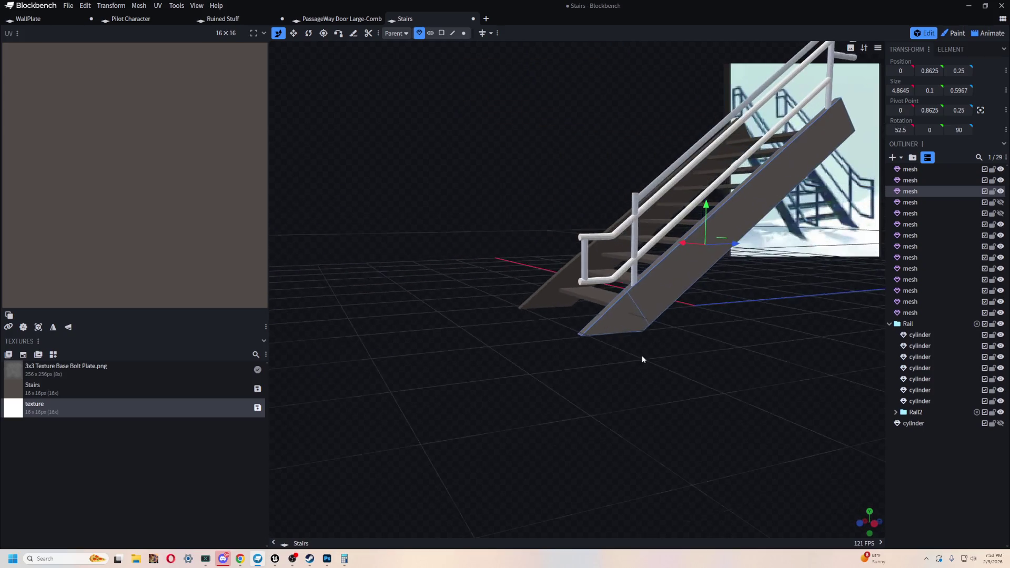
pyautogui.moveTo(663, 364)
pyautogui.mouseDown()
pyautogui.moveTo(669, 428)
pyautogui.moveTo(714, 409)
pyautogui.mouseUp()
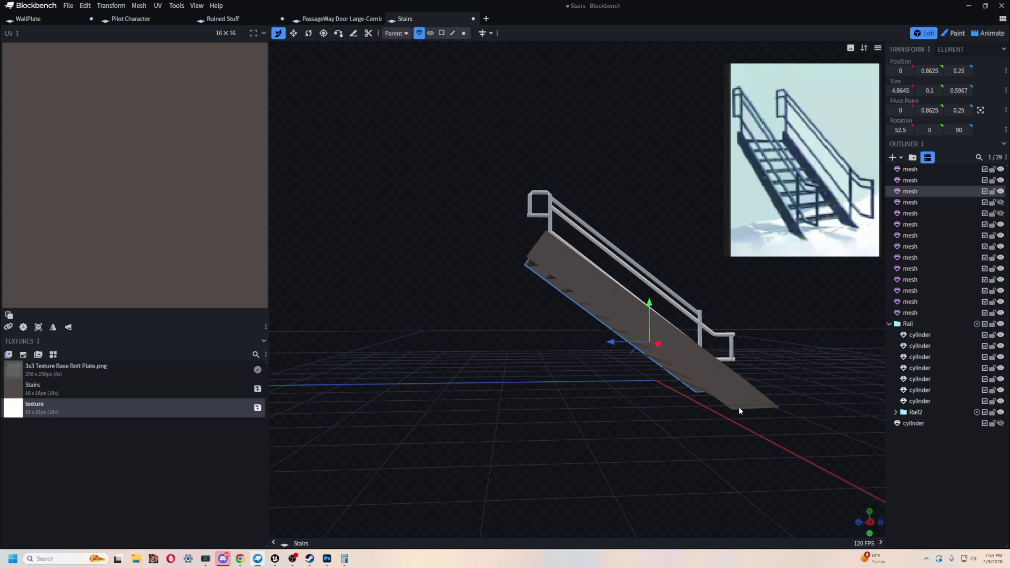
# Step: Inspect the staircase, revert an accidental nudge, and select the stringer's side face
pyautogui.moveTo(410, 304); pyautogui.dragTo(697, 336)
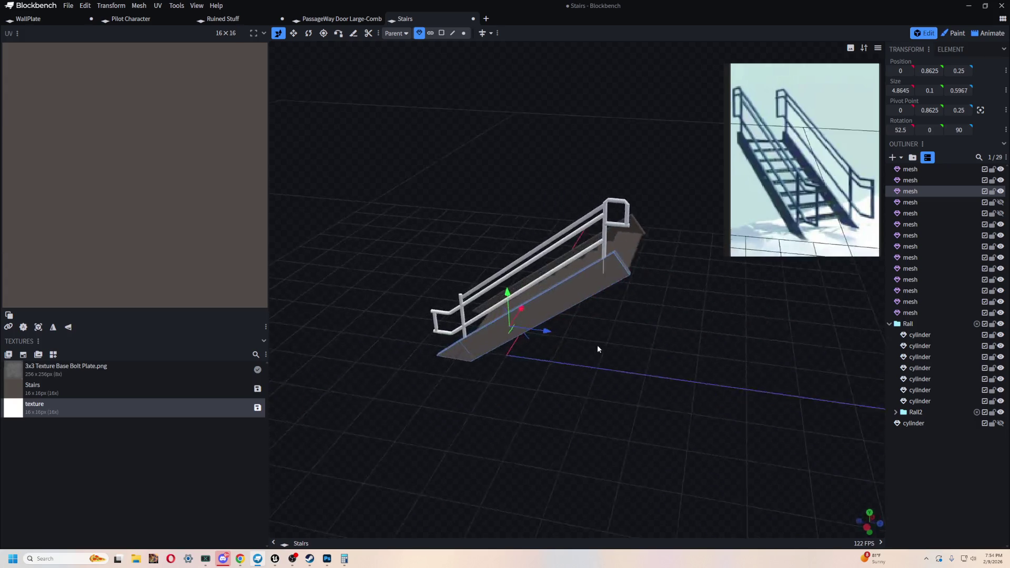
pyautogui.scroll(5, 679, 336)
pyautogui.moveTo(585, 283)
pyautogui.mouseDown()
pyautogui.moveTo(649, 333)
pyautogui.moveTo(532, 393)
pyautogui.moveTo(531, 383)
pyautogui.moveTo(663, 411)
pyautogui.moveTo(609, 247)
pyautogui.moveTo(573, 377)
pyautogui.moveTo(578, 426)
pyautogui.moveTo(702, 172)
pyautogui.mouseUp()
pyautogui.moveTo(732, 132); pyautogui.dragTo(730, 137)
pyautogui.moveTo(519, 405); pyautogui.dragTo(713, 210)
pyautogui.moveTo(693, 245)
pyautogui.mouseDown()
pyautogui.moveTo(532, 463)
pyautogui.moveTo(646, 411)
pyautogui.moveTo(577, 420)
pyautogui.moveTo(692, 363)
pyautogui.moveTo(612, 405)
pyautogui.moveTo(449, 419)
pyautogui.moveTo(706, 394)
pyautogui.moveTo(576, 417)
pyautogui.moveTo(640, 170)
pyautogui.moveTo(629, 331)
pyautogui.moveTo(524, 311)
pyautogui.moveTo(521, 274)
pyautogui.moveTo(575, 316)
pyautogui.moveTo(462, 200)
pyautogui.mouseUp()
pyautogui.click(442, 32)
pyautogui.click(538, 365)
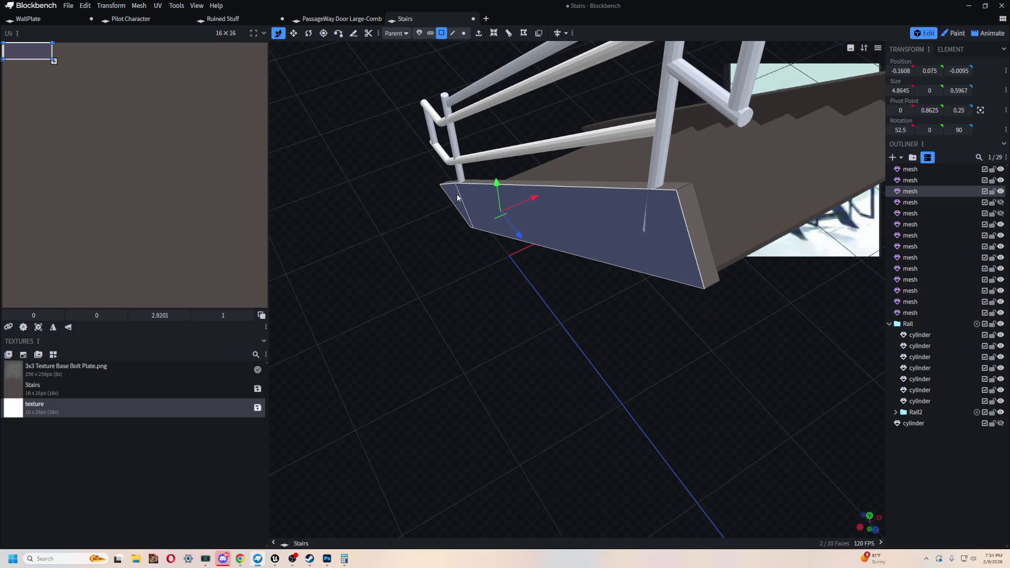
# Step: Nudge the platform's side wall and its end face slightly inward
pyautogui.moveTo(535, 200); pyautogui.dragTo(542, 203)
pyautogui.moveTo(655, 391)
pyautogui.mouseDown()
pyautogui.moveTo(607, 397)
pyautogui.moveTo(425, 339)
pyautogui.moveTo(530, 334)
pyautogui.moveTo(415, 391)
pyautogui.moveTo(470, 277)
pyautogui.mouseUp()
pyautogui.click(471, 278)
pyautogui.moveTo(633, 280)
pyautogui.mouseDown()
pyautogui.moveTo(465, 183)
pyautogui.moveTo(489, 184)
pyautogui.mouseUp()
pyautogui.keyDown('shift'); pyautogui.click(463, 165); pyautogui.keyUp('shift')
pyautogui.moveTo(510, 400)
pyautogui.mouseDown()
pyautogui.moveTo(661, 389)
pyautogui.moveTo(595, 413)
pyautogui.mouseUp()
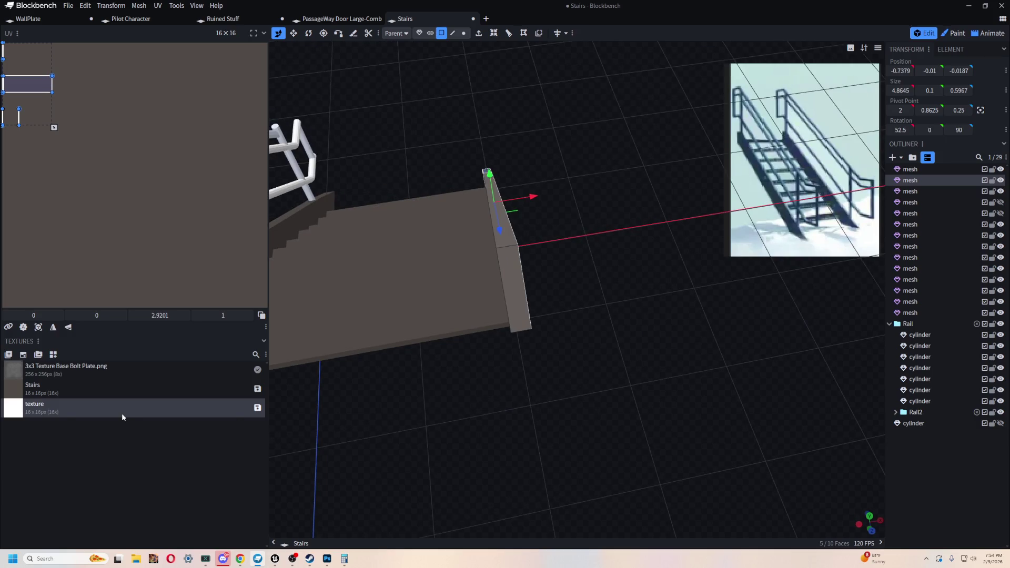
pyautogui.moveTo(330, 425)
pyautogui.mouseDown()
pyautogui.moveTo(409, 410)
pyautogui.moveTo(511, 368)
pyautogui.moveTo(526, 418)
pyautogui.moveTo(559, 312)
pyautogui.moveTo(672, 314)
pyautogui.moveTo(649, 387)
pyautogui.moveTo(472, 430)
pyautogui.moveTo(546, 436)
pyautogui.moveTo(615, 307)
pyautogui.moveTo(654, 346)
pyautogui.moveTo(632, 305)
pyautogui.moveTo(688, 268)
pyautogui.moveTo(605, 492)
pyautogui.moveTo(651, 328)
pyautogui.moveTo(642, 413)
pyautogui.mouseUp()
# Step: Loop-cut the upper stringer beam's side face near its upper end
pyautogui.click(615, 307)
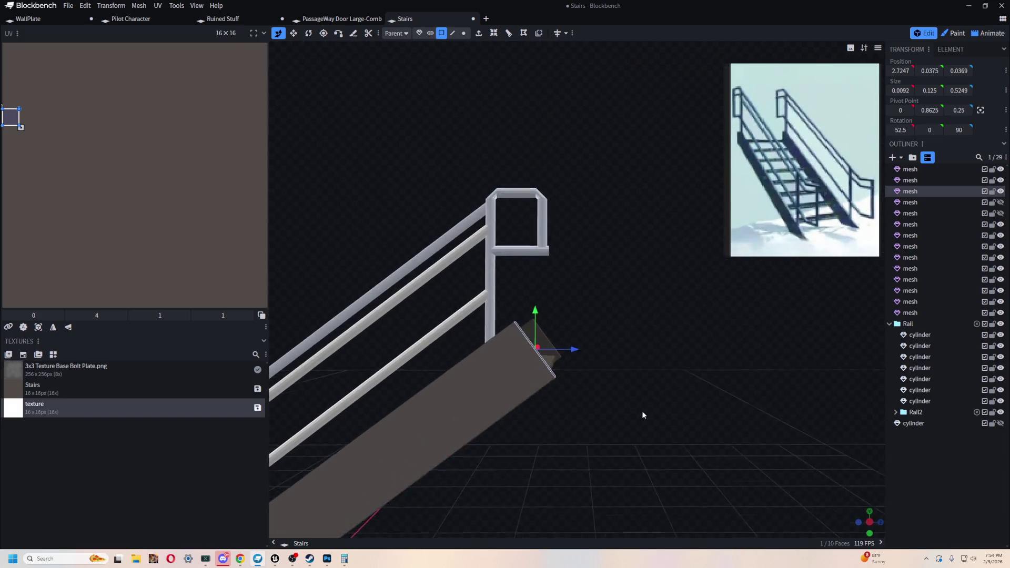
pyautogui.scroll(2, 644, 414)
pyautogui.click(480, 386)
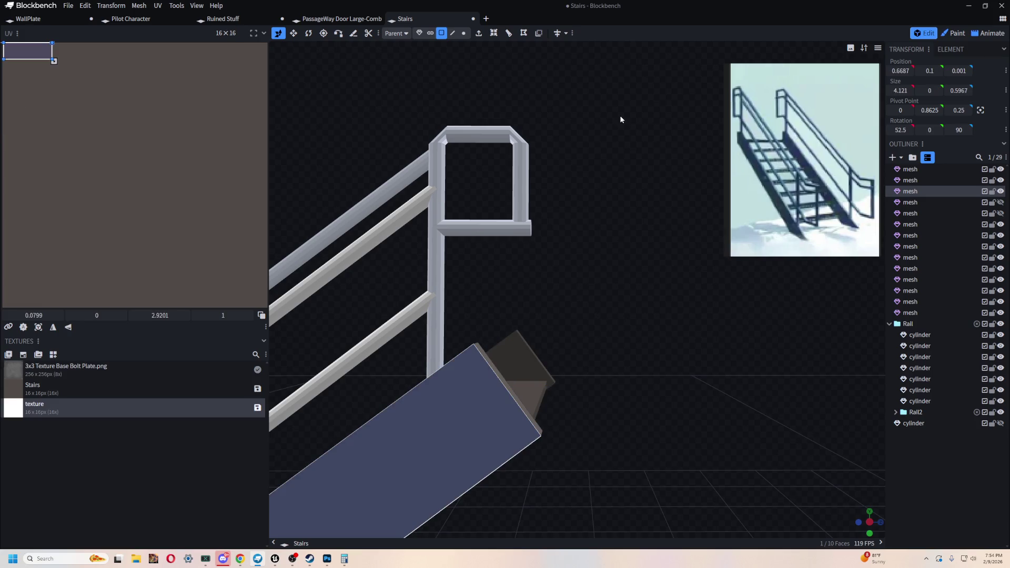
pyautogui.scroll(-2, 583, 102)
pyautogui.click(508, 32)
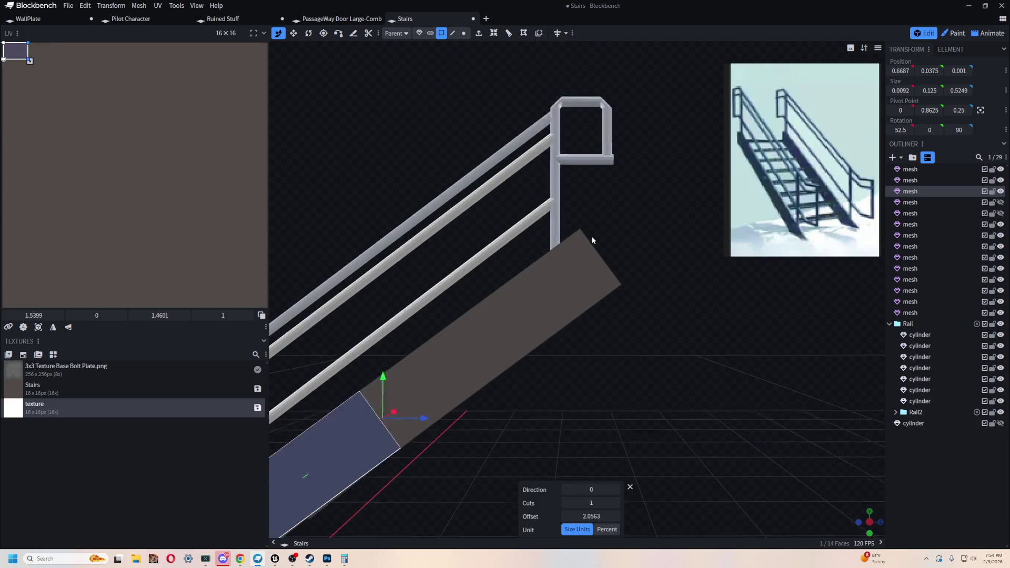
pyautogui.moveTo(592, 516); pyautogui.dragTo(624, 516)
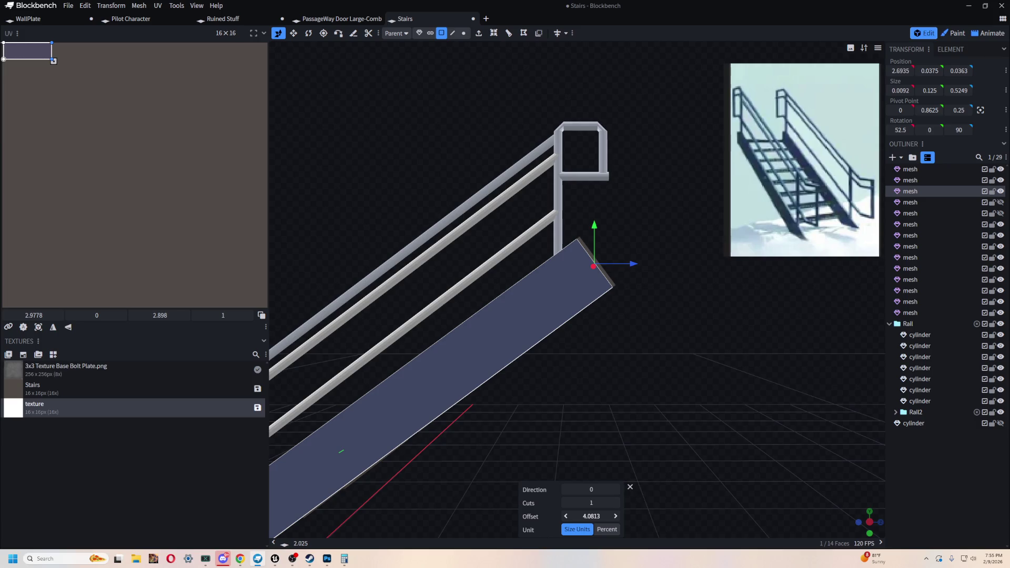
pyautogui.moveTo(531, 405)
pyautogui.mouseDown()
pyautogui.moveTo(420, 439)
pyautogui.moveTo(595, 324)
pyautogui.moveTo(586, 409)
pyautogui.moveTo(524, 370)
pyautogui.mouseUp()
# Step: Push the beam's small end face back about 0.2 units to recess it
pyautogui.click(524, 369)
pyautogui.moveTo(621, 435)
pyautogui.mouseDown()
pyautogui.moveTo(715, 427)
pyautogui.moveTo(720, 406)
pyautogui.moveTo(683, 286)
pyautogui.moveTo(675, 291)
pyautogui.mouseUp()
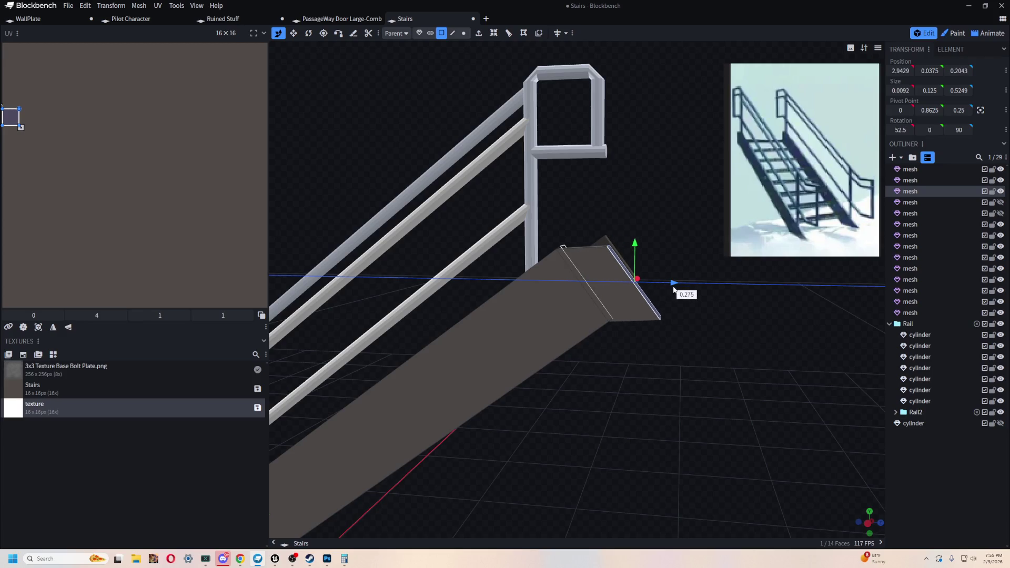
pyautogui.moveTo(675, 291); pyautogui.dragTo(668, 286)
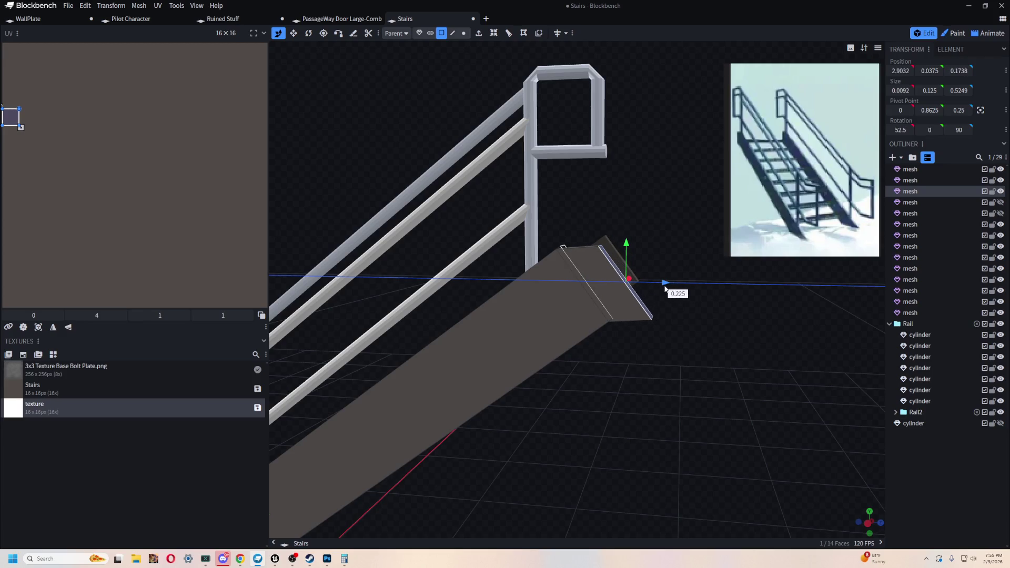
pyautogui.moveTo(746, 375)
pyautogui.mouseDown()
pyautogui.moveTo(776, 368)
pyautogui.moveTo(718, 386)
pyautogui.moveTo(693, 368)
pyautogui.moveTo(701, 404)
pyautogui.moveTo(735, 415)
pyautogui.mouseUp()
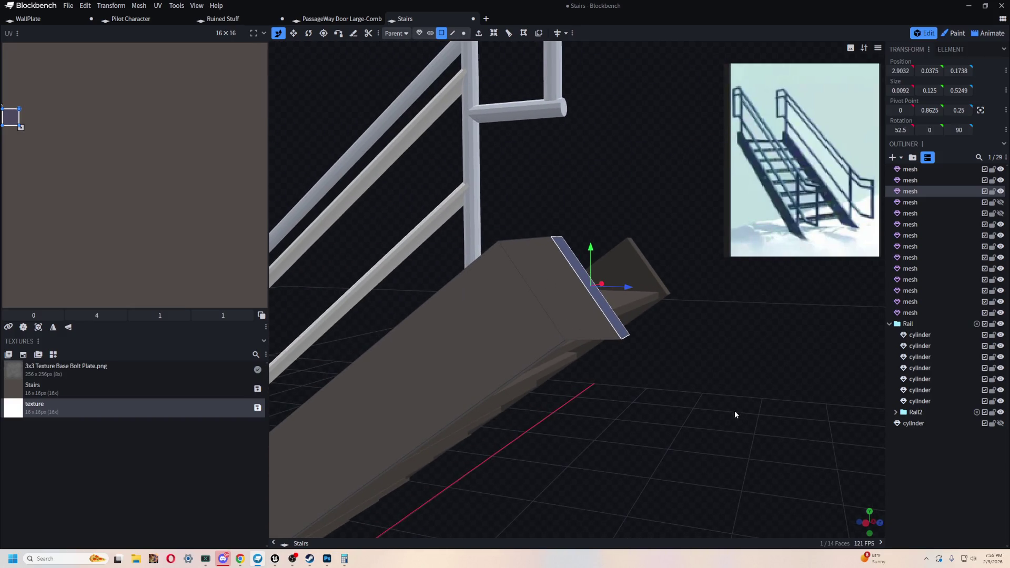
pyautogui.click(453, 34)
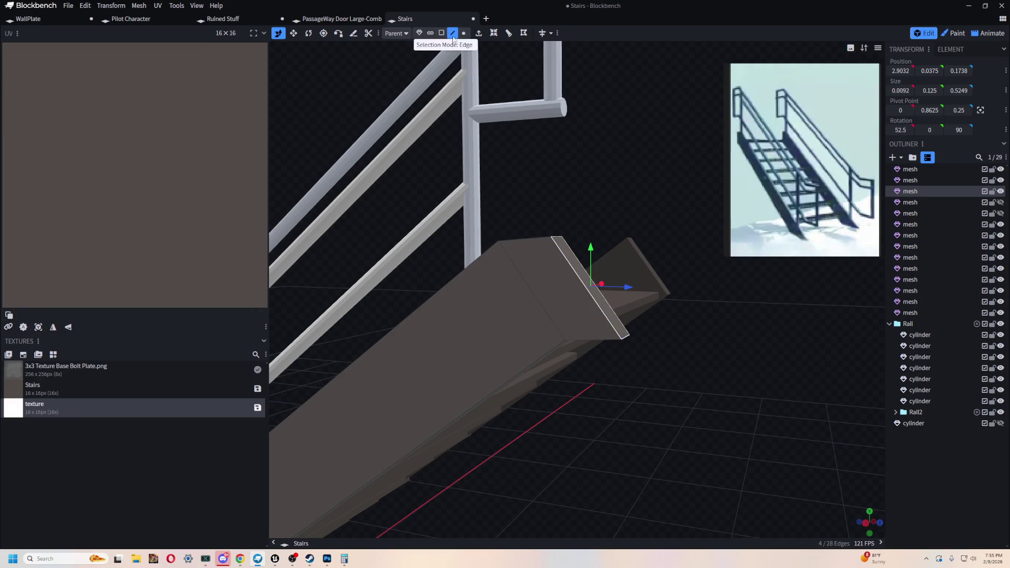
# Step: Pull the beam's corner edge slightly along the depth axis
pyautogui.click(624, 339)
pyautogui.moveTo(658, 340); pyautogui.dragTo(609, 344)
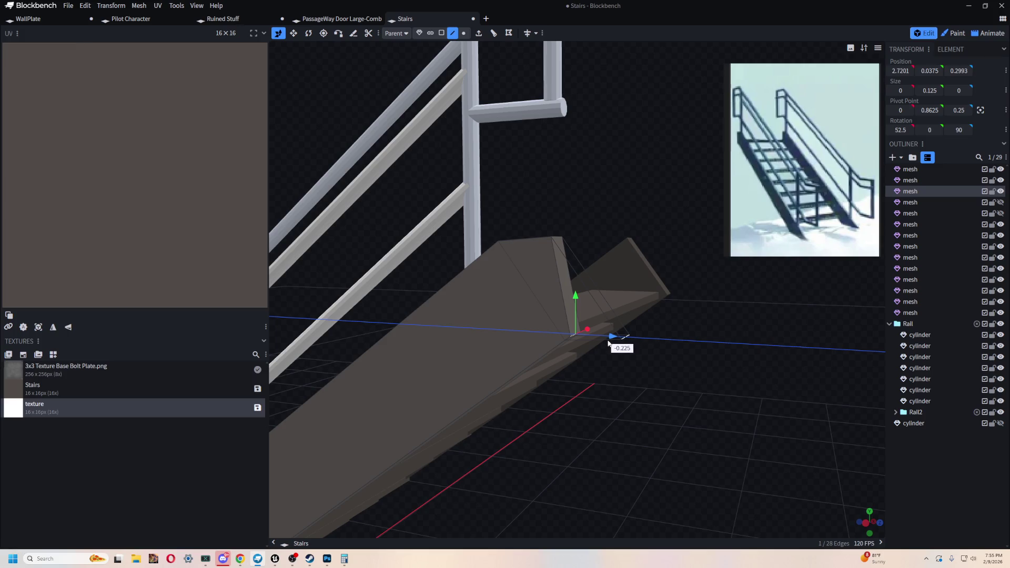
pyautogui.moveTo(609, 344); pyautogui.dragTo(605, 337)
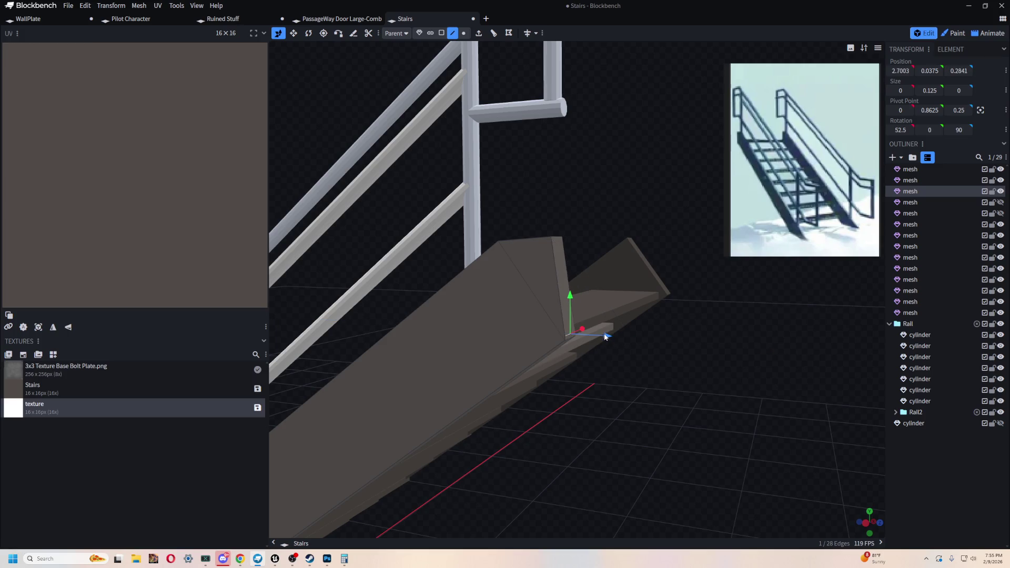
pyautogui.moveTo(647, 363)
pyautogui.mouseDown(button='middle')
pyautogui.moveTo(689, 374)
pyautogui.moveTo(702, 348)
pyautogui.moveTo(598, 236)
pyautogui.moveTo(553, 138)
pyautogui.moveTo(651, 100)
pyautogui.moveTo(582, 311)
pyautogui.moveTo(613, 376)
pyautogui.mouseUp(button='middle')
pyautogui.scroll(2, 582, 311)
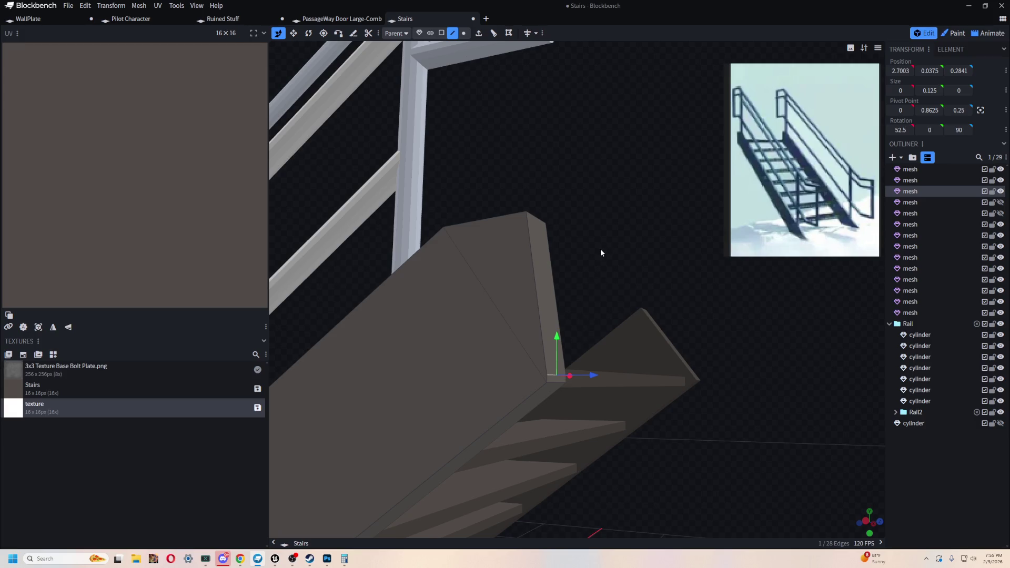
# Step: Shift the stringer's top edge along depth and split the concave faces into triangles
pyautogui.click(535, 217)
pyautogui.moveTo(573, 215)
pyautogui.mouseDown()
pyautogui.moveTo(597, 223)
pyautogui.moveTo(647, 213)
pyautogui.mouseUp()
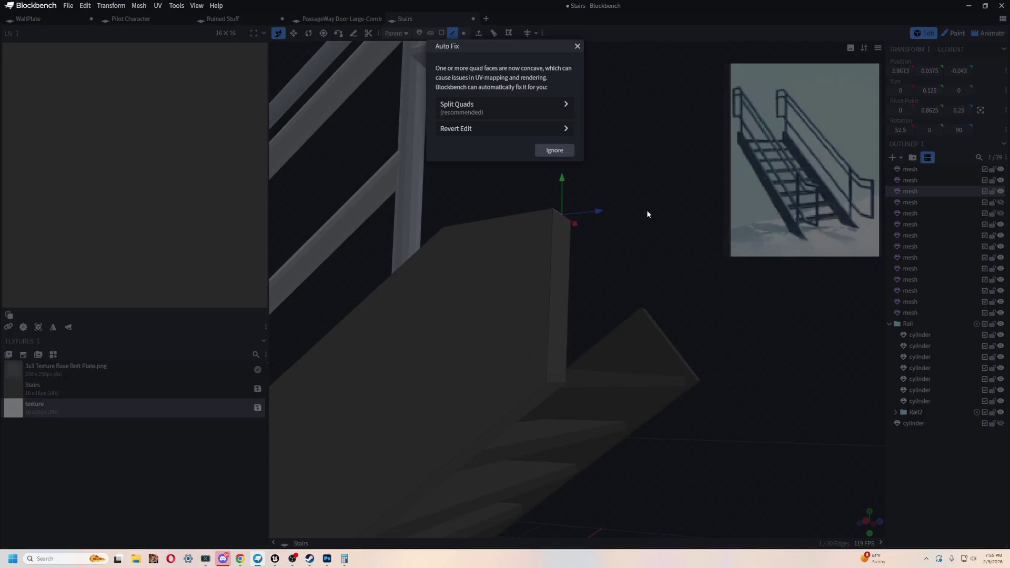
pyautogui.click(453, 112)
pyautogui.scroll(-3, 616, 236)
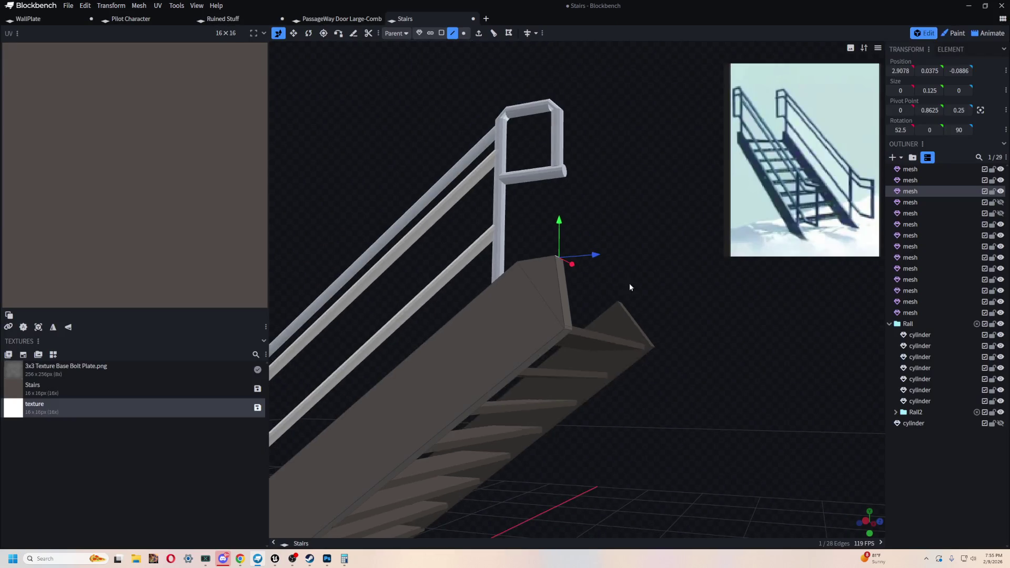
pyautogui.click(560, 320)
pyautogui.scroll(3, 518, 396)
pyautogui.click(550, 399)
pyautogui.moveTo(582, 409); pyautogui.dragTo(705, 457)
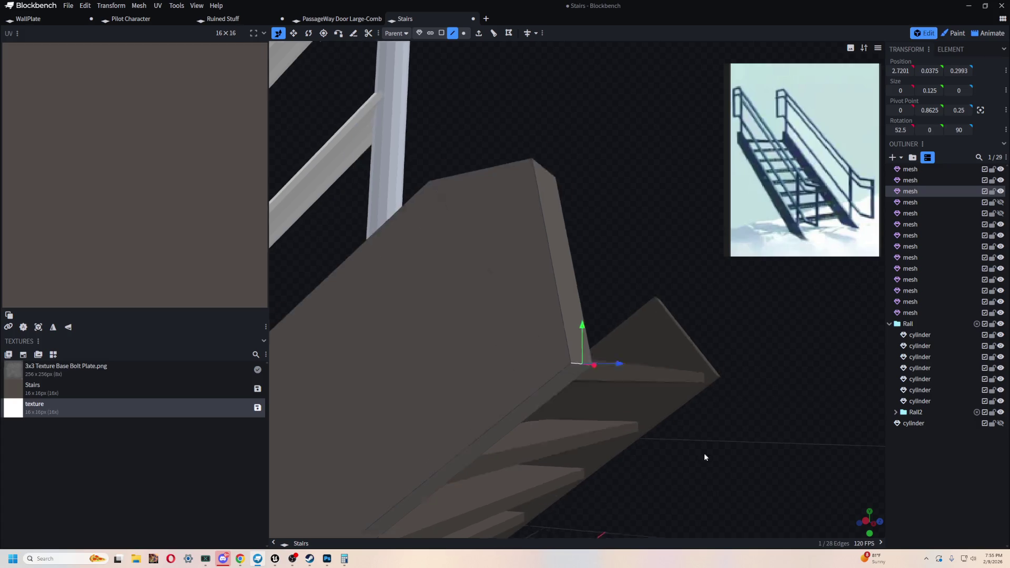
pyautogui.scroll(3, 710, 316)
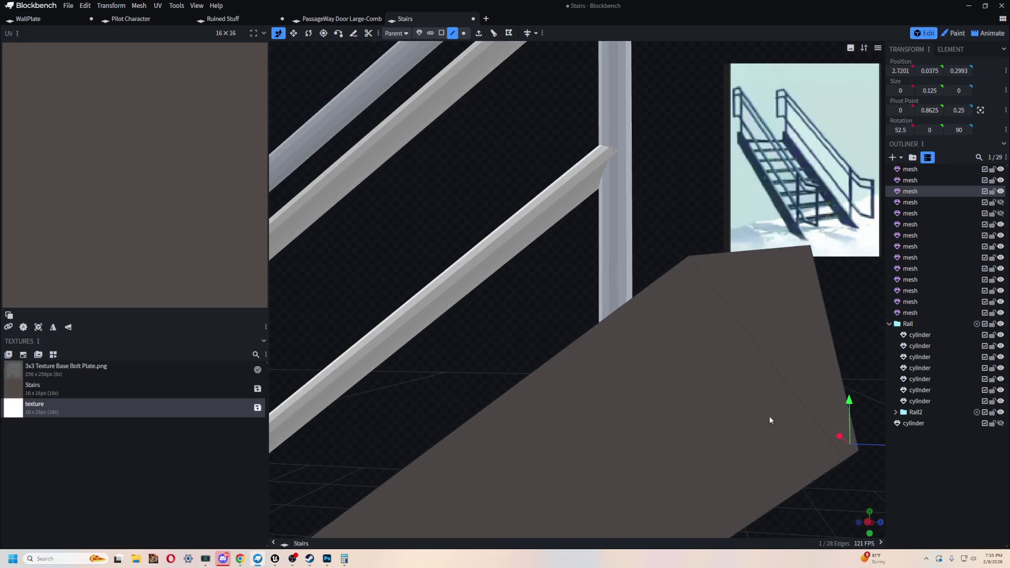
# Step: Nudge the top corner of the stringer's end sideways along the depth axis and inspect it
pyautogui.moveTo(769, 419); pyautogui.dragTo(690, 394)
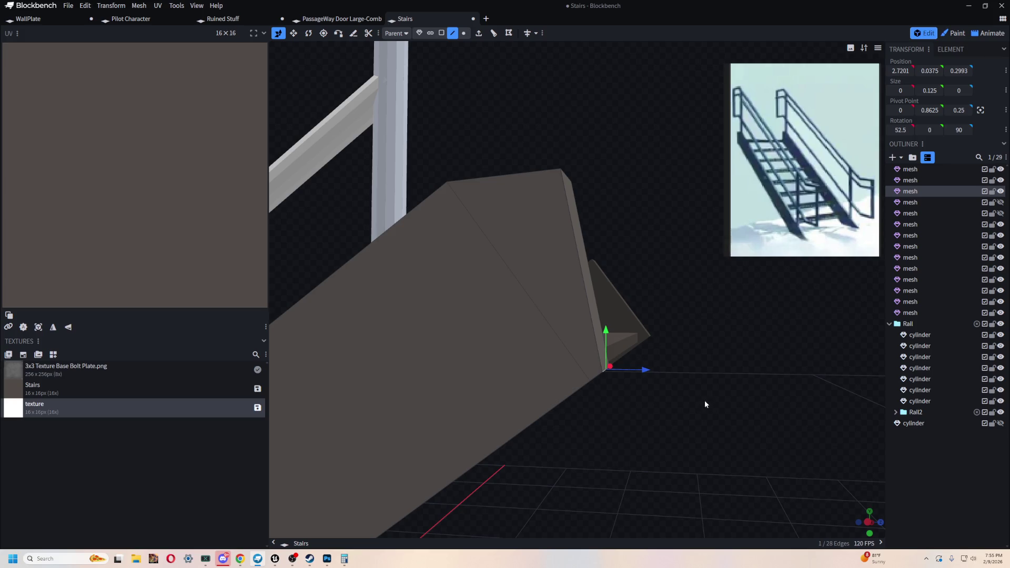
pyautogui.click(566, 178)
pyautogui.moveTo(607, 175); pyautogui.dragTo(649, 178)
pyautogui.moveTo(670, 307)
pyautogui.mouseDown()
pyautogui.moveTo(732, 380)
pyautogui.moveTo(605, 383)
pyautogui.moveTo(605, 323)
pyautogui.mouseUp()
pyautogui.moveTo(726, 313)
pyautogui.mouseDown()
pyautogui.moveTo(605, 345)
pyautogui.moveTo(460, 334)
pyautogui.moveTo(643, 230)
pyautogui.mouseUp()
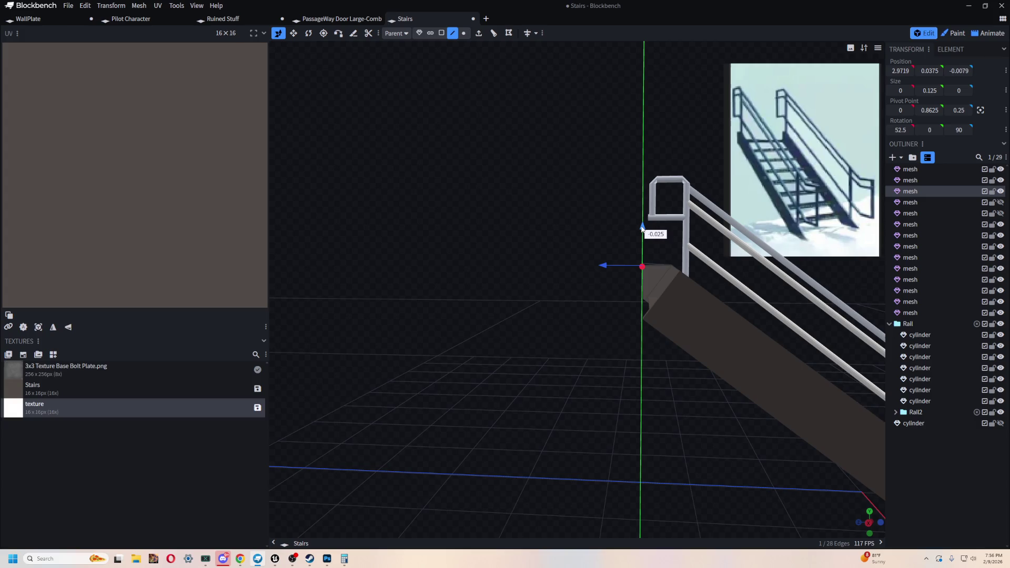
pyautogui.scroll(-5, 659, 283)
pyautogui.scroll(5, 517, 260)
pyautogui.moveTo(518, 259)
pyautogui.mouseDown()
pyautogui.moveTo(685, 225)
pyautogui.moveTo(621, 386)
pyautogui.moveTo(661, 399)
pyautogui.moveTo(674, 392)
pyautogui.moveTo(589, 408)
pyautogui.moveTo(664, 414)
pyautogui.mouseUp()
pyautogui.click(668, 283)
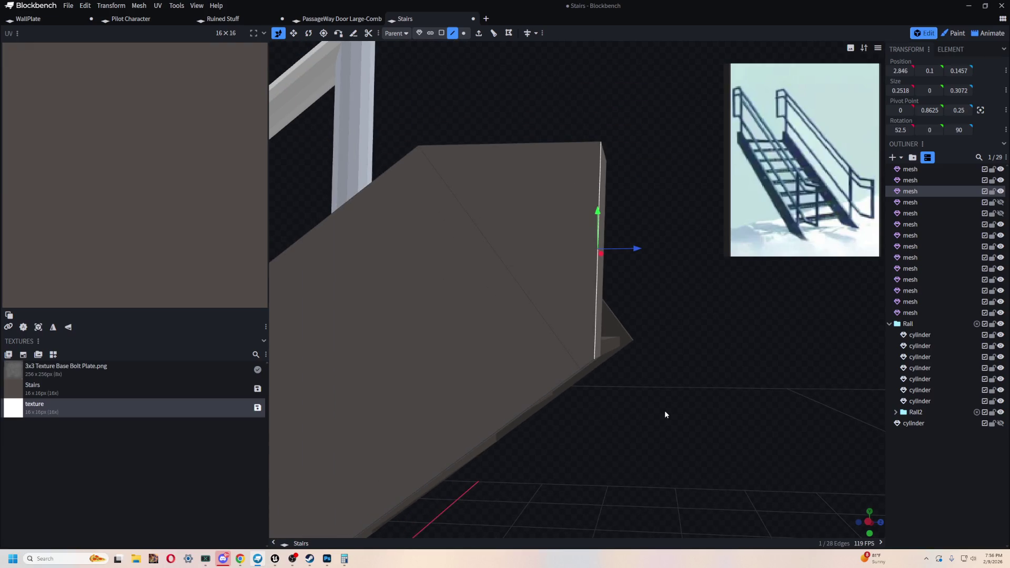
pyautogui.moveTo(609, 345)
pyautogui.mouseDown()
pyautogui.moveTo(702, 384)
pyautogui.moveTo(715, 406)
pyautogui.moveTo(569, 109)
pyautogui.mouseUp()
pyautogui.click(463, 33)
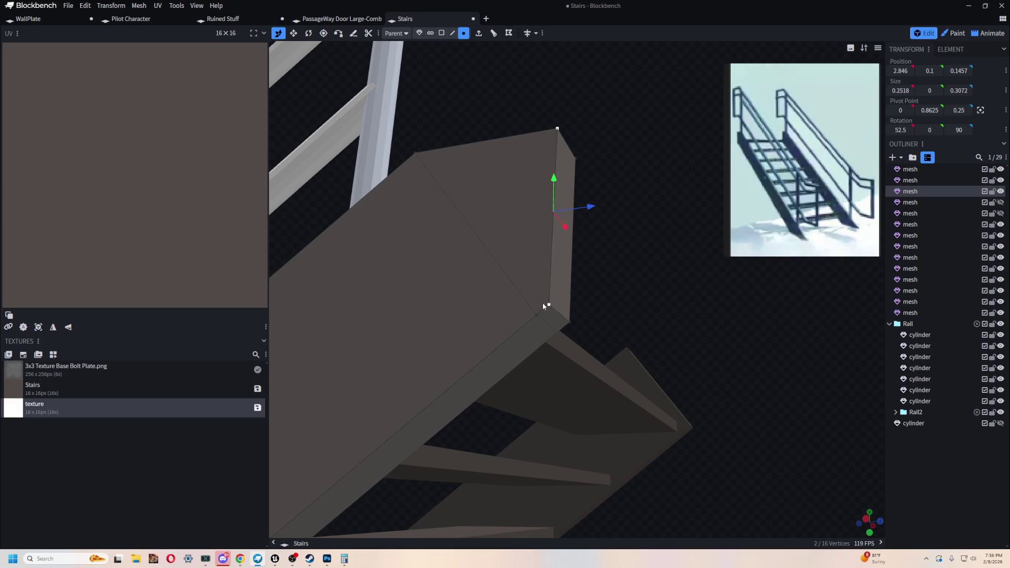
# Step: Select the overlapping corner vertices at the stringer's top end and merge them down to 14 vertices
pyautogui.press('Delete')
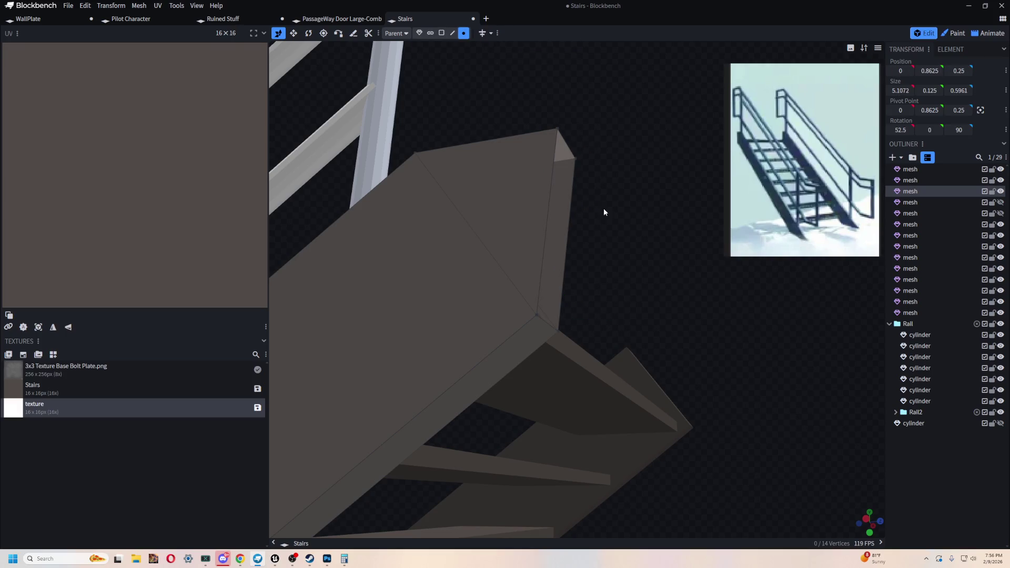
pyautogui.click(557, 126)
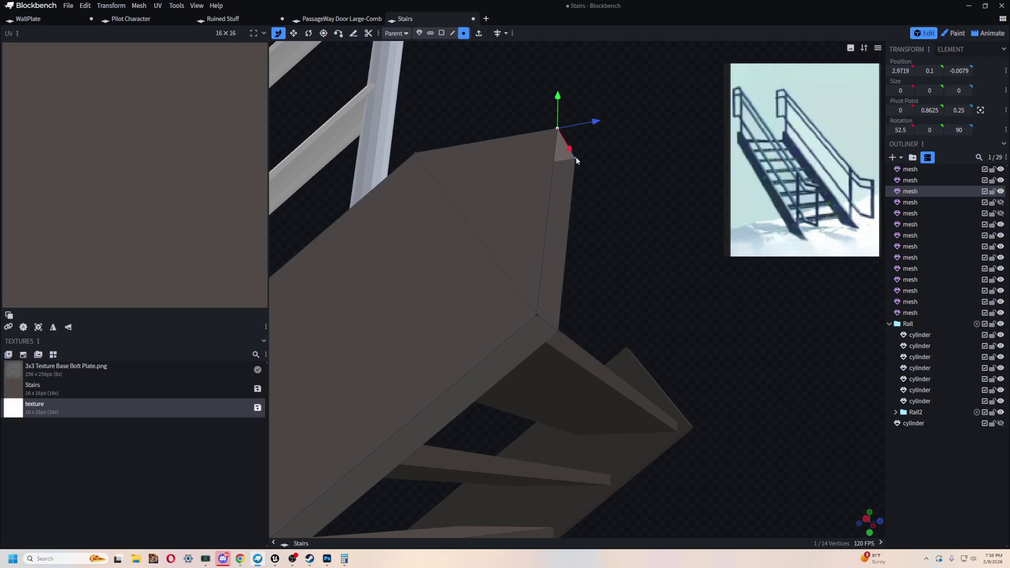
pyautogui.keyDown('shift'); pyautogui.click(575, 158); pyautogui.keyUp('shift')
pyautogui.moveTo(648, 207)
pyautogui.mouseDown()
pyautogui.moveTo(754, 442)
pyautogui.moveTo(675, 321)
pyautogui.moveTo(657, 326)
pyautogui.mouseUp()
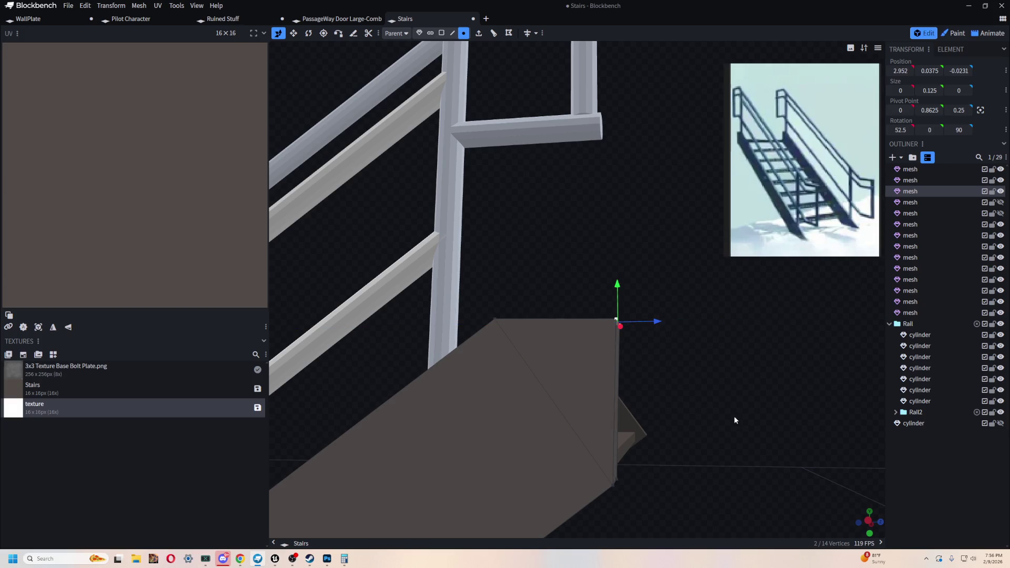
pyautogui.moveTo(775, 413)
pyautogui.mouseDown()
pyautogui.moveTo(628, 379)
pyautogui.moveTo(644, 262)
pyautogui.mouseUp()
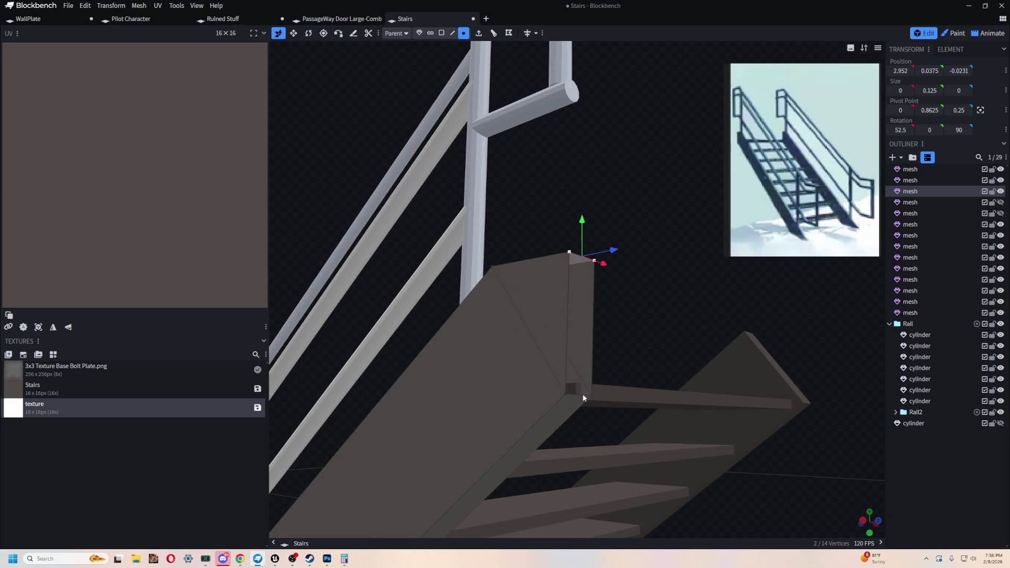
pyautogui.keyDown('shift'); pyautogui.click(569, 390); pyautogui.keyUp('shift')
pyautogui.moveTo(657, 356)
pyautogui.mouseDown()
pyautogui.moveTo(635, 232)
pyautogui.moveTo(618, 277)
pyautogui.moveTo(642, 237)
pyautogui.moveTo(789, 447)
pyautogui.moveTo(626, 386)
pyautogui.moveTo(669, 429)
pyautogui.moveTo(649, 415)
pyautogui.moveTo(659, 360)
pyautogui.moveTo(751, 300)
pyautogui.moveTo(620, 425)
pyautogui.moveTo(663, 406)
pyautogui.moveTo(761, 413)
pyautogui.moveTo(548, 463)
pyautogui.moveTo(661, 372)
pyautogui.moveTo(689, 373)
pyautogui.mouseUp()
pyautogui.scroll(3, 655, 372)
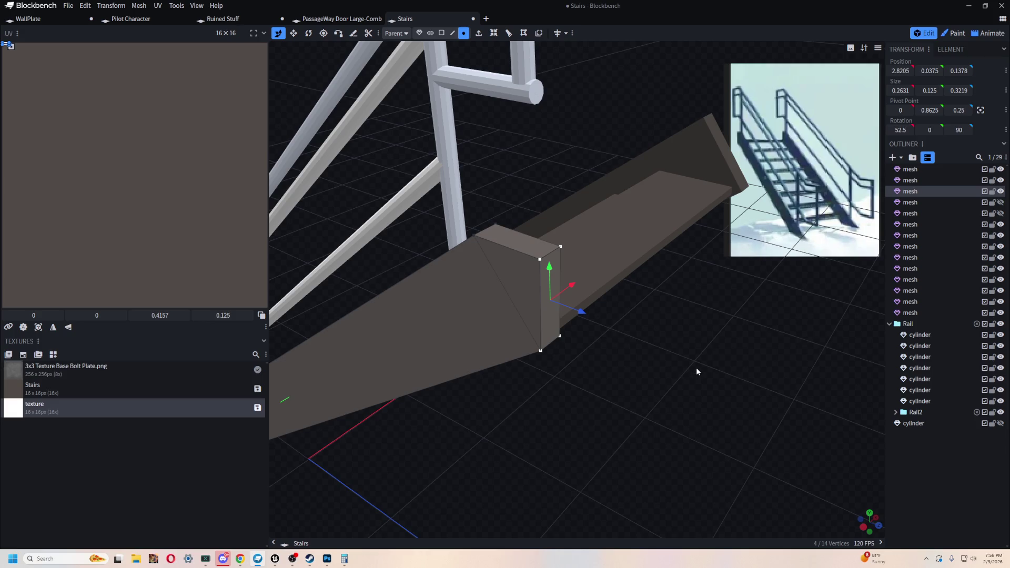
pyautogui.moveTo(696, 367)
pyautogui.mouseDown()
pyautogui.moveTo(727, 378)
pyautogui.moveTo(732, 391)
pyautogui.moveTo(710, 385)
pyautogui.moveTo(727, 368)
pyautogui.moveTo(598, 385)
pyautogui.moveTo(532, 368)
pyautogui.moveTo(628, 377)
pyautogui.moveTo(721, 357)
pyautogui.mouseUp()
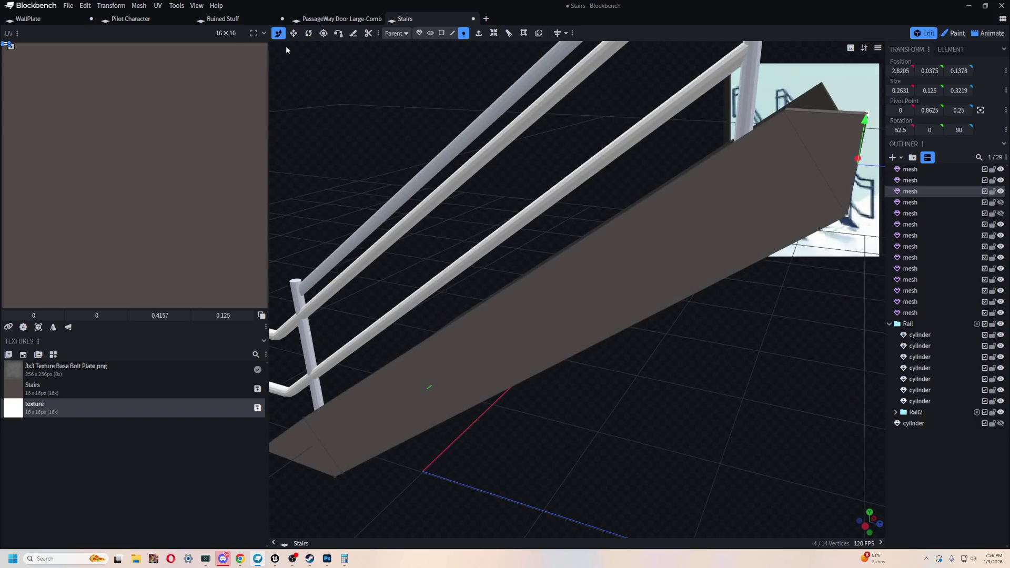
pyautogui.scroll(-5, 349, 107)
# Step: Inspect the staircase from the front, checking the other stringer meshes one by one
pyautogui.moveTo(349, 108)
pyautogui.mouseDown()
pyautogui.moveTo(574, 292)
pyautogui.moveTo(771, 422)
pyautogui.moveTo(765, 398)
pyautogui.moveTo(798, 358)
pyautogui.moveTo(719, 368)
pyautogui.moveTo(803, 330)
pyautogui.moveTo(835, 301)
pyautogui.moveTo(759, 387)
pyautogui.mouseUp()
pyautogui.click(571, 263)
pyautogui.click(637, 315)
pyautogui.moveTo(638, 315)
pyautogui.mouseDown()
pyautogui.moveTo(608, 383)
pyautogui.moveTo(477, 374)
pyautogui.moveTo(593, 399)
pyautogui.moveTo(590, 406)
pyautogui.mouseUp()
pyautogui.click(643, 296)
pyautogui.moveTo(644, 296)
pyautogui.mouseDown()
pyautogui.moveTo(733, 428)
pyautogui.moveTo(543, 290)
pyautogui.moveTo(807, 309)
pyautogui.moveTo(705, 377)
pyautogui.moveTo(500, 459)
pyautogui.moveTo(604, 452)
pyautogui.moveTo(497, 294)
pyautogui.moveTo(689, 425)
pyautogui.moveTo(645, 430)
pyautogui.mouseUp()
# Step: Duplicate the stringer mesh in Object mode and slide the copy two units along X
pyautogui.click(498, 294)
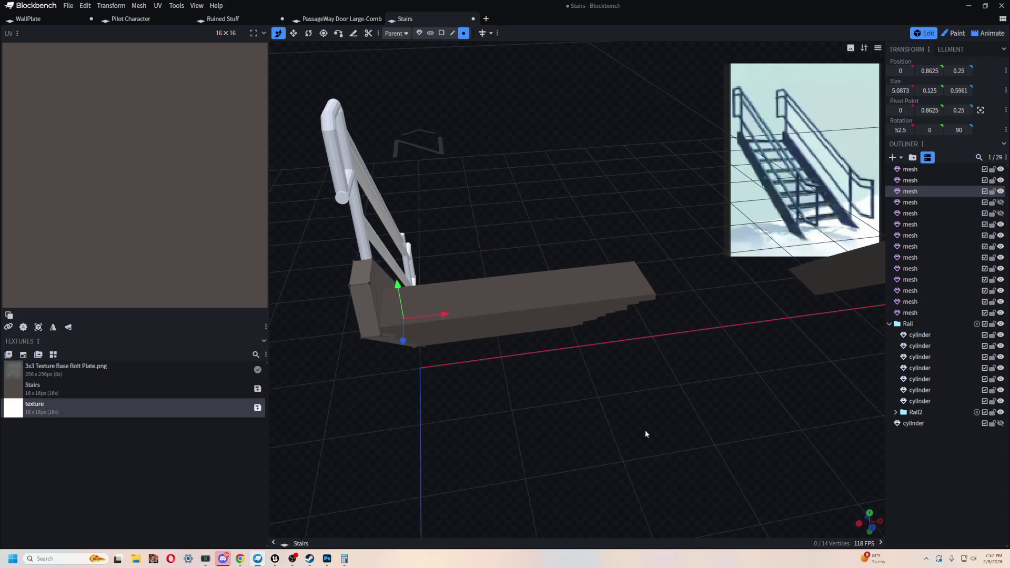
pyautogui.click(420, 33)
pyautogui.moveTo(434, 126); pyautogui.dragTo(448, 199)
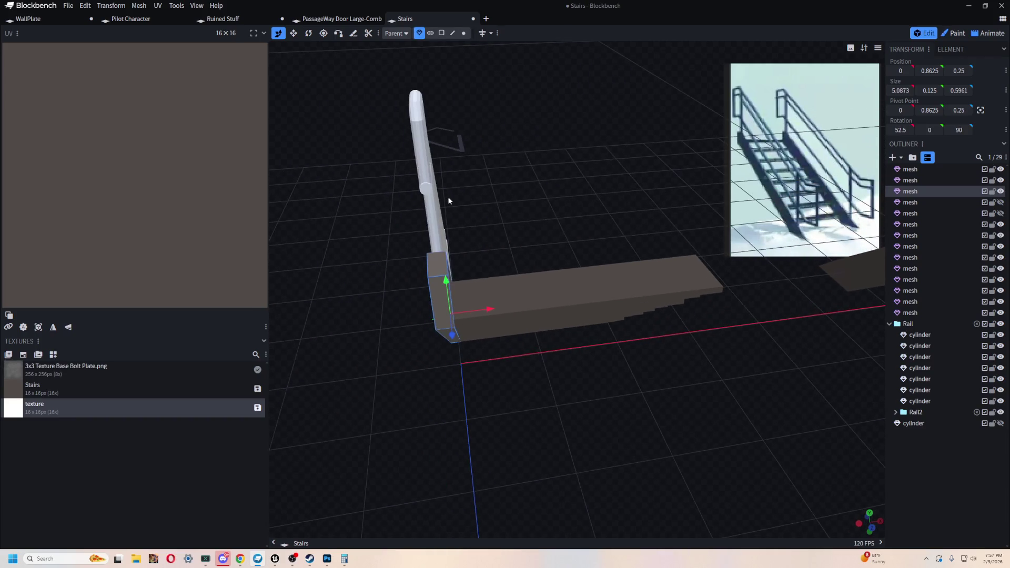
pyautogui.hotkey('ctrl', 'd')
pyautogui.moveTo(483, 309); pyautogui.dragTo(649, 299)
pyautogui.moveTo(821, 384)
pyautogui.mouseDown()
pyautogui.moveTo(550, 353)
pyautogui.moveTo(677, 390)
pyautogui.moveTo(762, 381)
pyautogui.moveTo(600, 413)
pyautogui.moveTo(695, 386)
pyautogui.moveTo(569, 444)
pyautogui.moveTo(641, 419)
pyautogui.mouseUp()
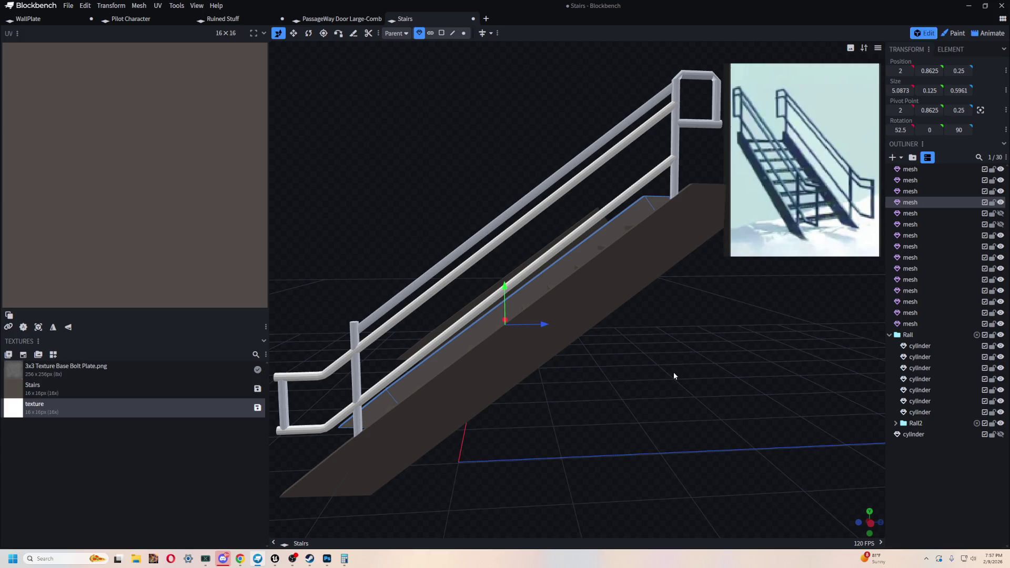
# Step: Select the ramp-shaped stringer plank's long side face in Face mode
pyautogui.click(617, 288)
pyautogui.moveTo(694, 386); pyautogui.dragTo(675, 373)
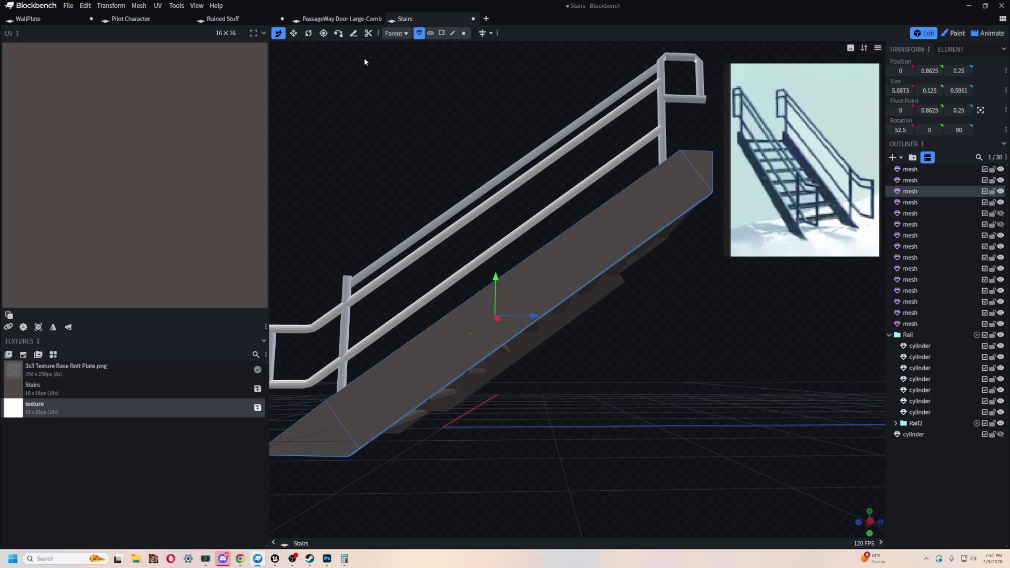
pyautogui.click(440, 32)
pyautogui.click(597, 255)
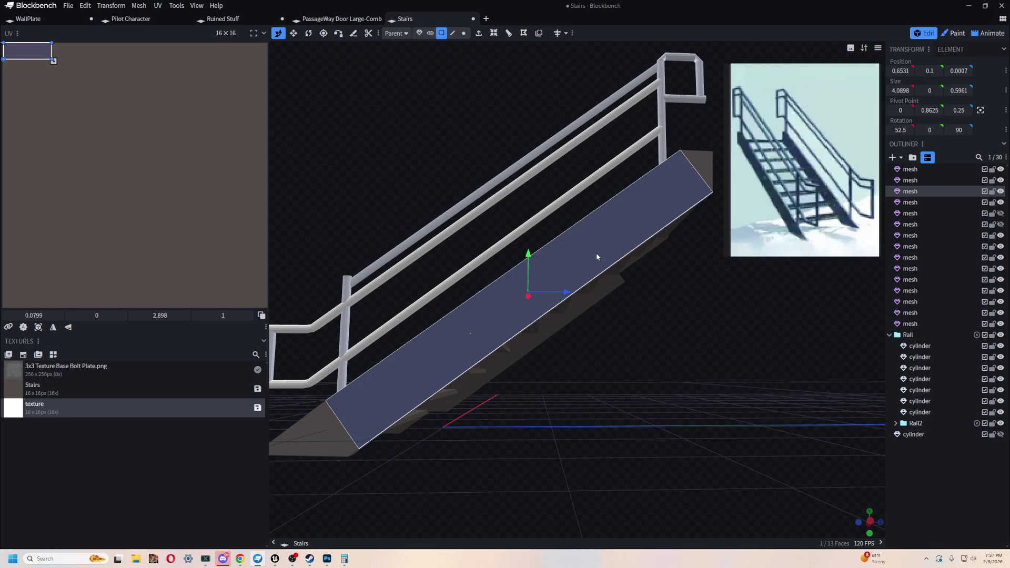
# Step: Inset the stringer's long side face into a smaller inner panel and start pushing it inward
pyautogui.moveTo(594, 378)
pyautogui.mouseDown()
pyautogui.moveTo(649, 364)
pyautogui.moveTo(669, 342)
pyautogui.mouseUp()
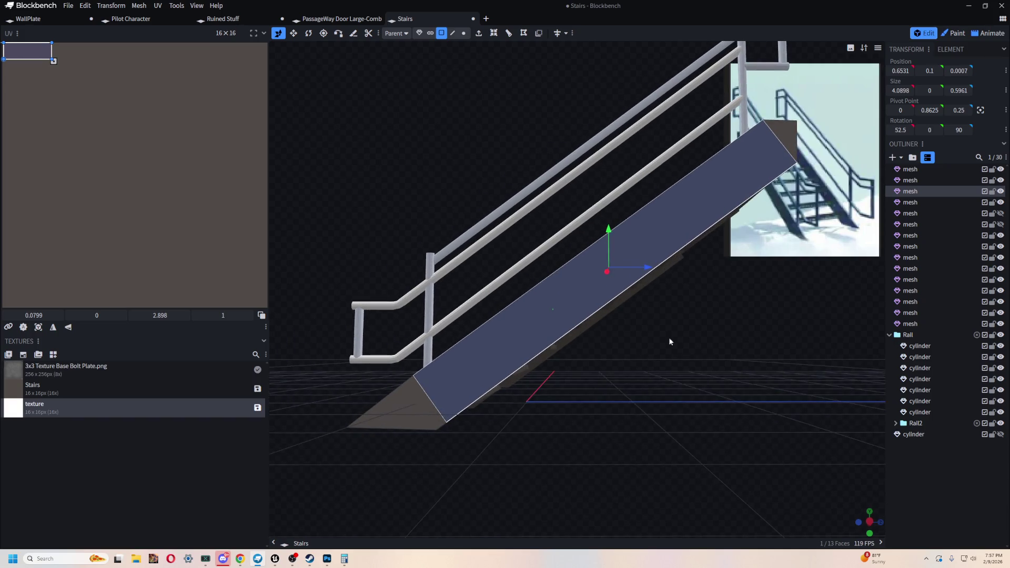
pyautogui.click(495, 33)
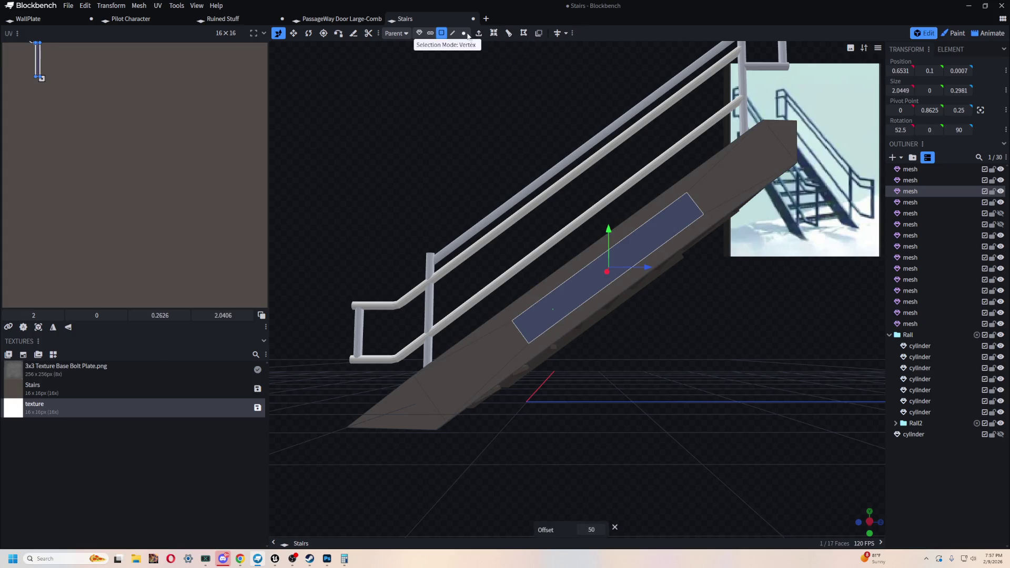
pyautogui.moveTo(498, 124)
pyautogui.mouseDown()
pyautogui.moveTo(538, 118)
pyautogui.moveTo(727, 288)
pyautogui.moveTo(684, 317)
pyautogui.mouseUp()
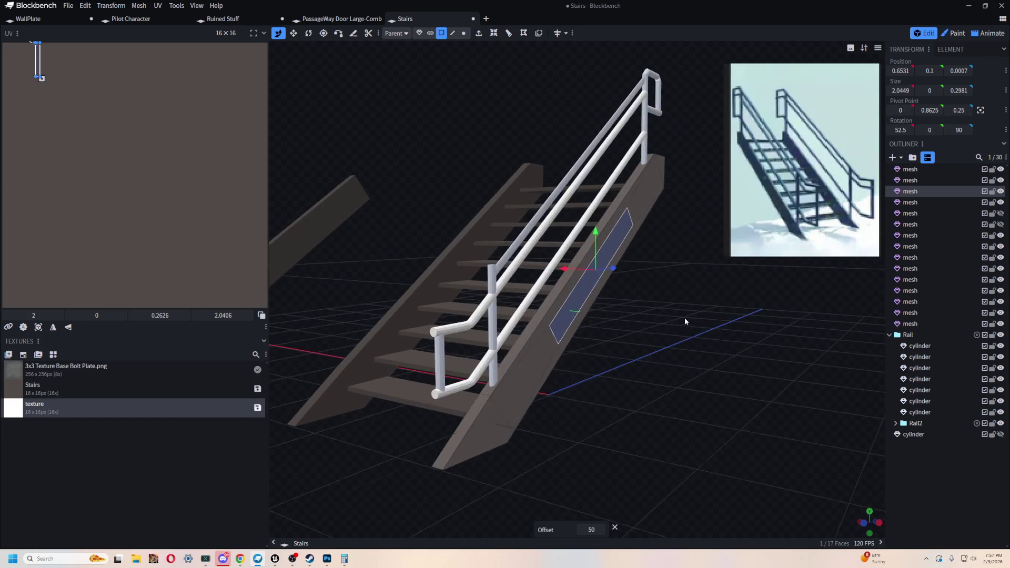
pyautogui.scroll(3, 706, 336)
pyautogui.scroll(3, 706, 337)
pyautogui.moveTo(596, 267)
pyautogui.mouseDown()
pyautogui.moveTo(728, 391)
pyautogui.moveTo(575, 413)
pyautogui.moveTo(568, 451)
pyautogui.moveTo(591, 449)
pyautogui.mouseUp()
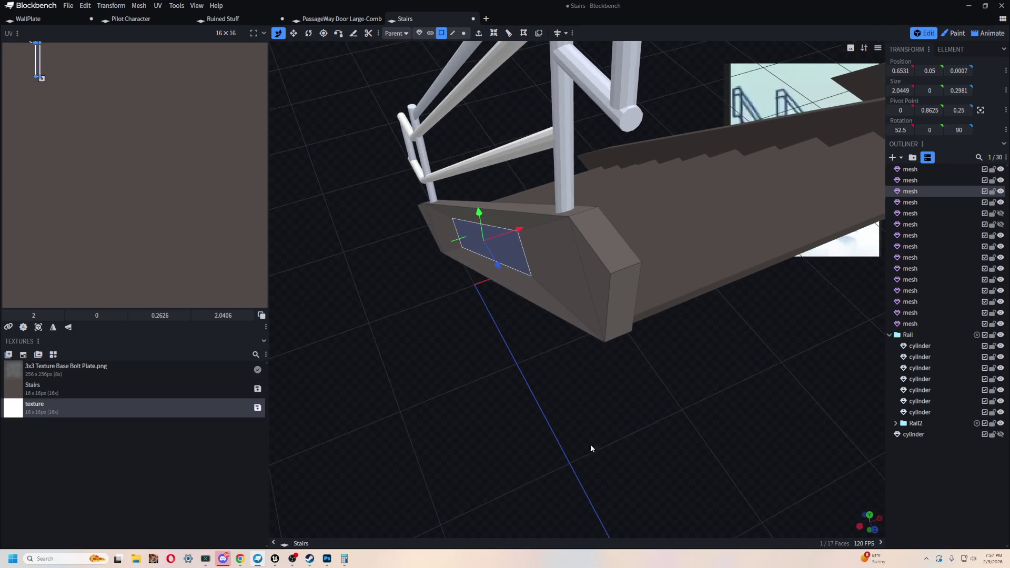
# Step: Recess the inner panel into the stringer side, settling it at Y 0.05
pyautogui.moveTo(528, 233); pyautogui.dragTo(528, 235)
pyautogui.moveTo(477, 363)
pyautogui.mouseDown()
pyautogui.moveTo(514, 375)
pyautogui.moveTo(627, 329)
pyautogui.moveTo(677, 332)
pyautogui.moveTo(609, 322)
pyautogui.moveTo(537, 335)
pyautogui.moveTo(607, 285)
pyautogui.moveTo(647, 295)
pyautogui.moveTo(624, 313)
pyautogui.moveTo(695, 305)
pyautogui.moveTo(555, 272)
pyautogui.mouseUp()
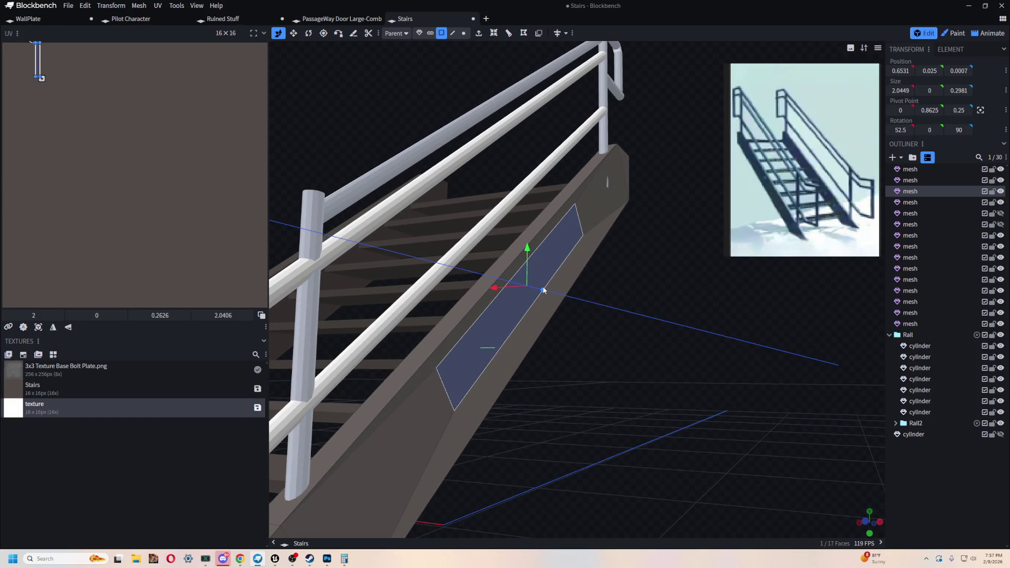
pyautogui.moveTo(502, 291)
pyautogui.mouseDown()
pyautogui.moveTo(693, 352)
pyautogui.moveTo(703, 328)
pyautogui.mouseUp()
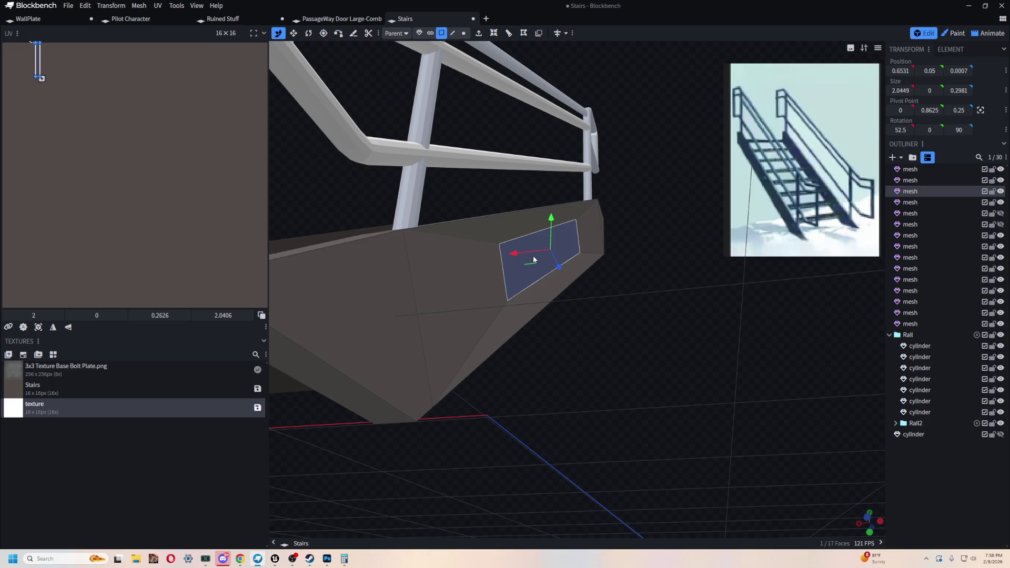
pyautogui.scroll(-5, 554, 329)
pyautogui.moveTo(554, 328)
pyautogui.mouseDown()
pyautogui.moveTo(497, 399)
pyautogui.moveTo(477, 395)
pyautogui.mouseUp()
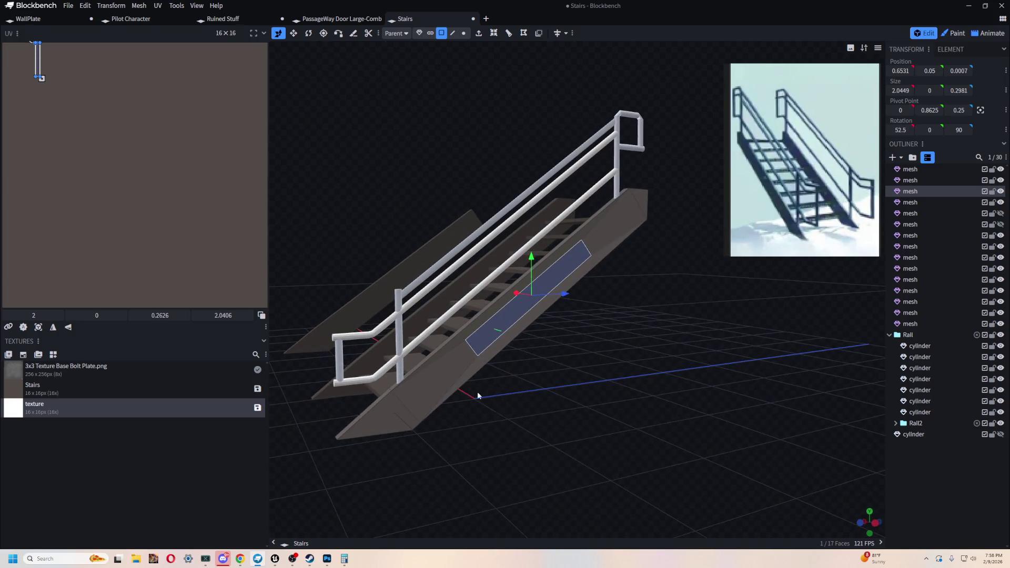
pyautogui.scroll(3, 595, 344)
pyautogui.scroll(2, 522, 246)
pyautogui.moveTo(522, 247); pyautogui.dragTo(699, 356)
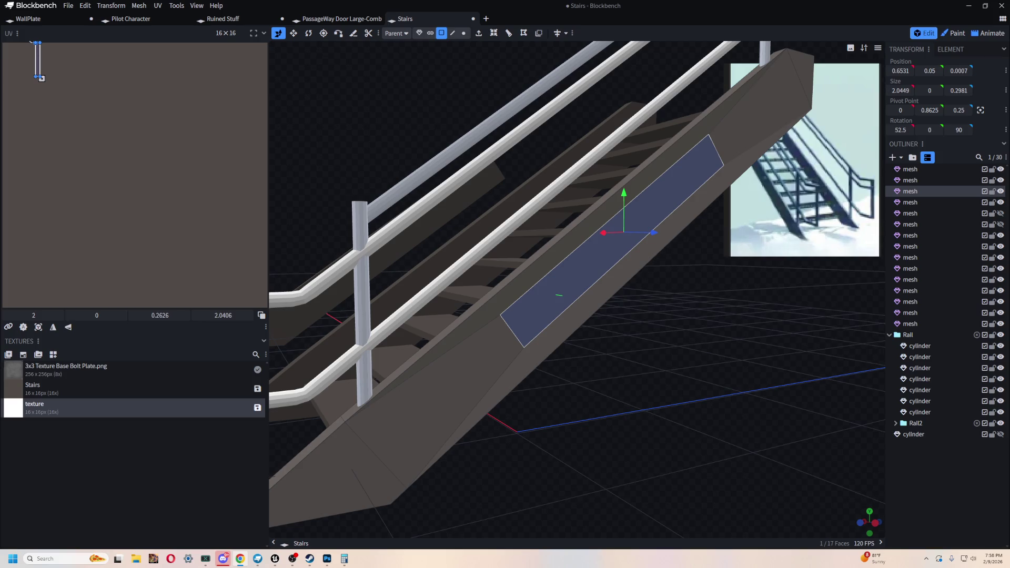
pyautogui.moveTo(744, 306)
pyautogui.mouseDown()
pyautogui.moveTo(815, 351)
pyautogui.moveTo(750, 324)
pyautogui.moveTo(691, 317)
pyautogui.moveTo(611, 376)
pyautogui.mouseUp()
pyautogui.scroll(-2, 705, 308)
pyautogui.scroll(2, 694, 321)
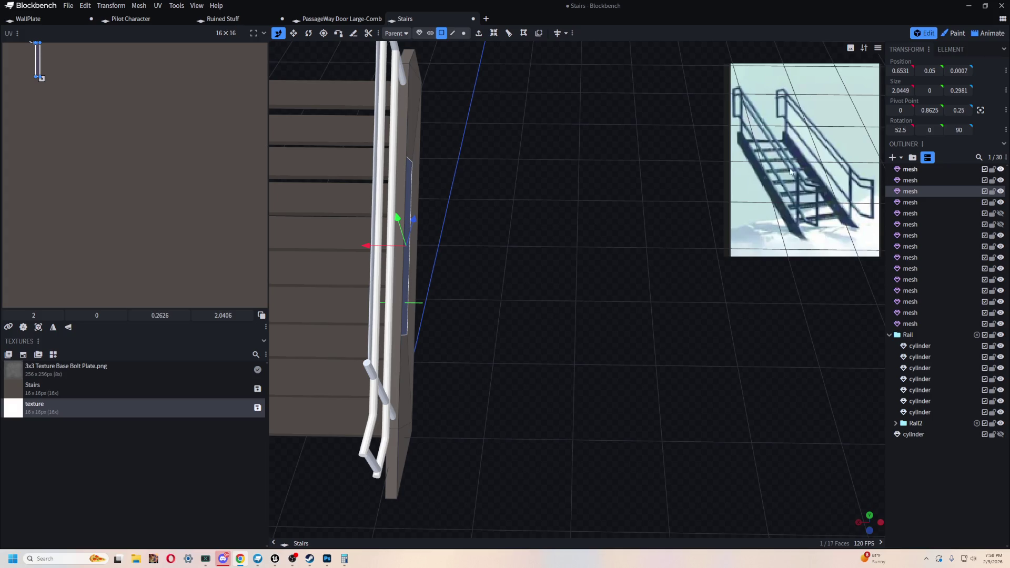
pyautogui.hotkey('alt', 'Tab')
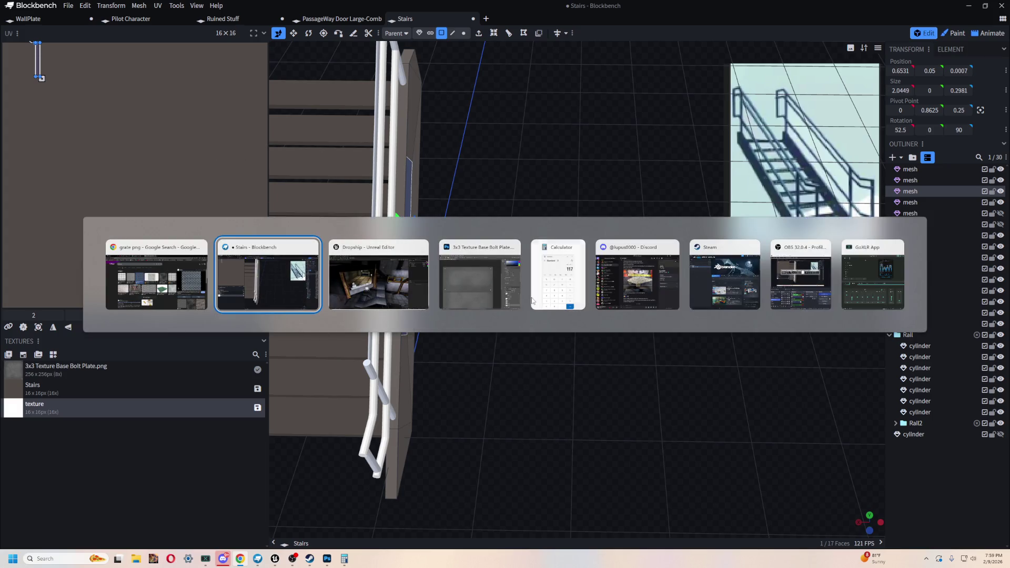
# Step: Switch to the bolt plate texture and dock the floating Tools panel back to the window edge in one column
pyautogui.click(482, 283)
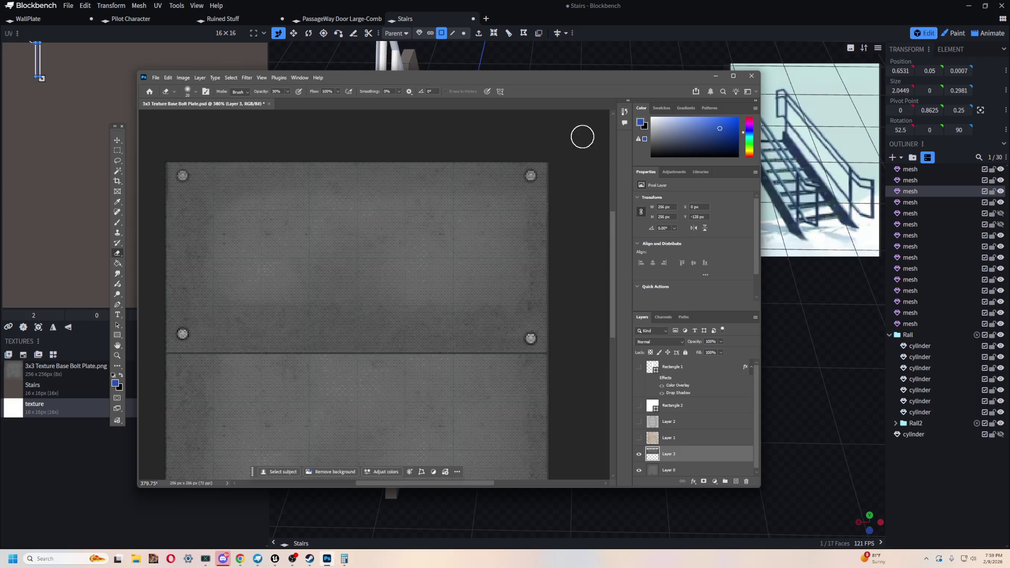
pyautogui.click(155, 77)
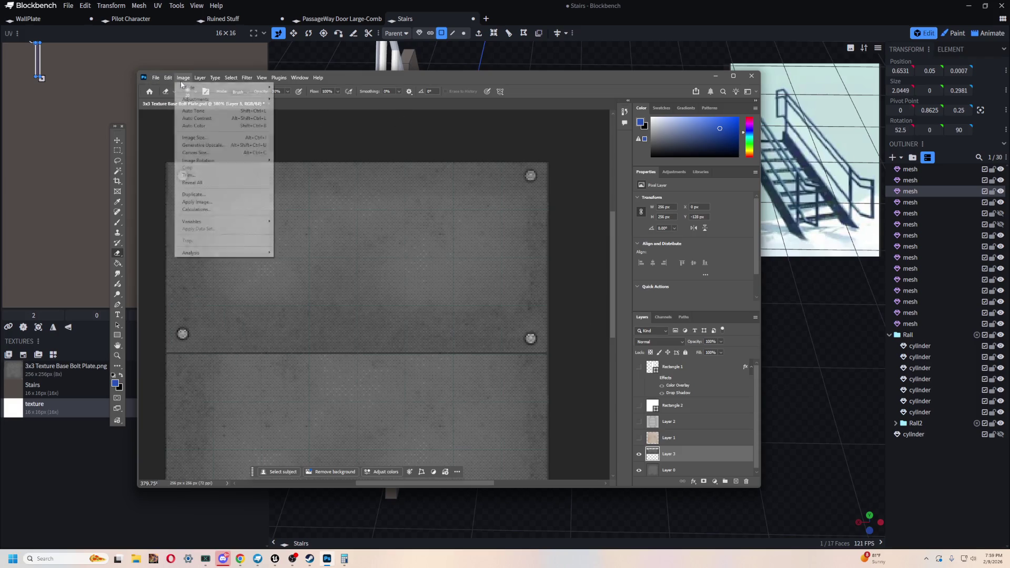
pyautogui.click(512, 79)
pyautogui.keyDown('alt'); pyautogui.scroll(-2, 486, 309); pyautogui.keyUp('alt')
pyautogui.keyDown('alt'); pyautogui.scroll(-2, 498, 368); pyautogui.keyUp('alt')
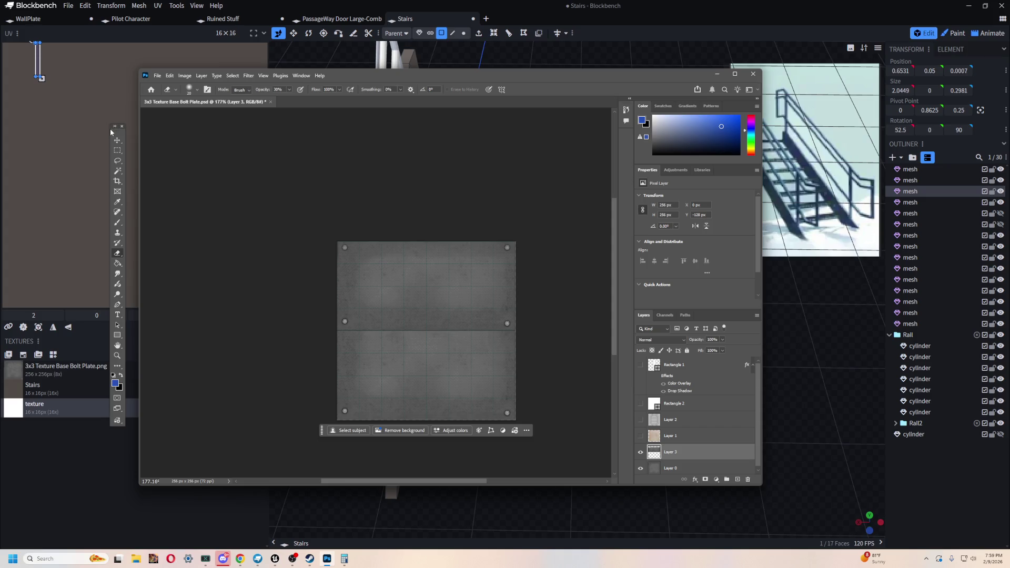
pyautogui.moveTo(115, 128); pyautogui.dragTo(161, 125)
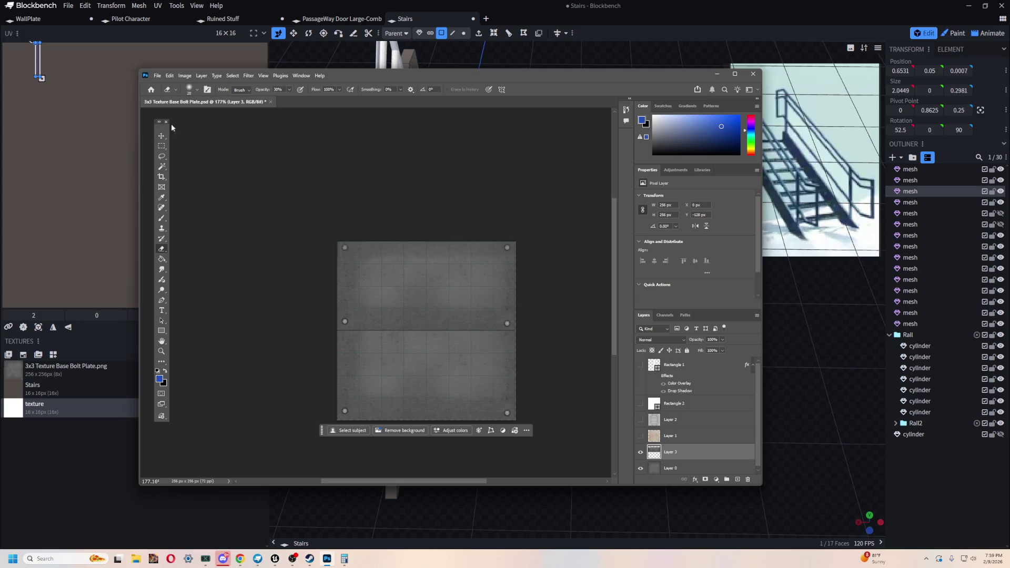
pyautogui.click(158, 120)
pyautogui.moveTo(149, 117); pyautogui.dragTo(142, 108)
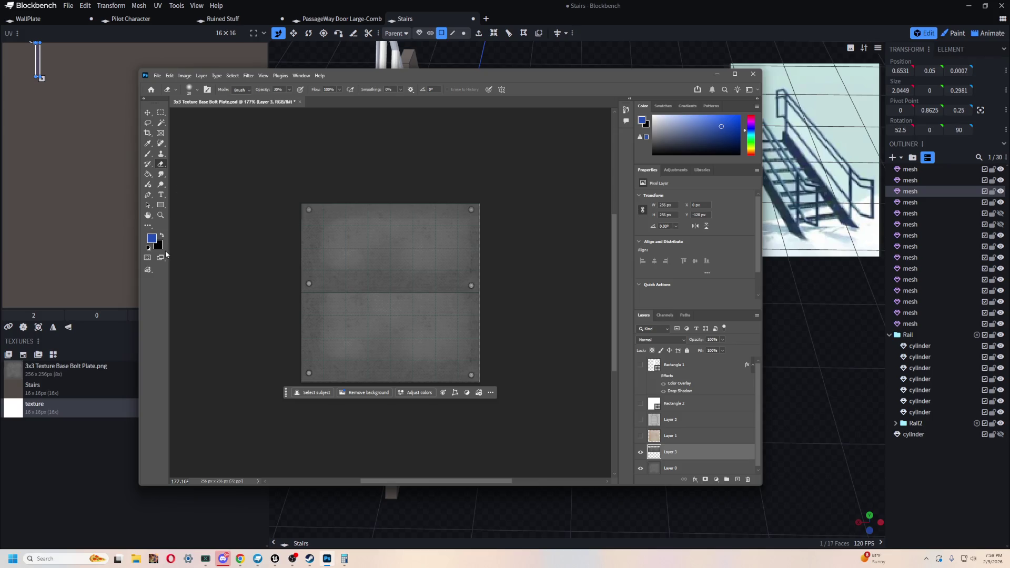
pyautogui.click(145, 100)
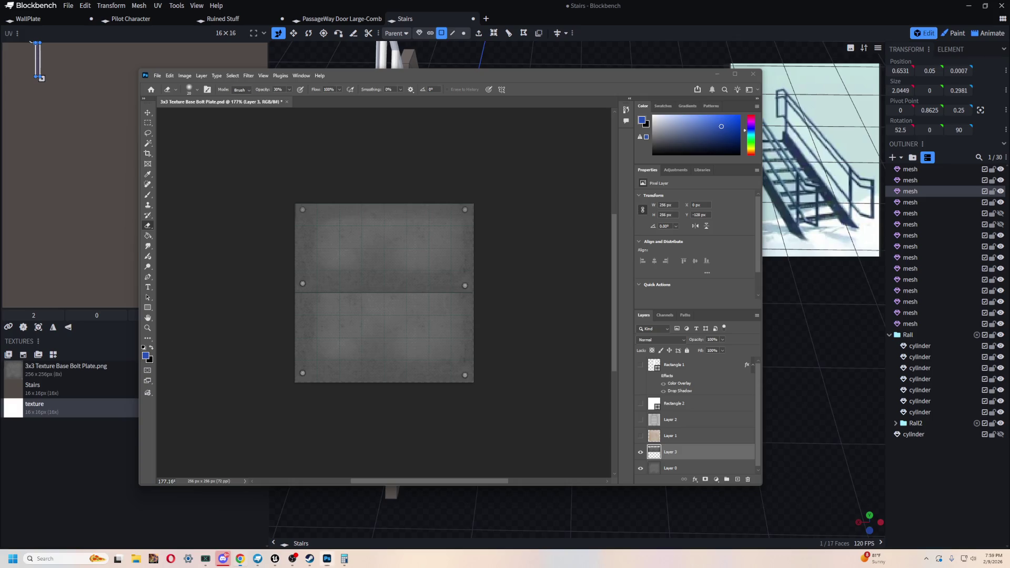
pyautogui.keyDown('alt'); pyautogui.scroll(1, 432, 348); pyautogui.keyUp('alt')
pyautogui.keyDown('alt'); pyautogui.scroll(1, 432, 347); pyautogui.keyUp('alt')
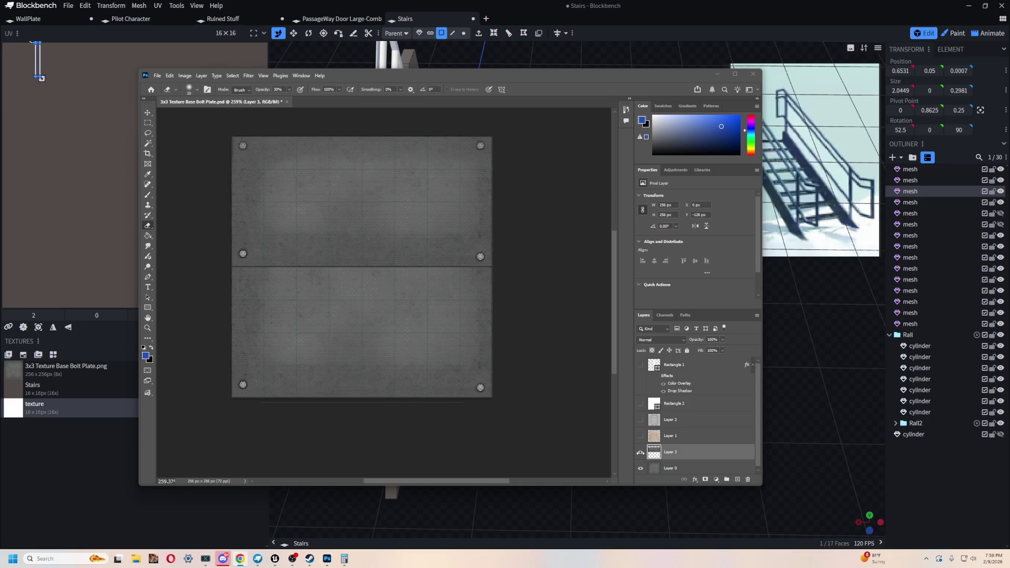
# Step: Paste the perforated metal grate texture as Layer 4 over the bolt plate
pyautogui.hotkey('ctrl', 'v')
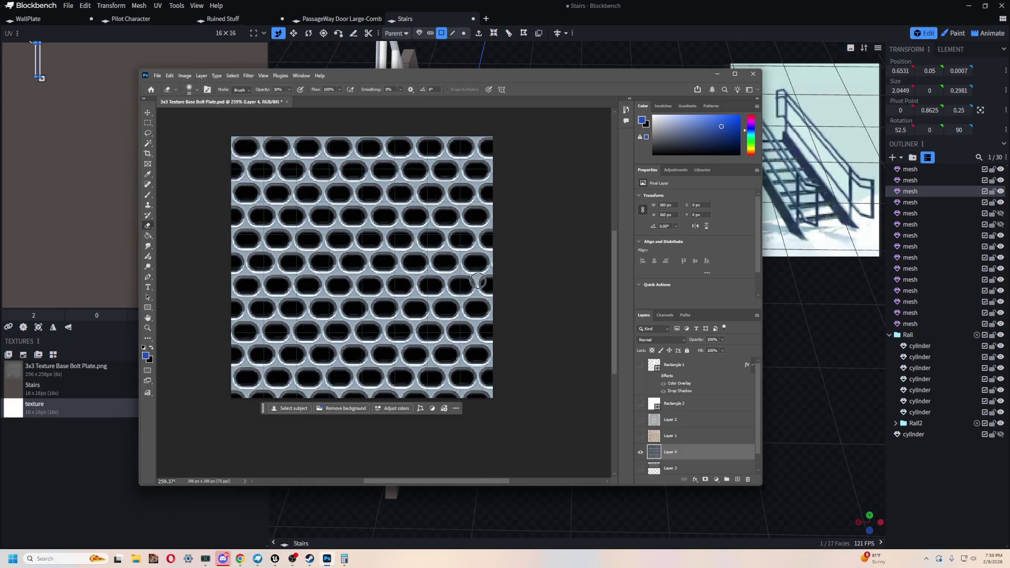
# Step: Free-transform the grate layer down to about 256 px to fit the canvas and commit
pyautogui.click(149, 114)
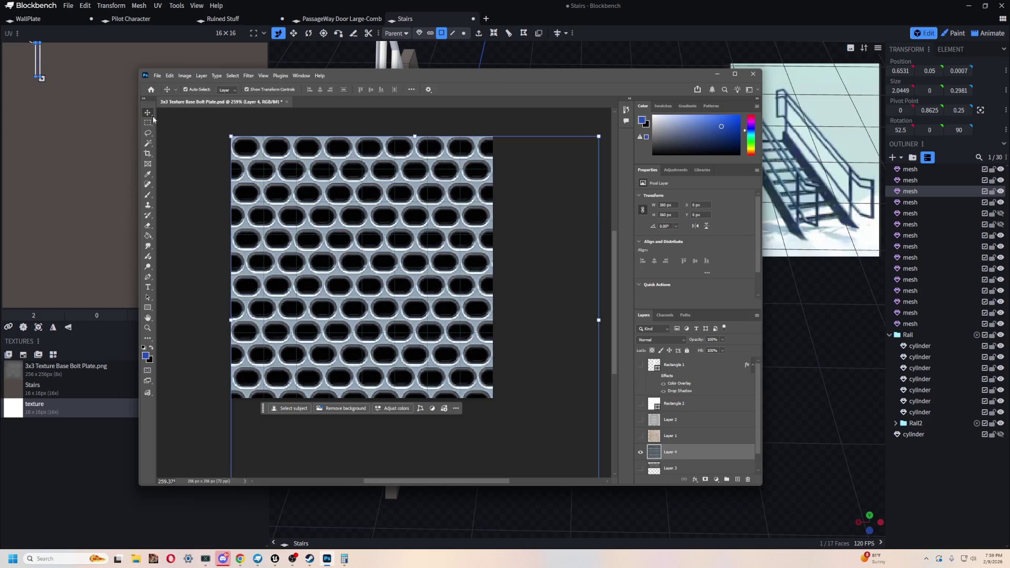
pyautogui.keyDown('alt'); pyautogui.scroll(-1, 476, 288); pyautogui.keyUp('alt')
pyautogui.keyDown('alt'); pyautogui.scroll(-1, 475, 288); pyautogui.keyUp('alt')
pyautogui.click(534, 397)
pyautogui.moveTo(534, 395); pyautogui.dragTo(488, 348)
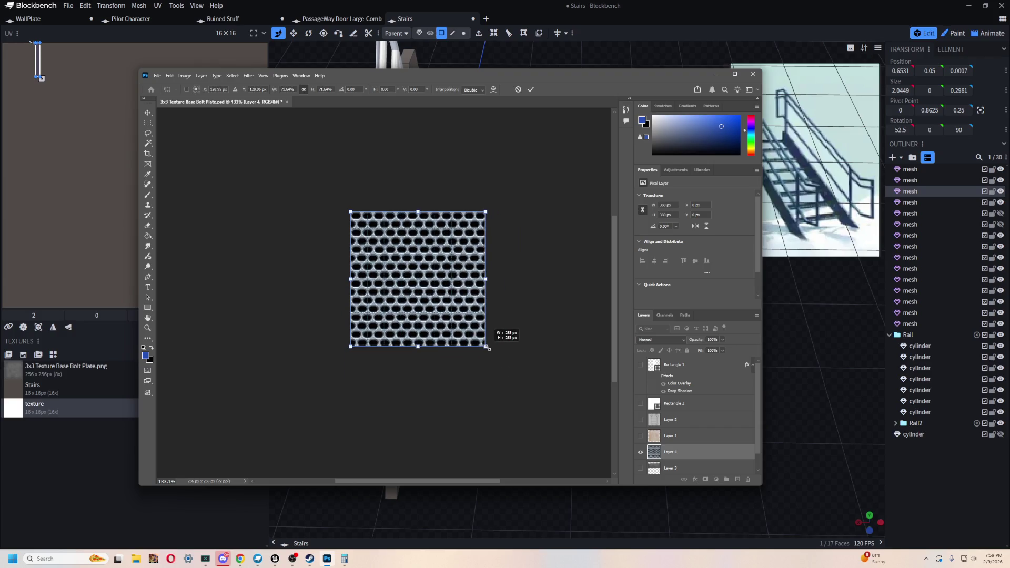
pyautogui.keyDown('alt'); pyautogui.scroll(2, 395, 271); pyautogui.keyUp('alt')
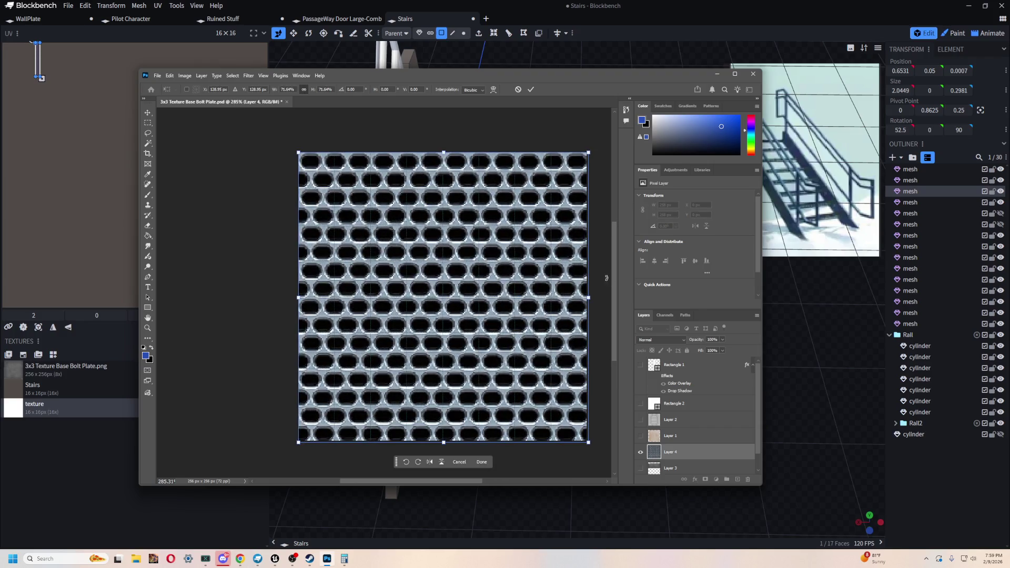
pyautogui.click(531, 90)
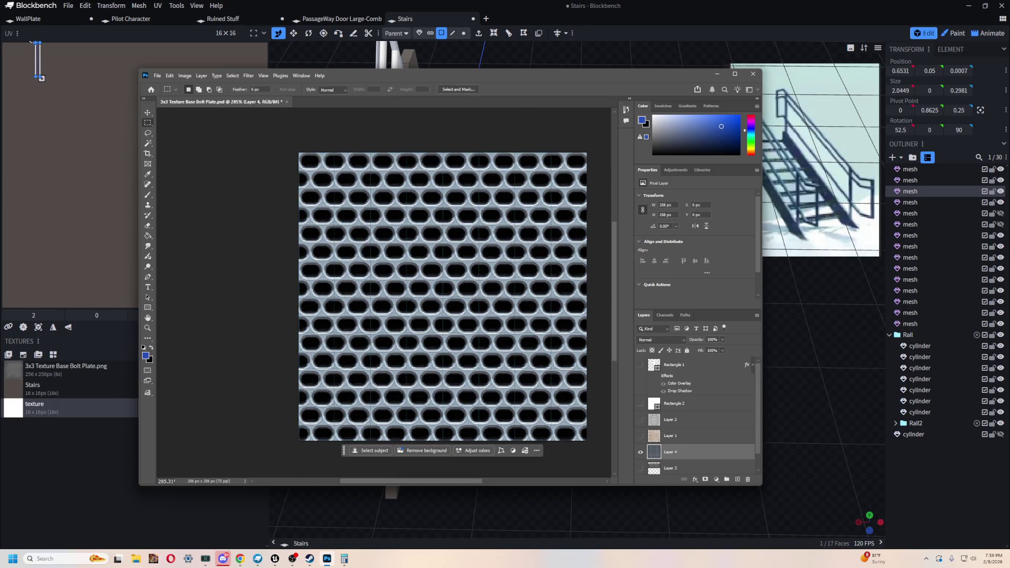
# Step: Marquee-select and delete the lower half of the grate, leaving a top strip with transparent holes
pyautogui.moveTo(293, 447)
pyautogui.mouseDown()
pyautogui.moveTo(597, 287)
pyautogui.moveTo(604, 260)
pyautogui.mouseUp()
pyautogui.press('Delete')
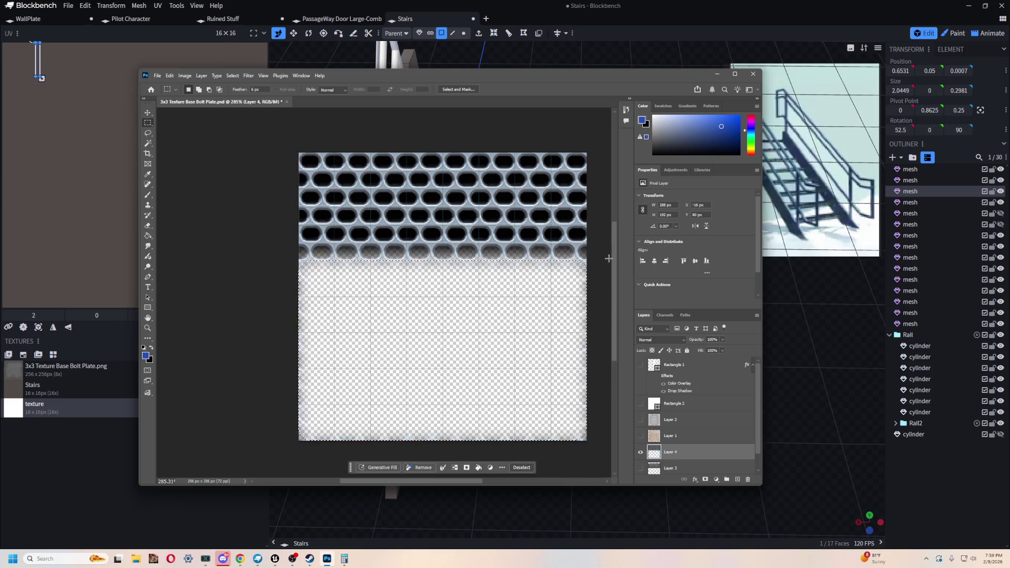
pyautogui.hotkey('ctrl', 'z')
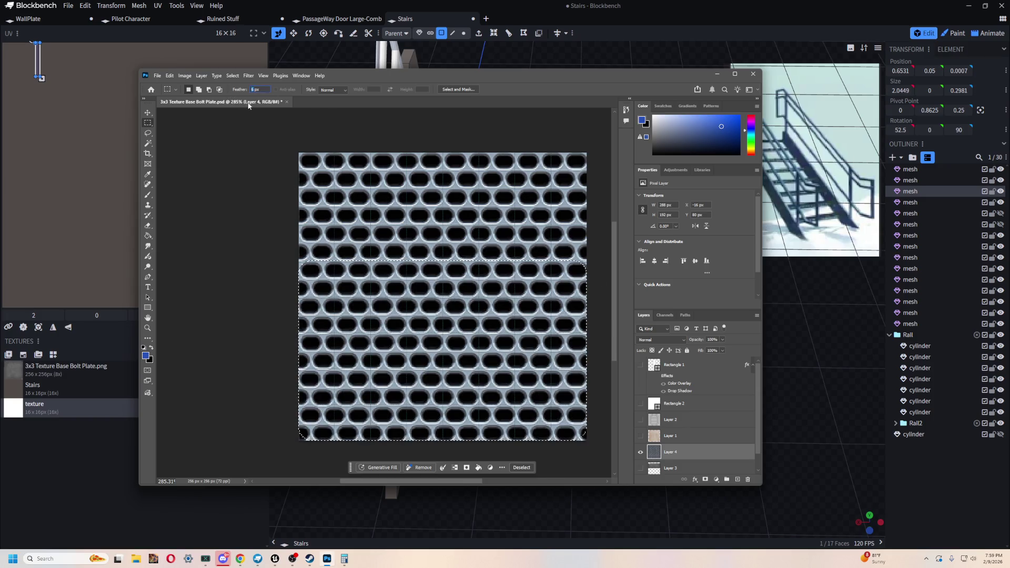
pyautogui.press('v')
pyautogui.hotkey('ctrl', 'z')
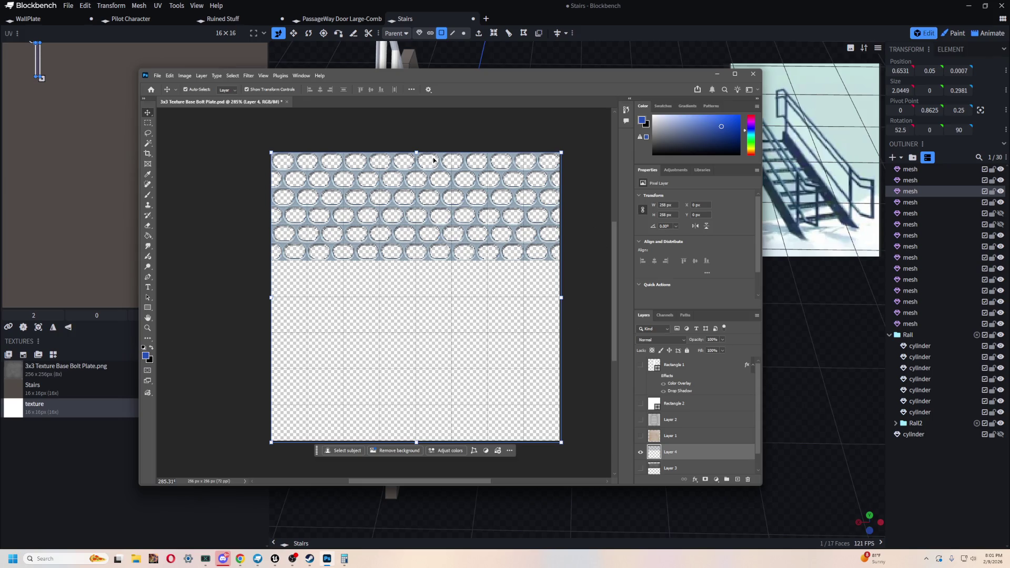
pyautogui.click(694, 479)
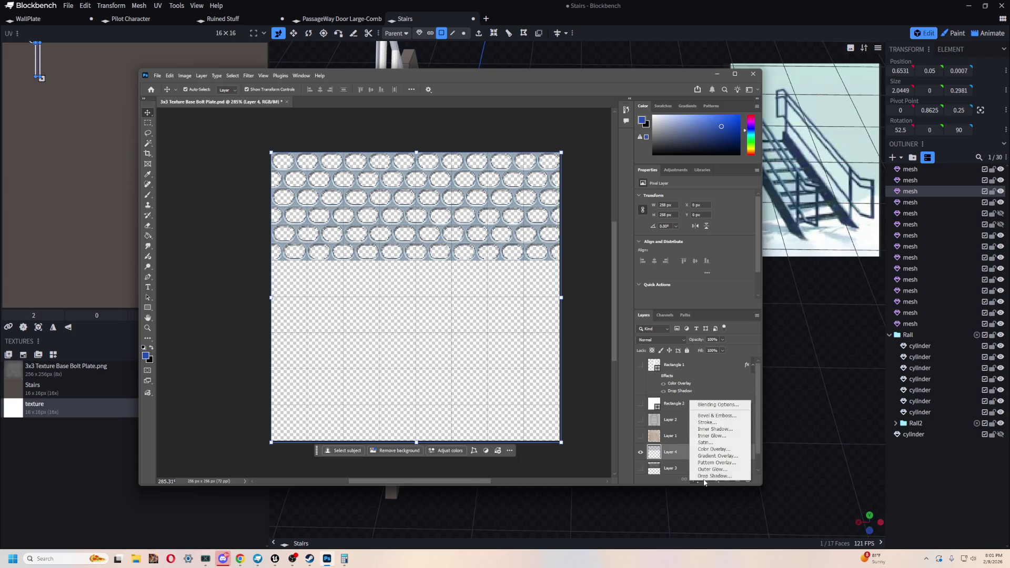
# Step: Add a black Color Overlay layer style so the grate strip renders solid black around its holes
pyautogui.press('Escape')
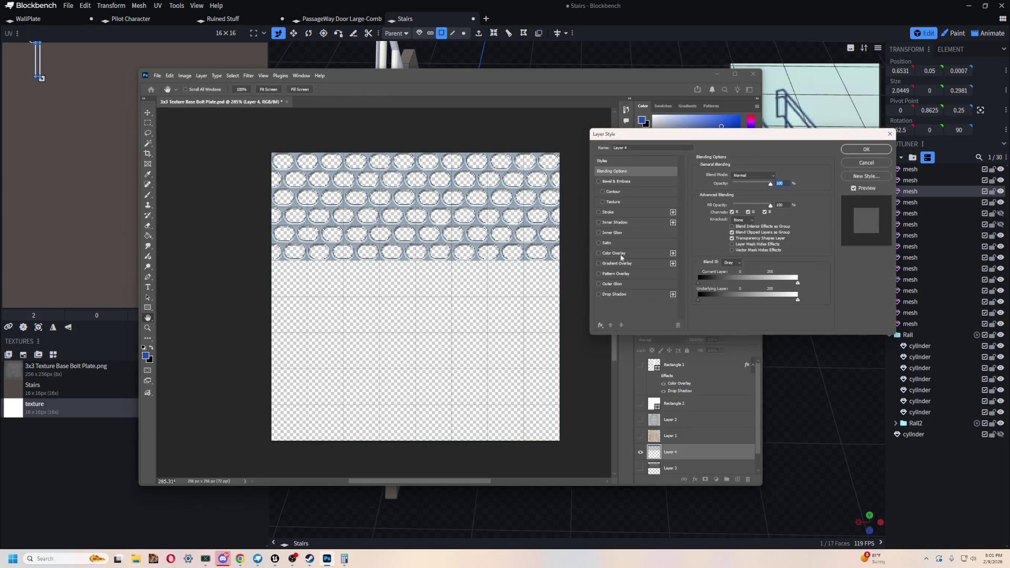
pyautogui.click(614, 253)
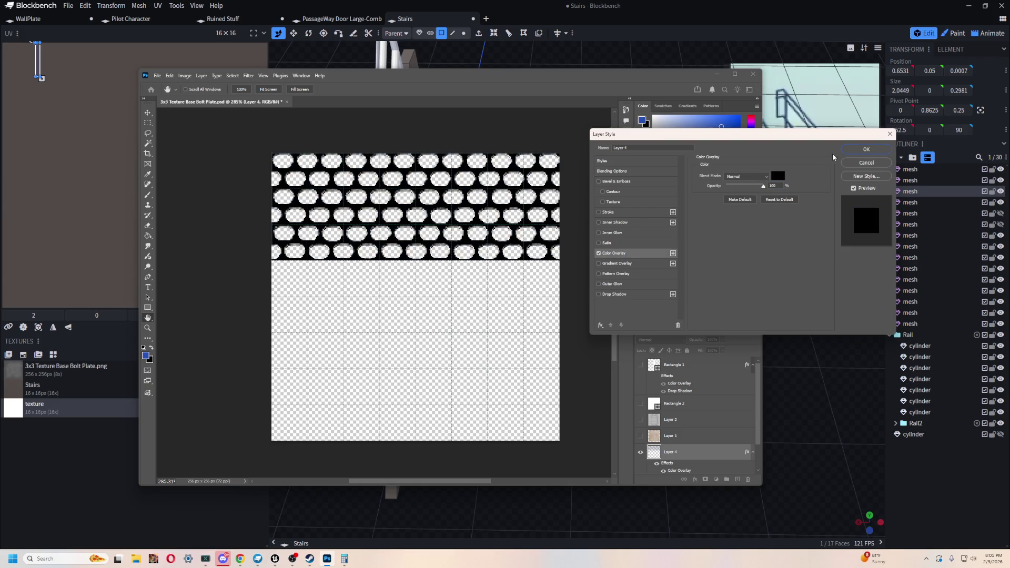
pyautogui.click(866, 149)
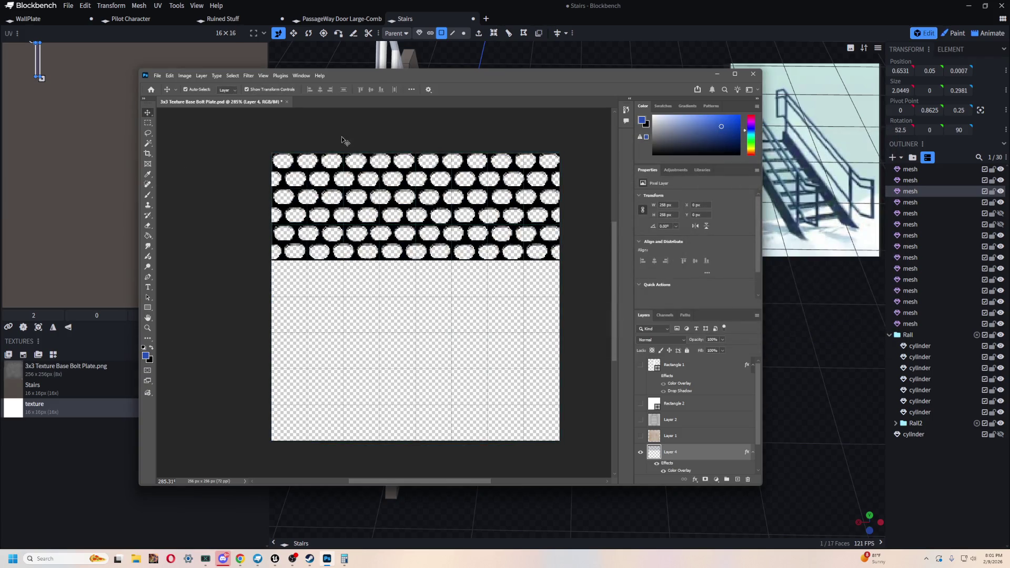
pyautogui.click(342, 141)
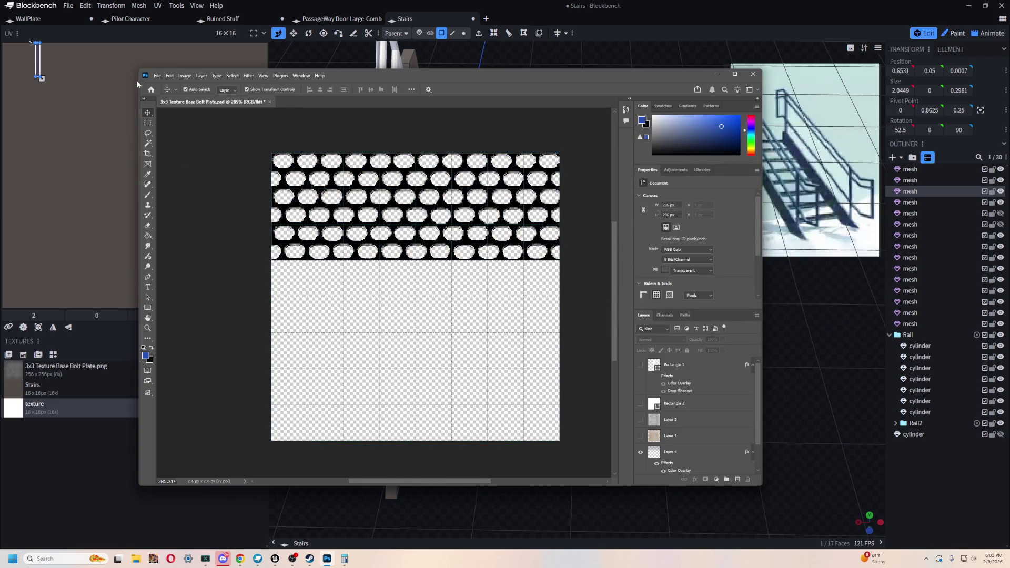
pyautogui.click(397, 233)
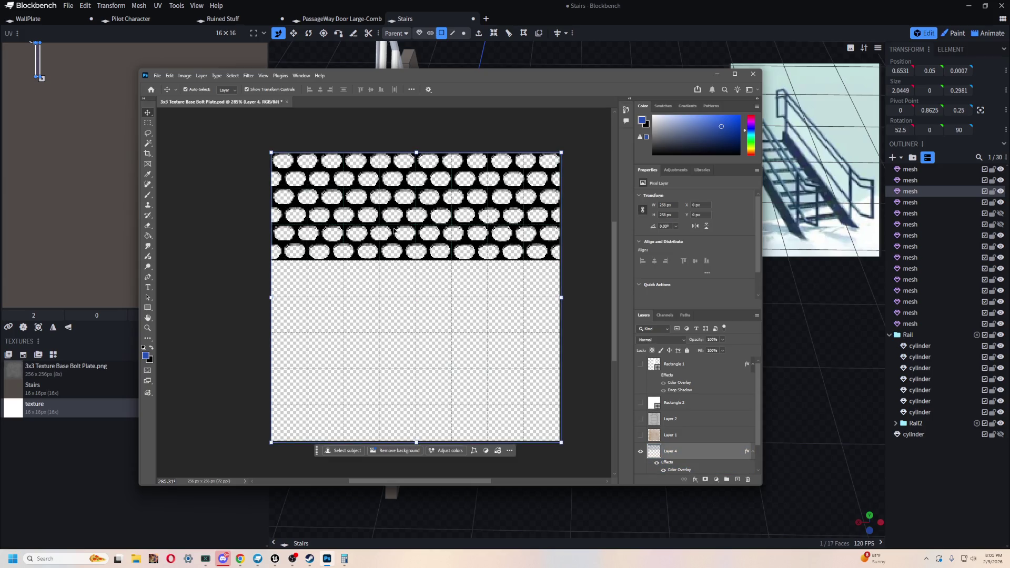
# Step: Reselect the grate layer and marquee the patterned top strip for copying
pyautogui.click(420, 345)
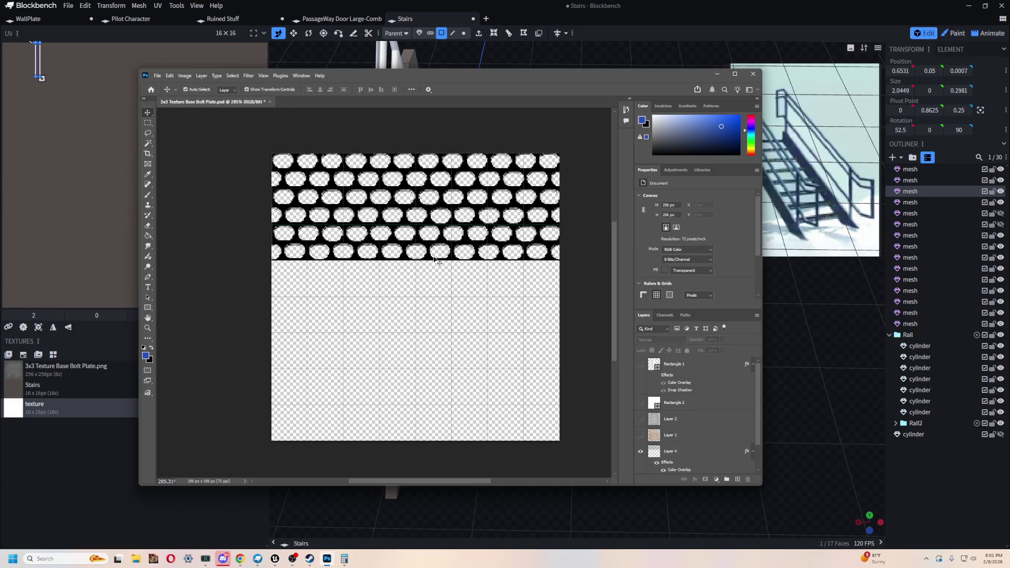
pyautogui.click(427, 187)
pyautogui.click(430, 191)
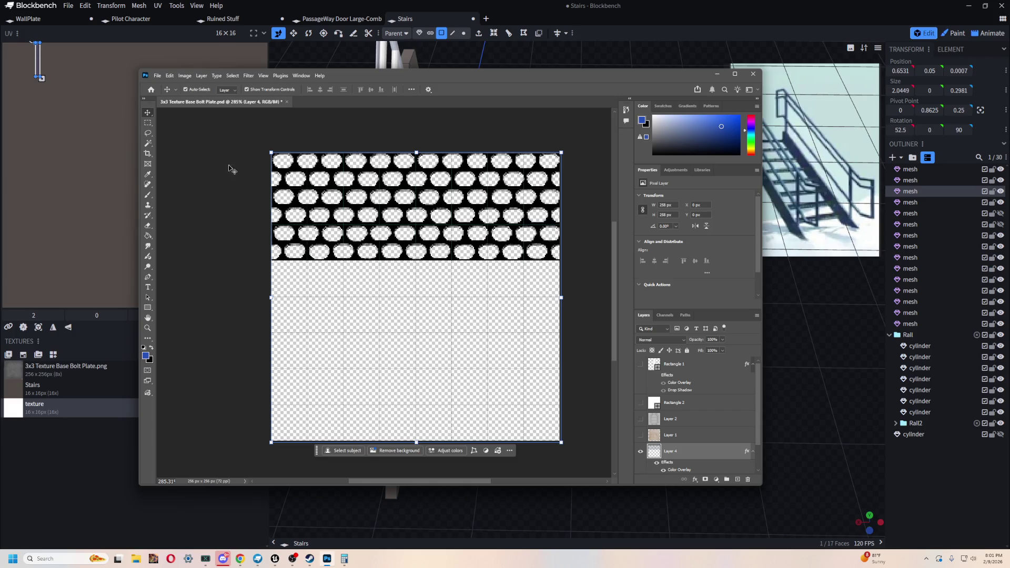
pyautogui.click(147, 124)
pyautogui.moveTo(265, 257); pyautogui.dragTo(591, 130)
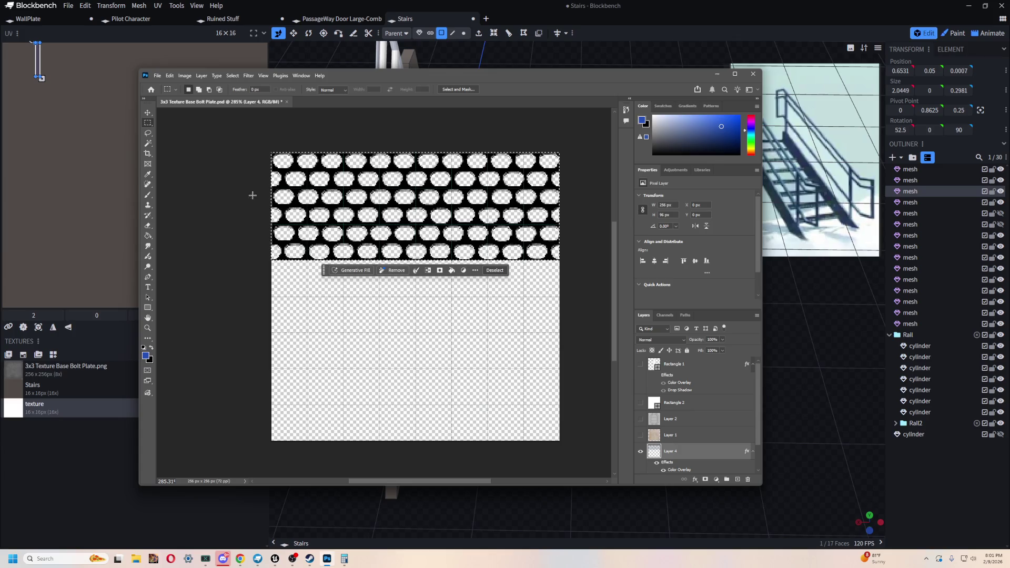
# Step: Paste the copied strip into a new 256 × 96 px clipboard-sized document and hide its white Background layer
pyautogui.hotkey('ctrl', 'n')
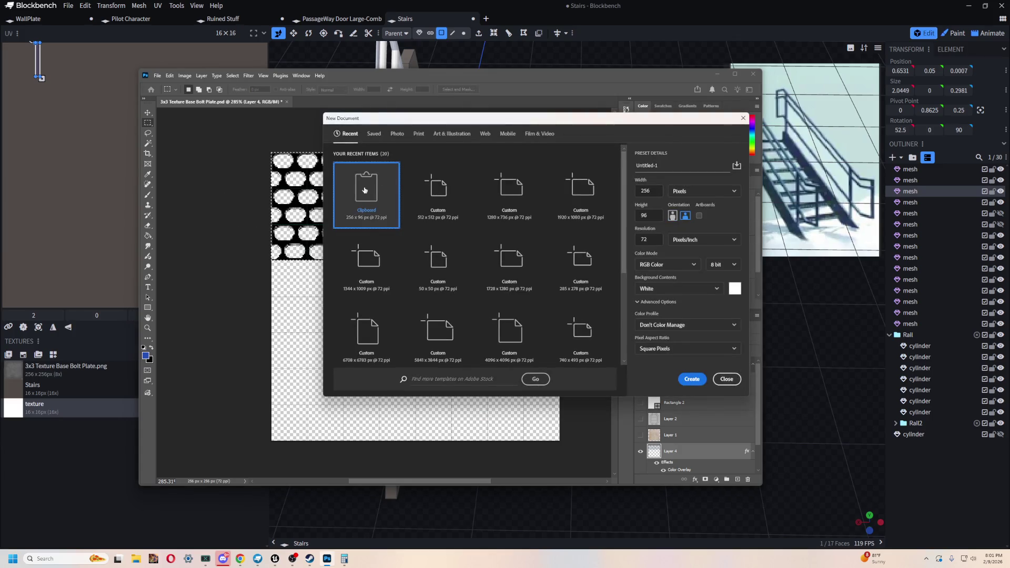
pyautogui.press('Return')
pyautogui.hotkey('ctrl', 'v')
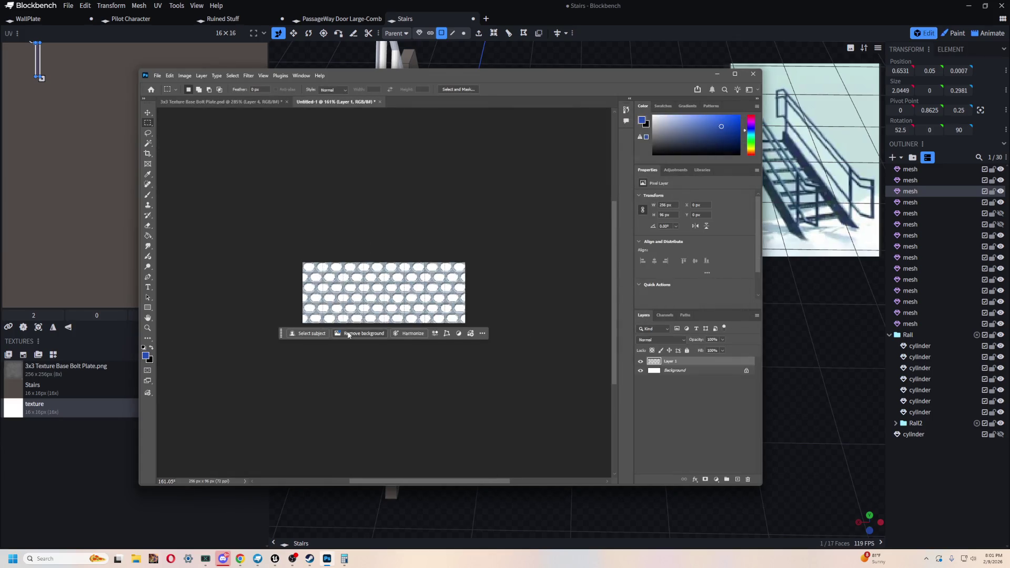
pyautogui.hotkey('ctrl', '+')
pyautogui.click(640, 370)
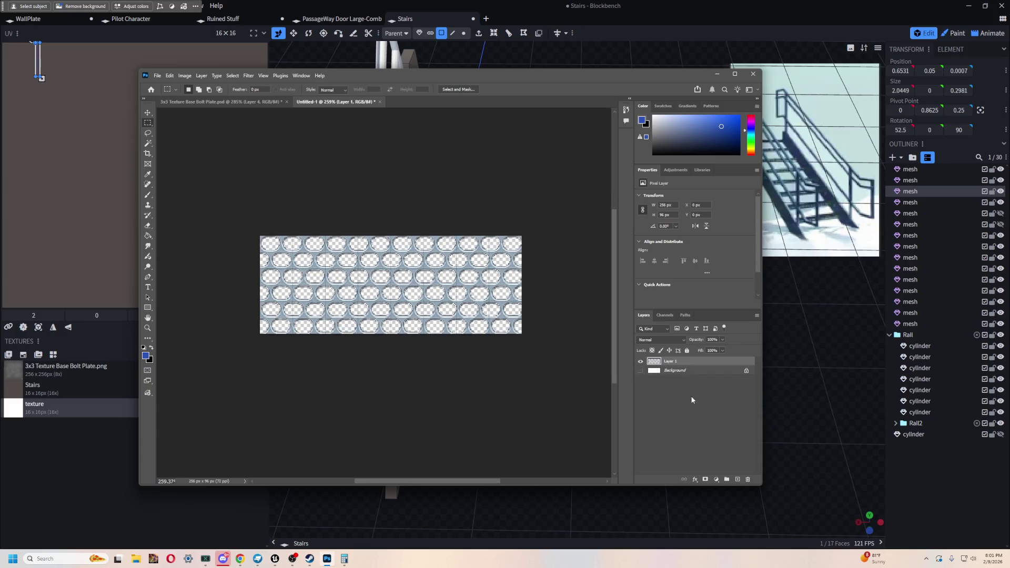